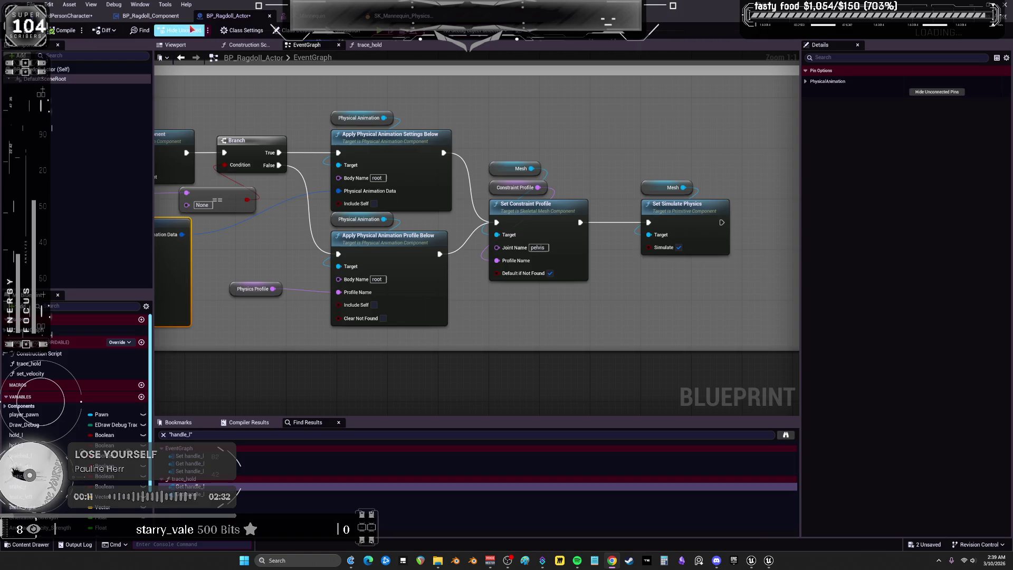
# Check the component and actor event graphs, then bring the Branch and Apply Physical Animation nodes into view.
pyautogui.click(151, 16)
pyautogui.scroll(5, 224, 216)
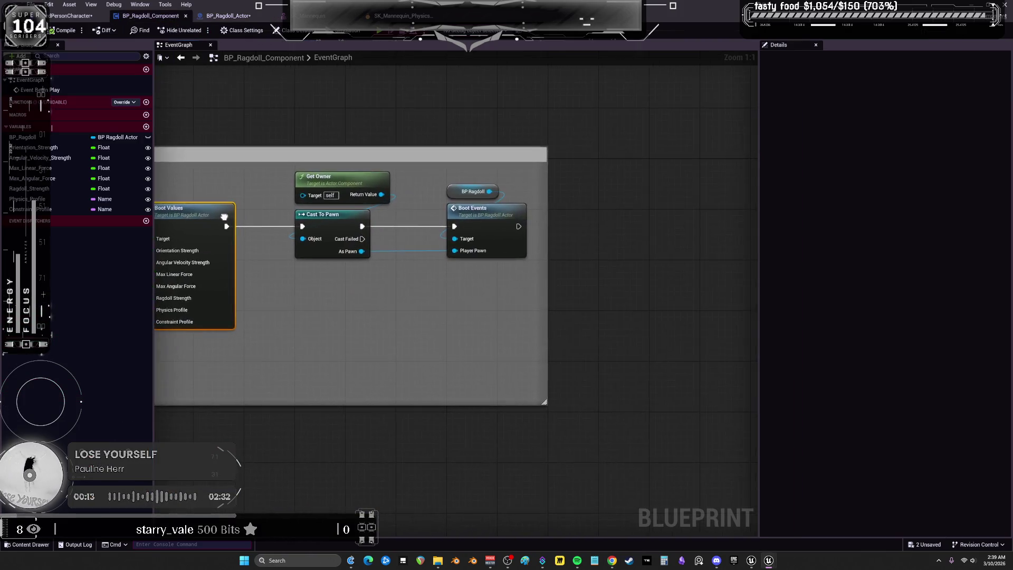
pyautogui.scroll(-5, 224, 216)
pyautogui.click(228, 16)
pyautogui.scroll(4, 580, 222)
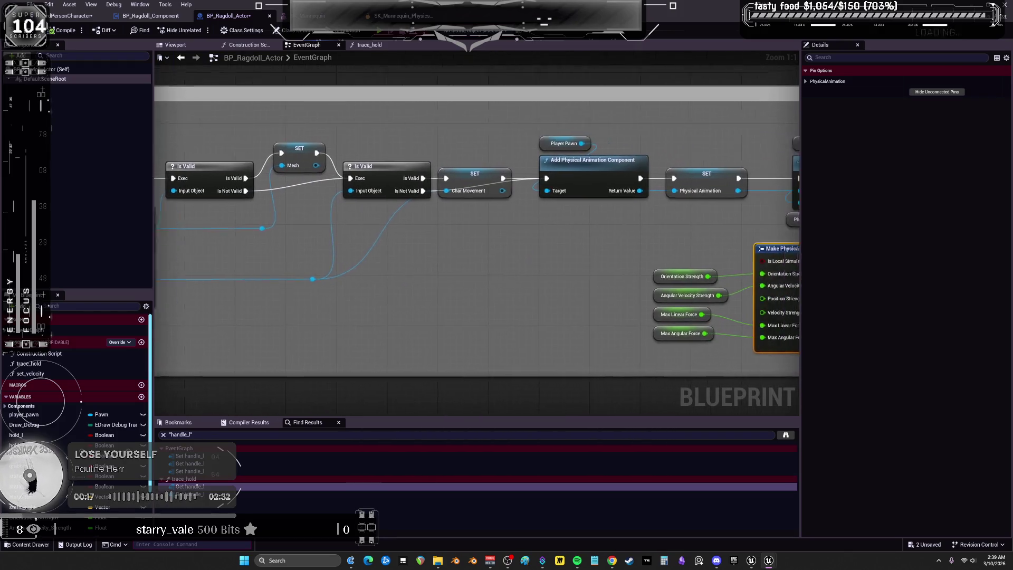
pyautogui.click(503, 141)
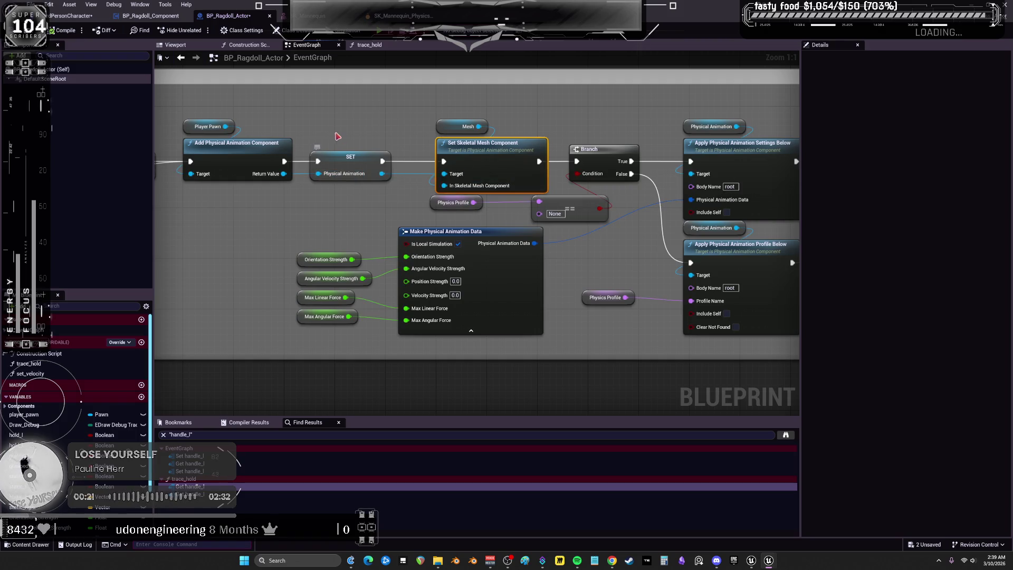
pyautogui.click(346, 156)
pyautogui.moveTo(264, 150); pyautogui.dragTo(257, 151)
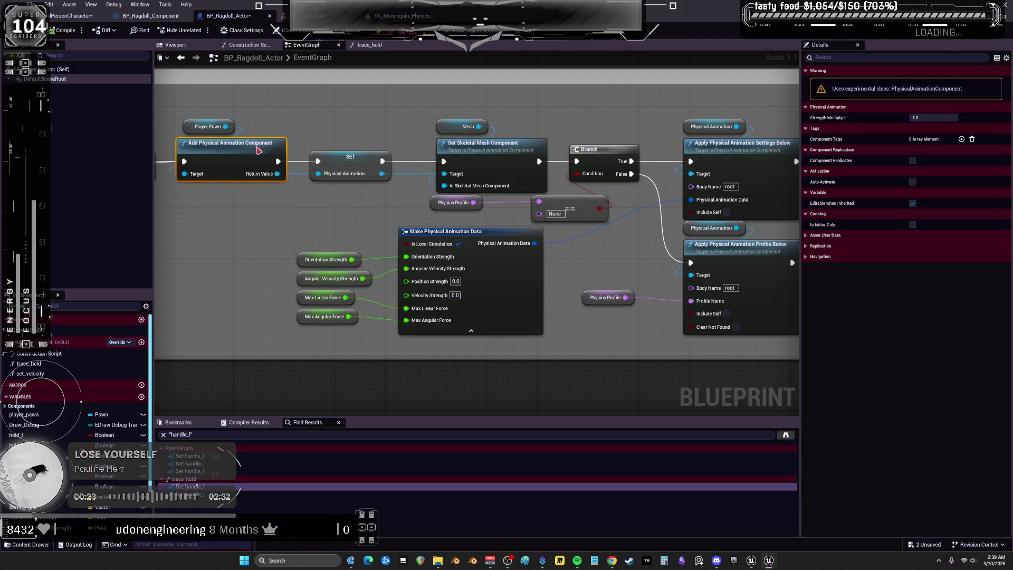
pyautogui.click(448, 232)
pyautogui.moveTo(549, 125); pyautogui.dragTo(316, 133)
pyautogui.click(506, 150)
pyautogui.moveTo(582, 330); pyautogui.dragTo(556, 331)
pyautogui.moveTo(240, 267); pyautogui.dragTo(470, 242)
# Set both Body Names and the constraint Joint Name to spine_01, compile, and start Play.
pyautogui.click(725, 170)
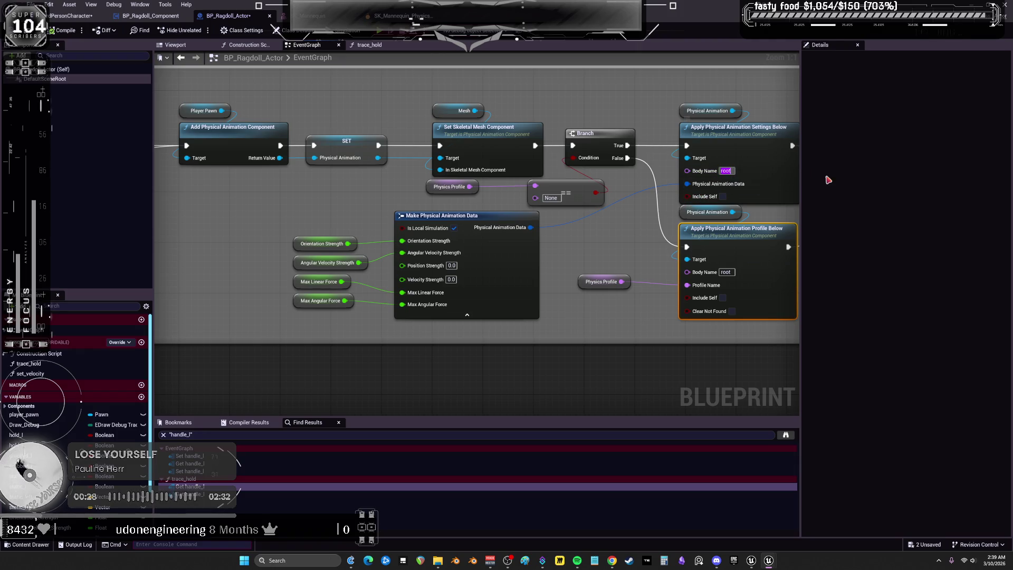
pyautogui.moveTo(598, 259); pyautogui.dragTo(194, 273)
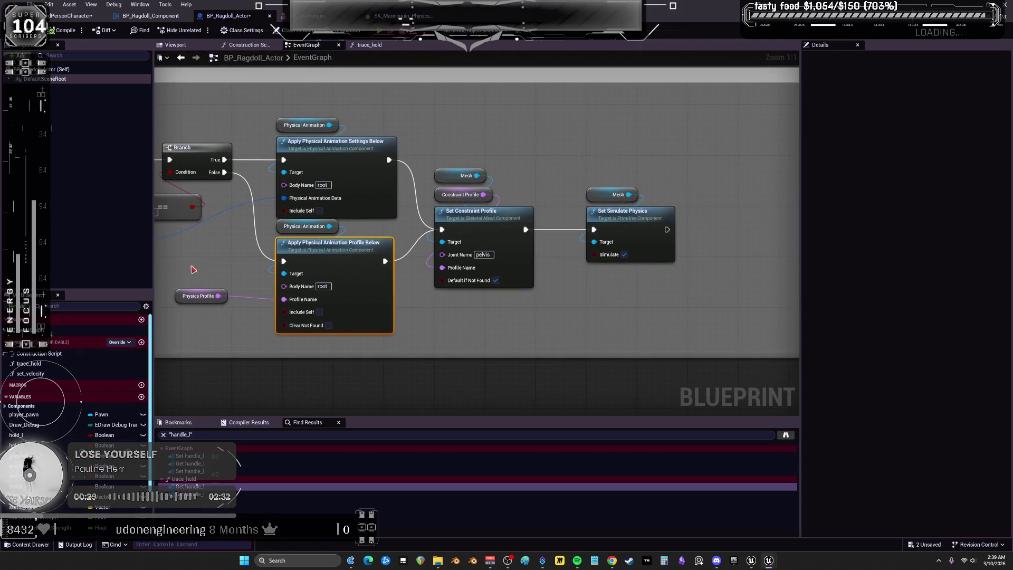
pyautogui.click(321, 186)
pyautogui.write('spine_01')
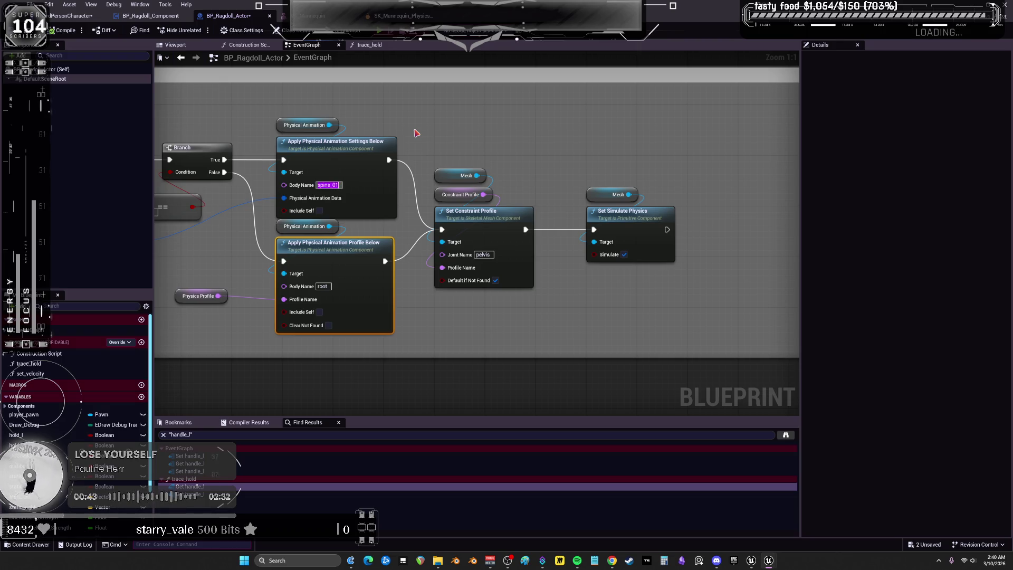
pyautogui.click(322, 286)
pyautogui.write('spine_01')
pyautogui.click(499, 331)
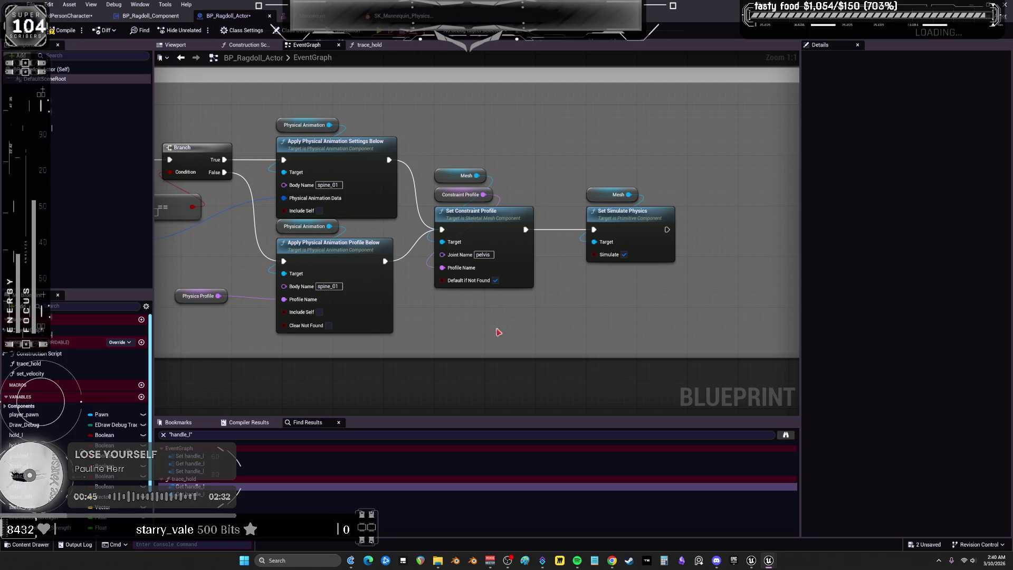
pyautogui.hotkey('ctrl', 'a')
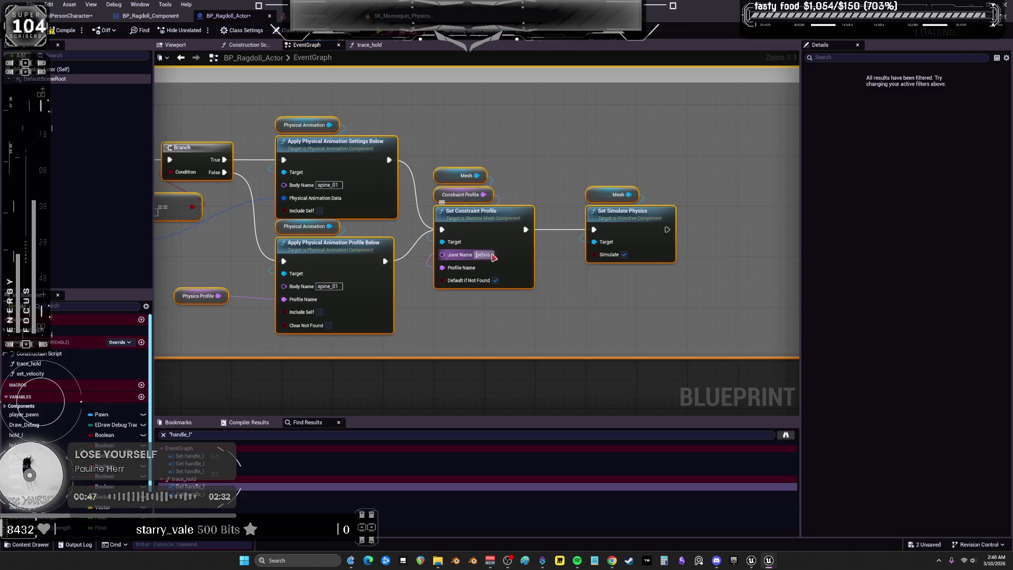
pyautogui.click(589, 164)
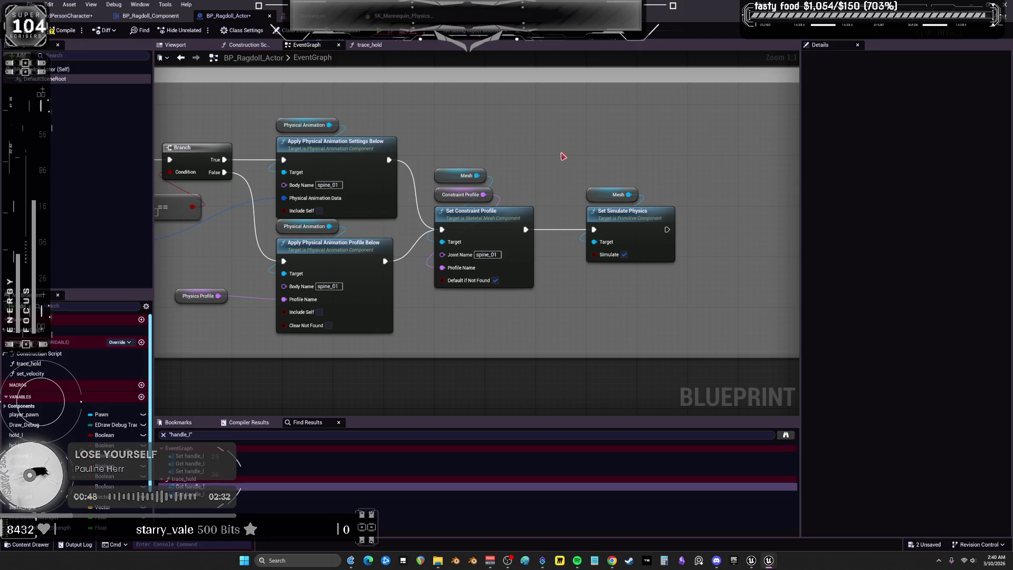
pyautogui.press('F7')
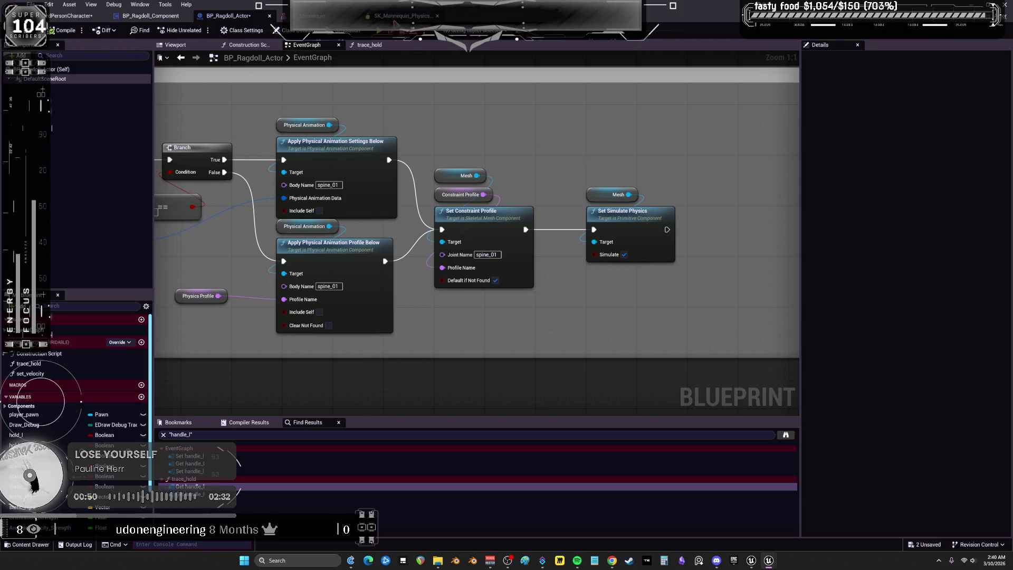
pyautogui.click(383, 34)
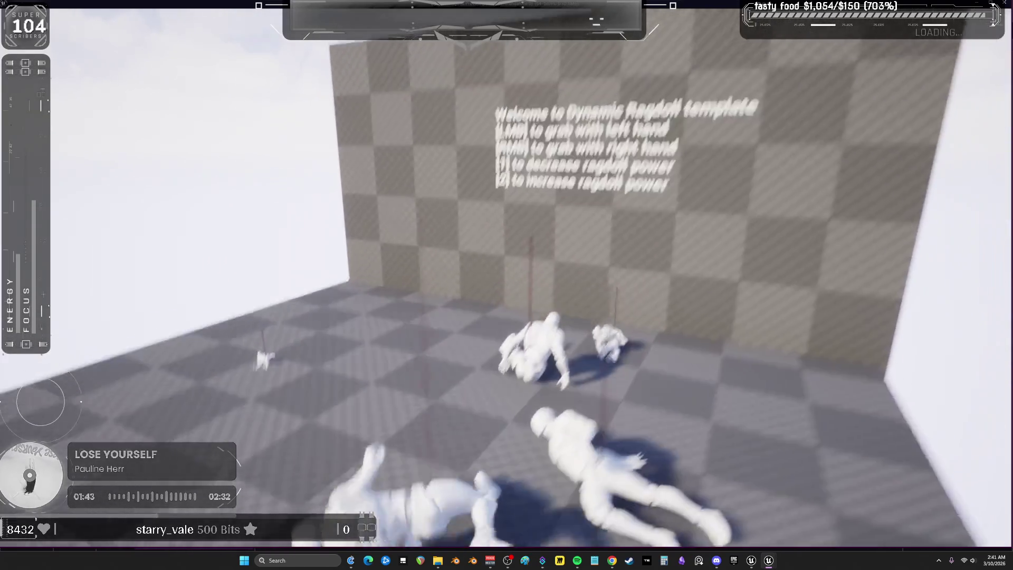
# Stop the Play-In-Editor session after watching the ragdoll mannequins collapse.
pyautogui.press('Escape')
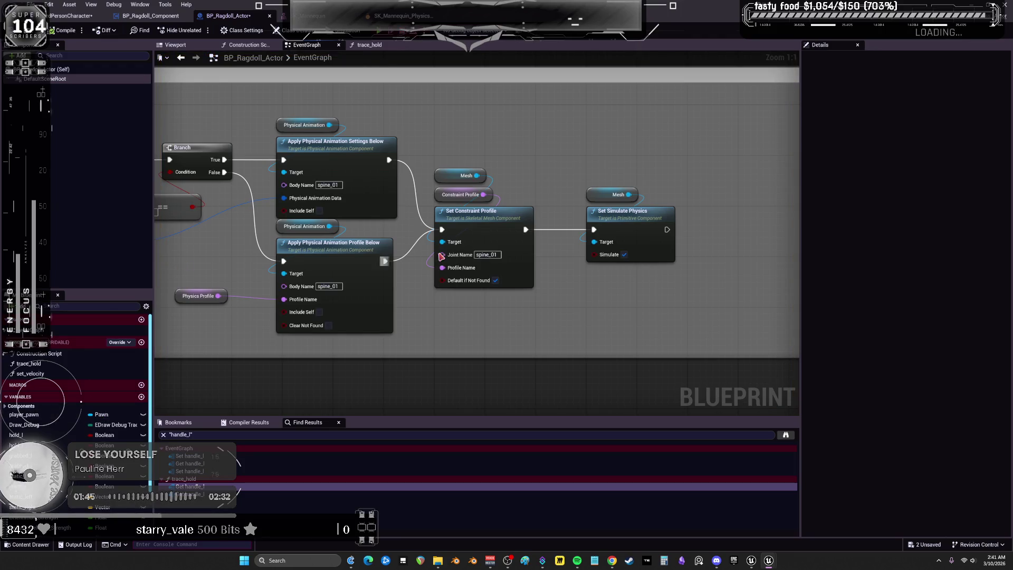
# Undo both spine_01 edits, restoring root body names and the pelvis joint name.
pyautogui.hotkey('ctrl', 'z')
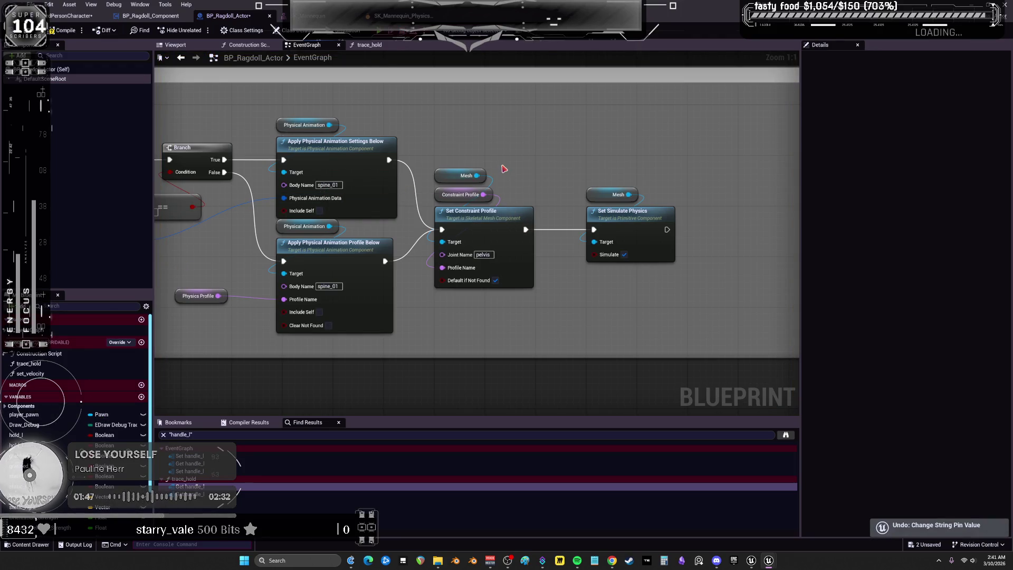
pyautogui.hotkey('ctrl', 'z')
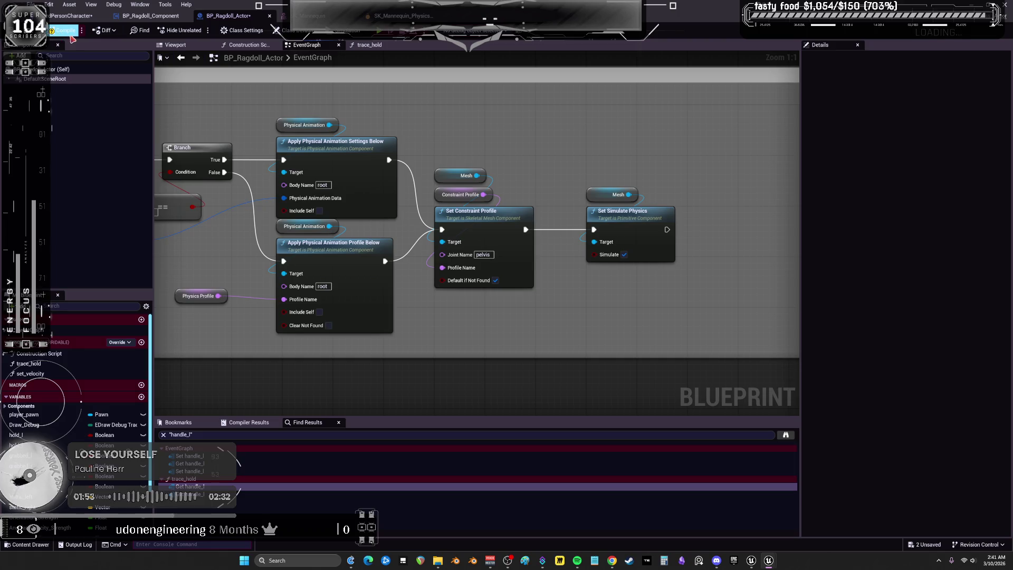
pyautogui.moveTo(479, 213)
pyautogui.mouseDown()
pyautogui.moveTo(461, 215)
pyautogui.moveTo(511, 210)
pyautogui.moveTo(453, 211)
pyautogui.moveTo(573, 201)
pyautogui.moveTo(456, 213)
pyautogui.mouseUp()
pyautogui.moveTo(617, 232); pyautogui.dragTo(1012, 254)
# Pan from the Set Skeletal Mesh chain to Set Constraint Profile and the hand release events.
pyautogui.moveTo(474, 238)
pyautogui.mouseDown()
pyautogui.moveTo(581, 235)
pyautogui.moveTo(208, 216)
pyautogui.mouseUp()
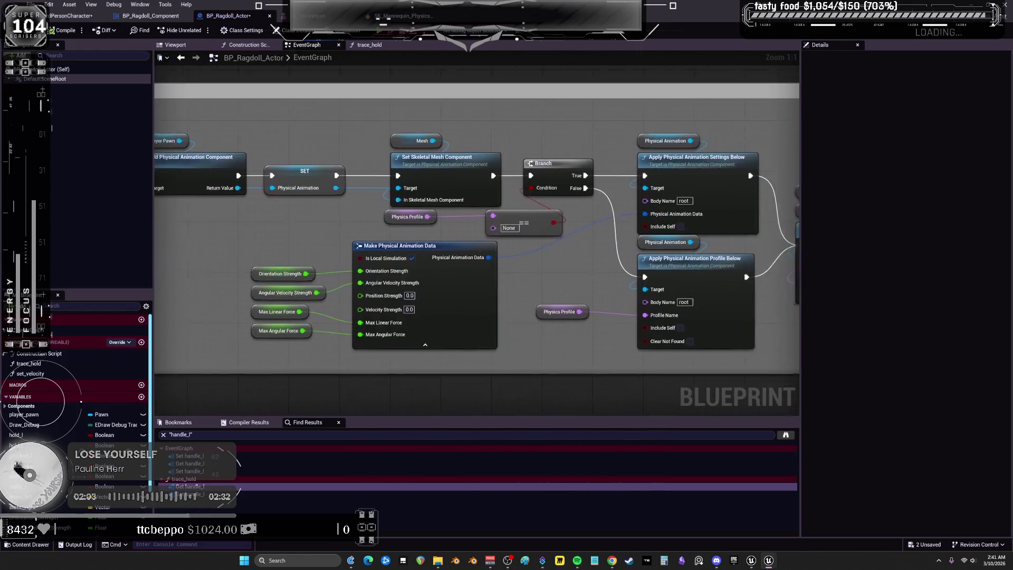
pyautogui.moveTo(845, 233); pyautogui.dragTo(749, 227)
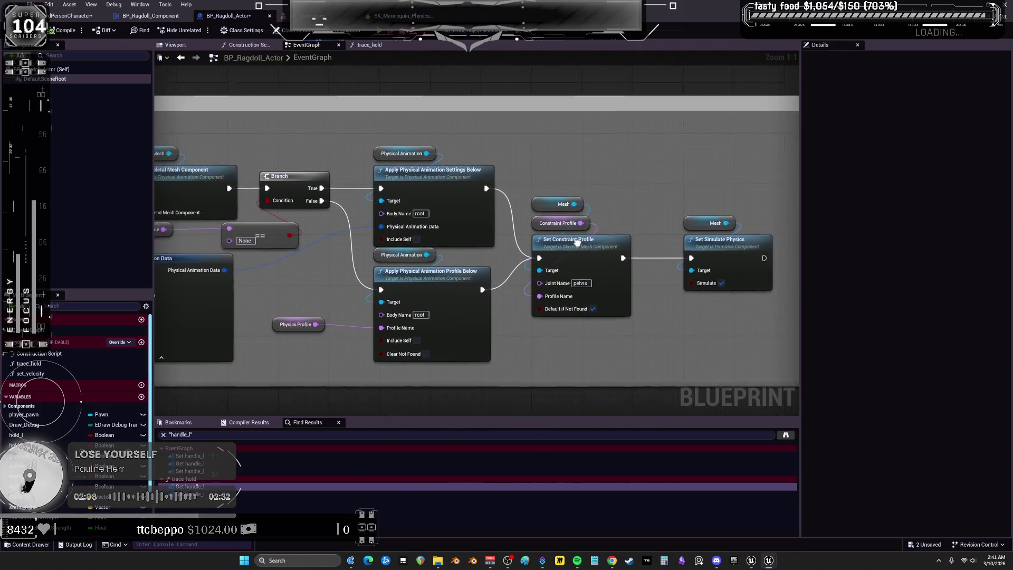
pyautogui.moveTo(650, 237); pyautogui.dragTo(675, 238)
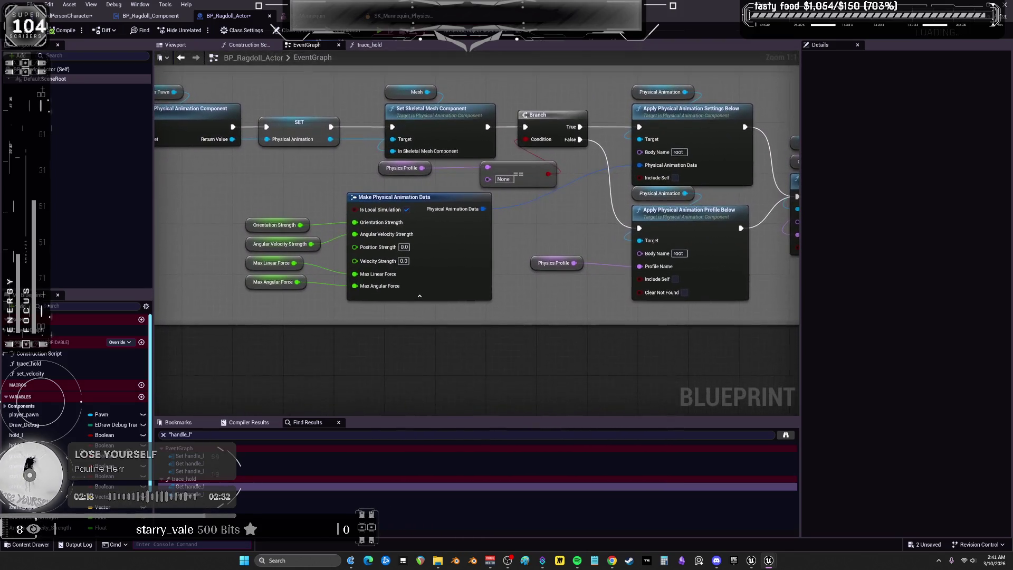
pyautogui.moveTo(787, 411); pyautogui.dragTo(779, 87)
pyautogui.scroll(-1, 679, 338)
pyautogui.moveTo(482, 318); pyautogui.dragTo(726, 267)
pyautogui.scroll(1, 540, 318)
# Look over the Grab/Release events and comment groups in the actor EventGraph.
pyautogui.moveTo(542, 318)
pyautogui.mouseDown()
pyautogui.moveTo(716, 335)
pyautogui.moveTo(685, 336)
pyautogui.mouseUp()
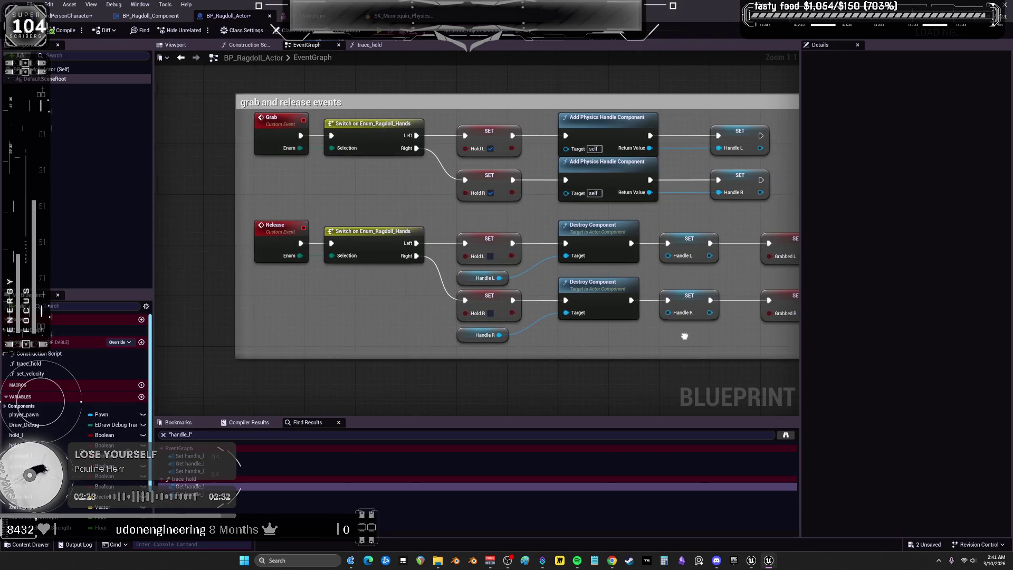
pyautogui.scroll(-3, 684, 336)
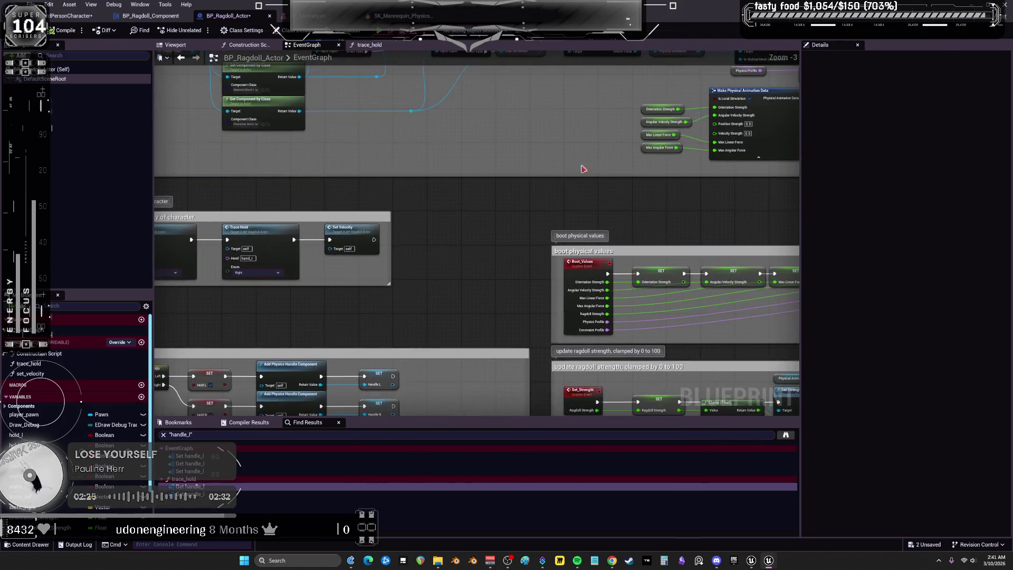
pyautogui.scroll(3, 583, 170)
pyautogui.moveTo(578, 265)
pyautogui.mouseDown()
pyautogui.moveTo(669, 172)
pyautogui.moveTo(379, 174)
pyautogui.mouseUp()
pyautogui.scroll(-5, 567, 177)
pyautogui.moveTo(567, 176); pyautogui.dragTo(628, 135)
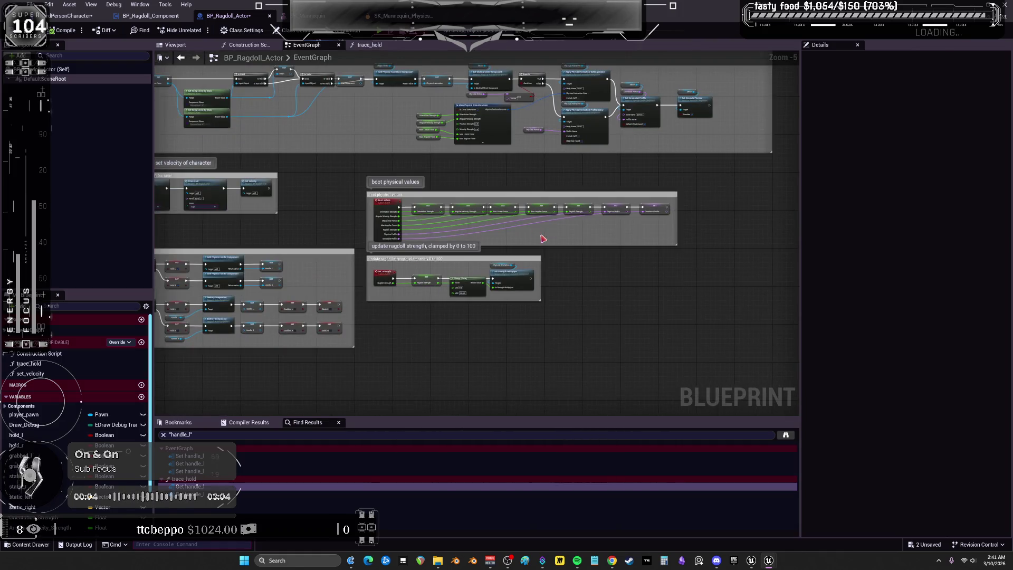
# Switch to the BP_Ragdoll_Component graph and show the SpawnActor and Begin Play nodes.
pyautogui.click(187, 17)
pyautogui.moveTo(382, 179)
pyautogui.mouseDown()
pyautogui.moveTo(448, 161)
pyautogui.moveTo(410, 159)
pyautogui.moveTo(170, 220)
pyautogui.moveTo(335, 230)
pyautogui.moveTo(527, 211)
pyautogui.moveTo(688, 174)
pyautogui.moveTo(615, 187)
pyautogui.moveTo(508, 151)
pyautogui.moveTo(417, 206)
pyautogui.moveTo(467, 226)
pyautogui.moveTo(618, 165)
pyautogui.moveTo(671, 235)
pyautogui.moveTo(533, 198)
pyautogui.moveTo(396, 241)
pyautogui.moveTo(533, 163)
pyautogui.moveTo(599, 235)
pyautogui.moveTo(353, 248)
pyautogui.moveTo(599, 182)
pyautogui.moveTo(436, 206)
pyautogui.moveTo(575, 204)
pyautogui.moveTo(420, 229)
pyautogui.moveTo(537, 174)
pyautogui.moveTo(588, 219)
pyautogui.moveTo(430, 199)
pyautogui.moveTo(572, 224)
pyautogui.moveTo(552, 247)
pyautogui.mouseUp()
pyautogui.scroll(-5, 552, 247)
# Review the boot ragdoll actor setup and Boot Values node, then search all blueprints for Boot_Events.
pyautogui.moveTo(475, 132); pyautogui.dragTo(532, 417)
pyautogui.scroll(5, 507, 417)
pyautogui.moveTo(398, 265); pyautogui.dragTo(447, 265)
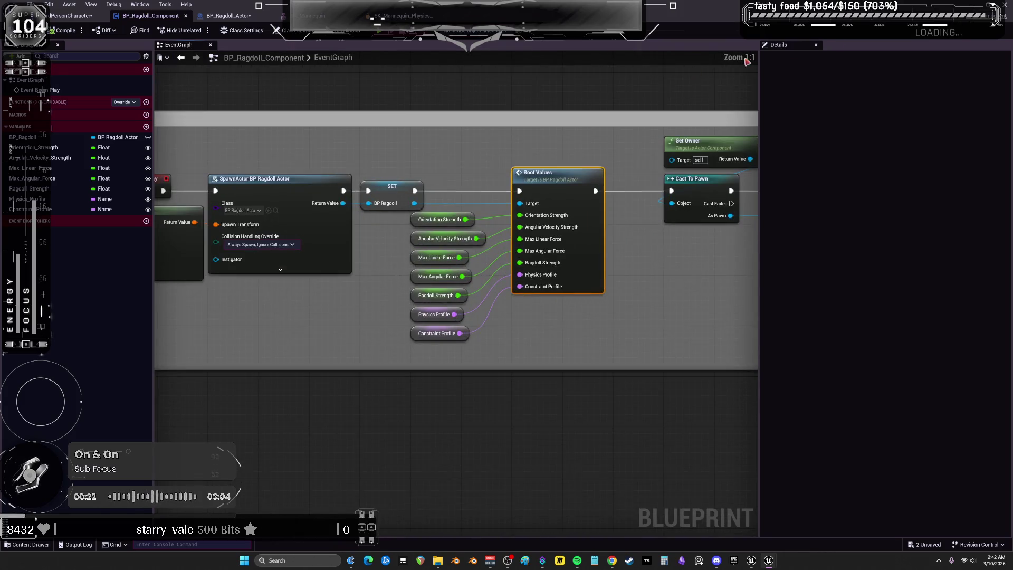
pyautogui.hotkey('alt', 'Tab')
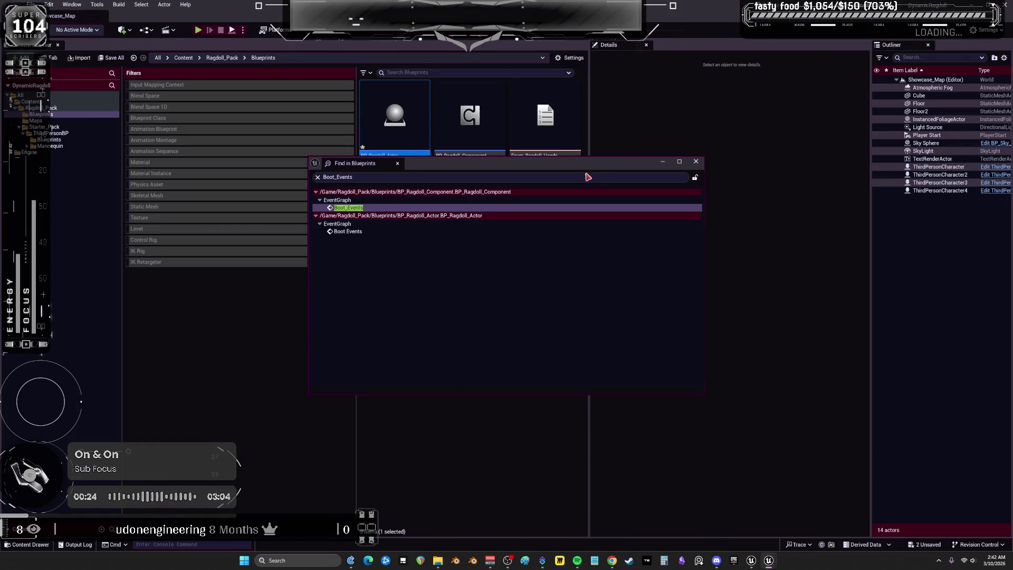
pyautogui.click(695, 161)
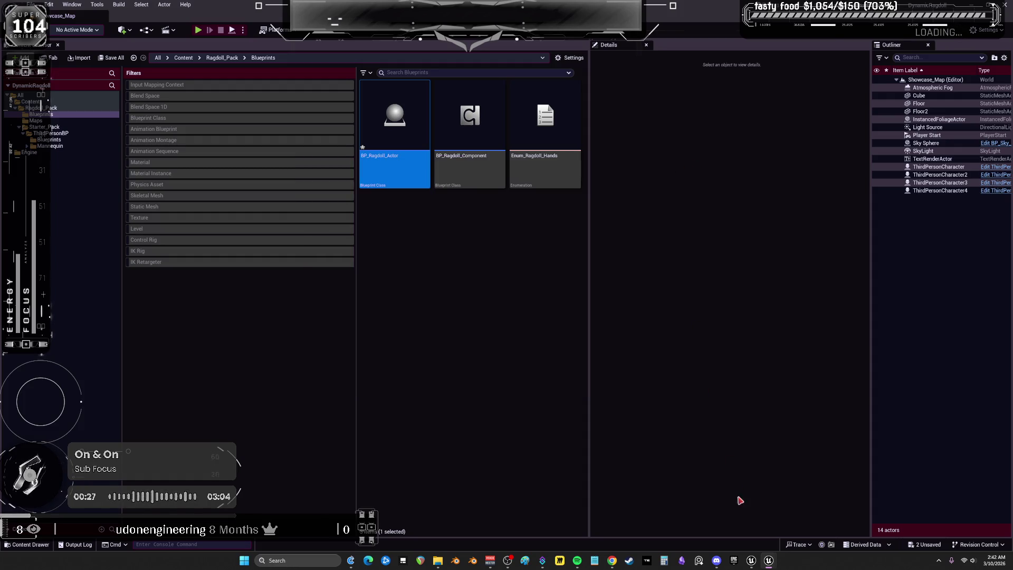
# Save all with Ctrl+Shift+S and dismiss the Save Content prompt to leave the project.
pyautogui.moveTo(753, 565)
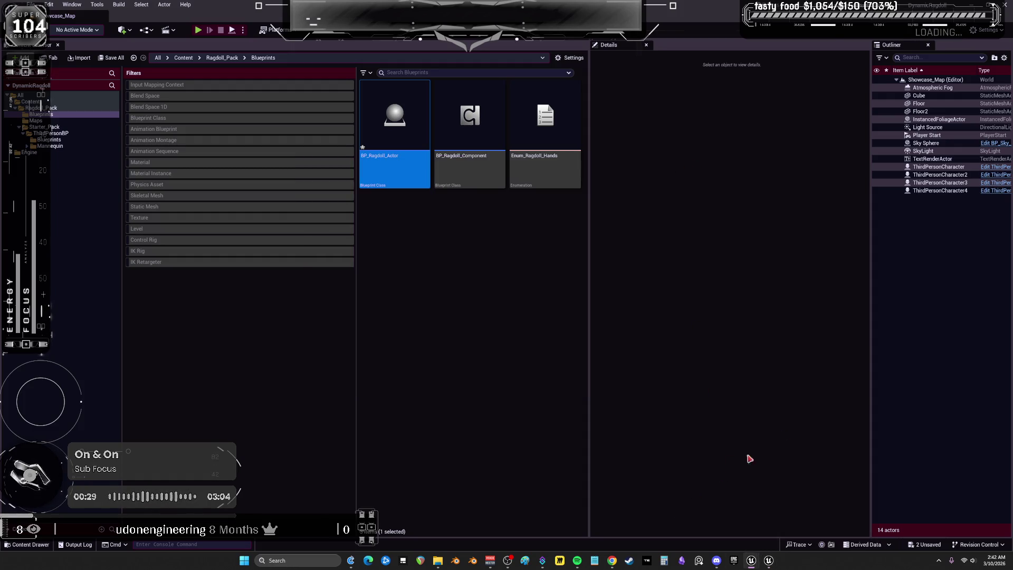
pyautogui.hotkey('ctrl', 'shift', 's')
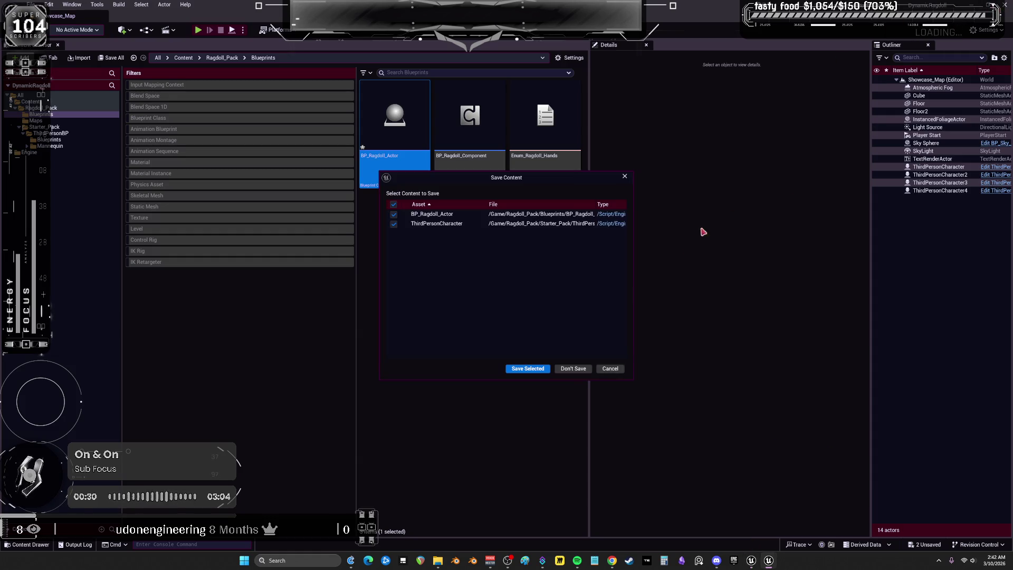
pyautogui.click(582, 371)
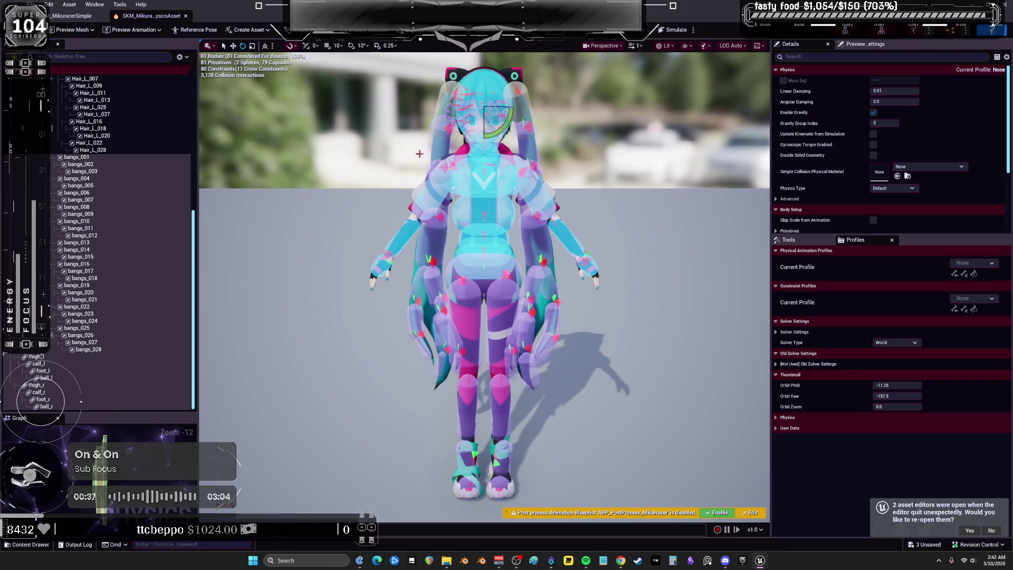
# Select the spine_04 and spine_03 bodies on the Mikura physics asset.
pyautogui.click(487, 222)
pyautogui.scroll(5, 651, 202)
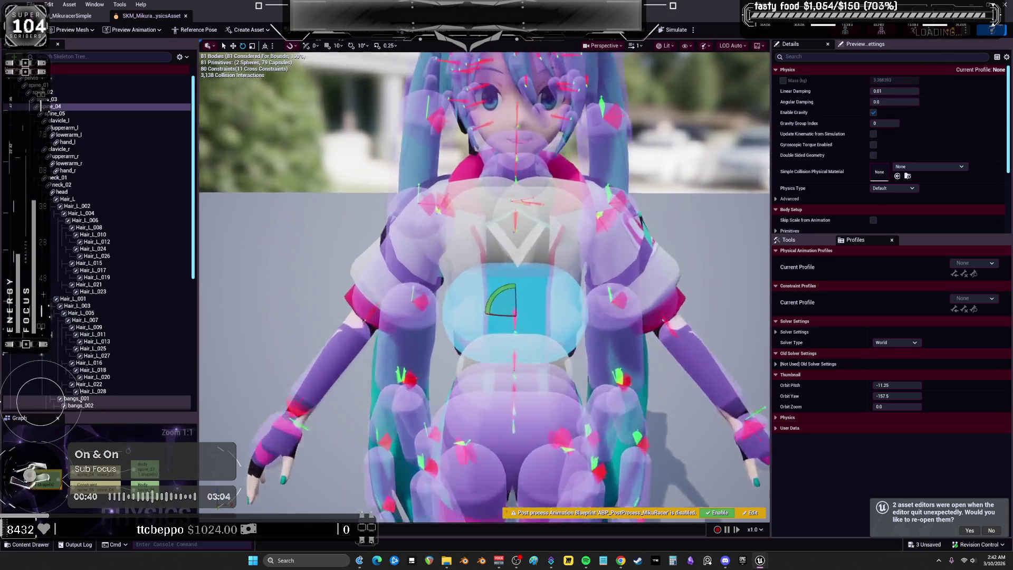
pyautogui.click(529, 181)
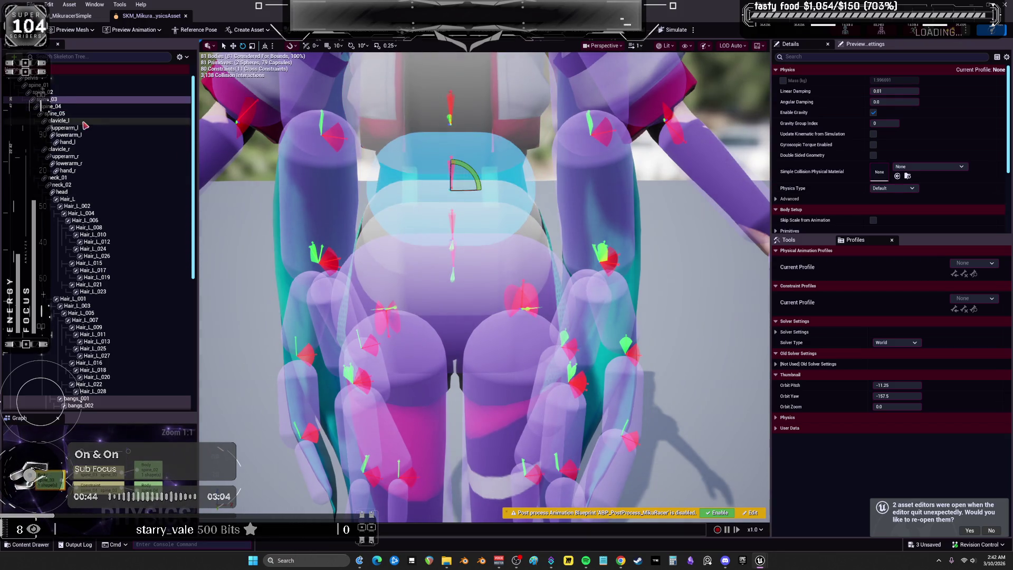
# Enable Show Constraints and review the spine_02–spine_03 angular limits of 11, 8 and 5 degrees.
pyautogui.click(181, 57)
pyautogui.click(249, 183)
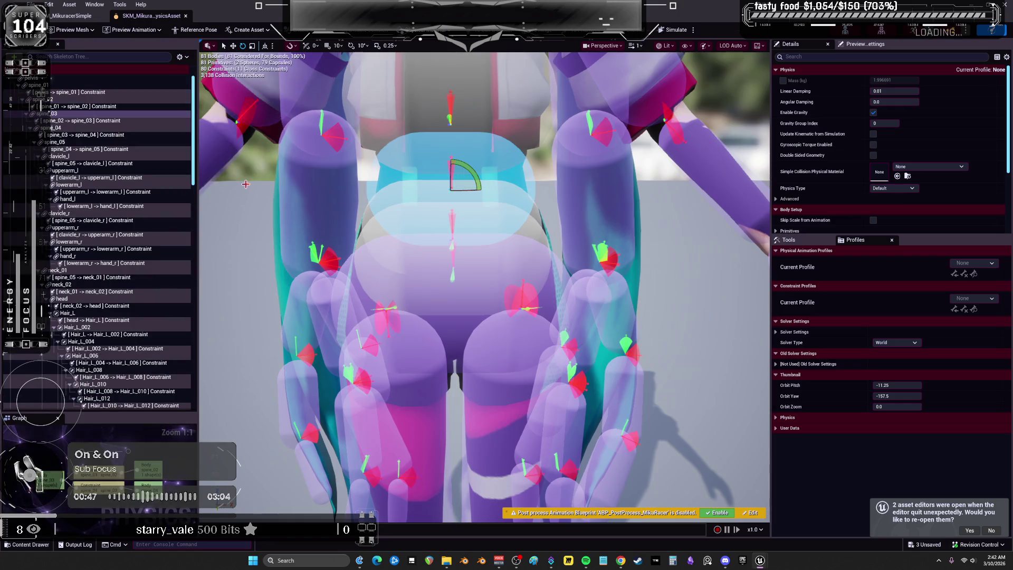
pyautogui.click(92, 122)
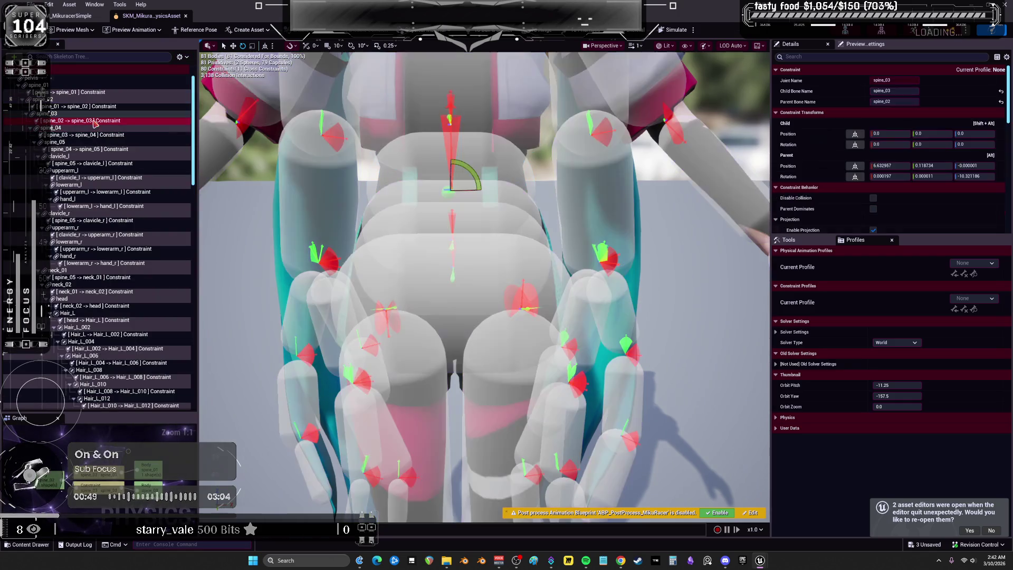
pyautogui.scroll(-10, 850, 187)
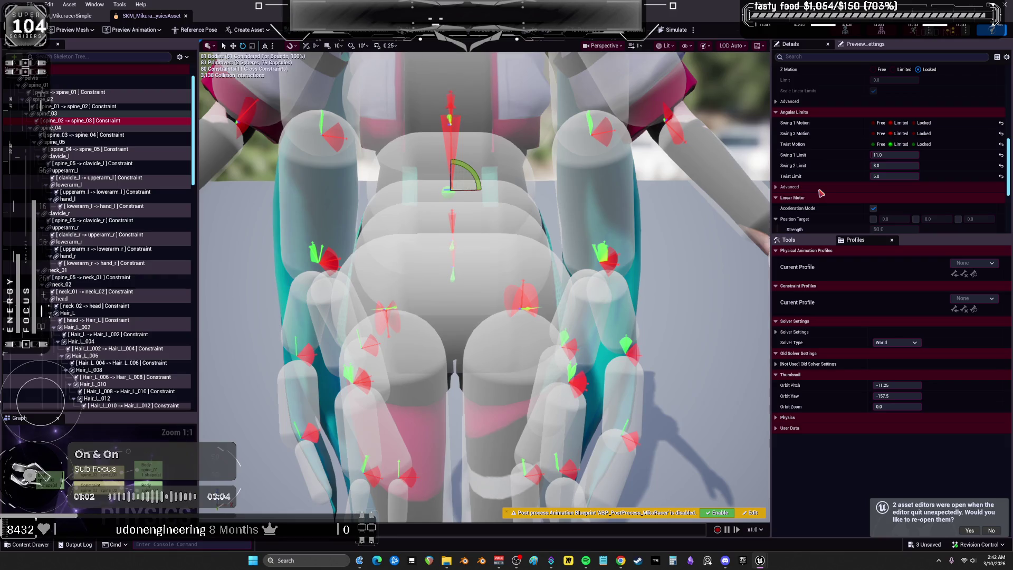
pyautogui.click(95, 92)
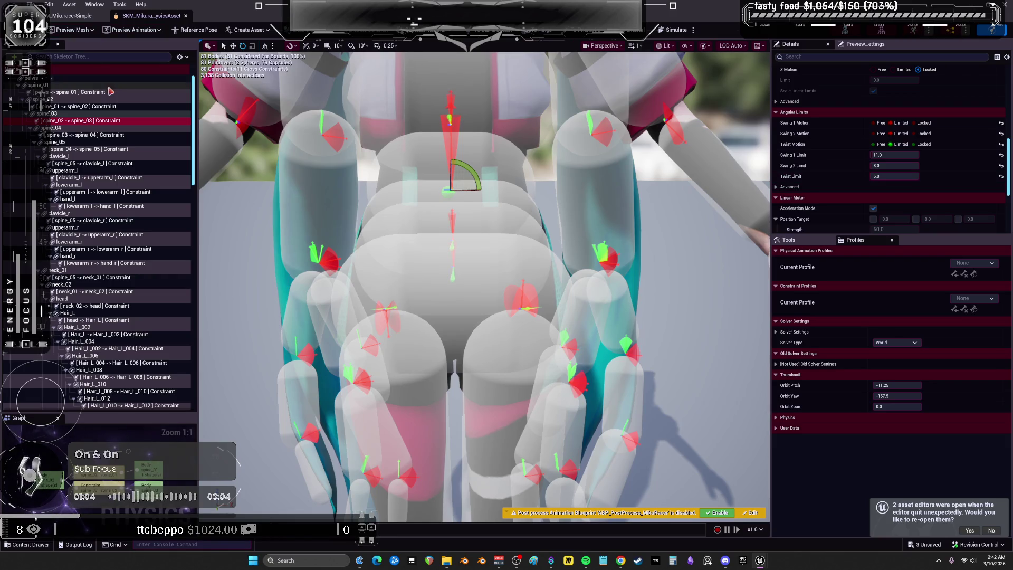
# Multi-select the pelvis through spine_05 constraints and set their Twist Motion to Locked.
pyautogui.keyDown('ctrl'); pyautogui.click(94, 106); pyautogui.keyUp('ctrl')
pyautogui.keyDown('ctrl'); pyautogui.click(95, 120); pyautogui.keyUp('ctrl')
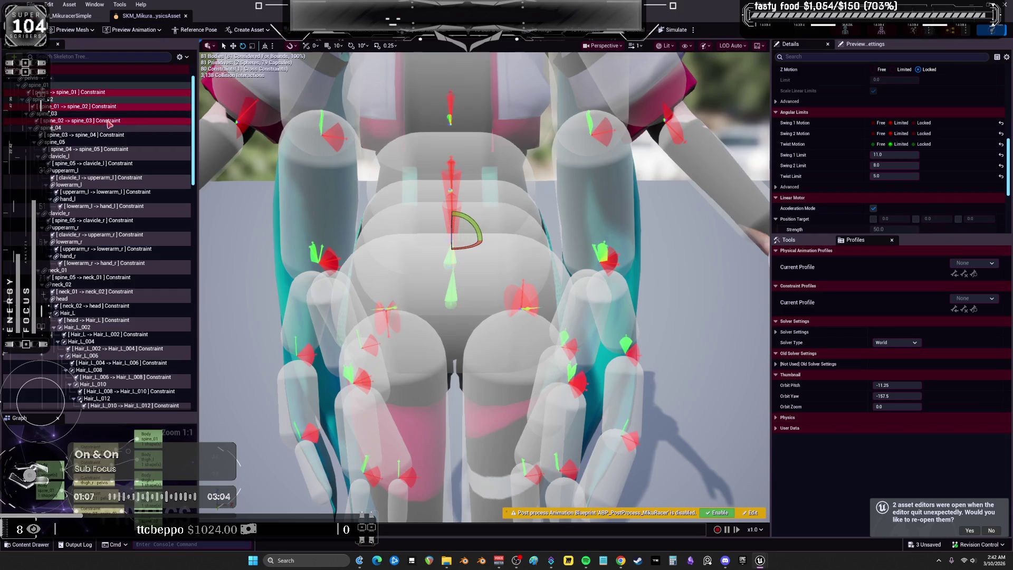
pyautogui.keyDown('ctrl'); pyautogui.click(95, 135); pyautogui.keyUp('ctrl')
pyautogui.keyDown('ctrl'); pyautogui.click(95, 149); pyautogui.keyUp('ctrl')
pyautogui.click(913, 144)
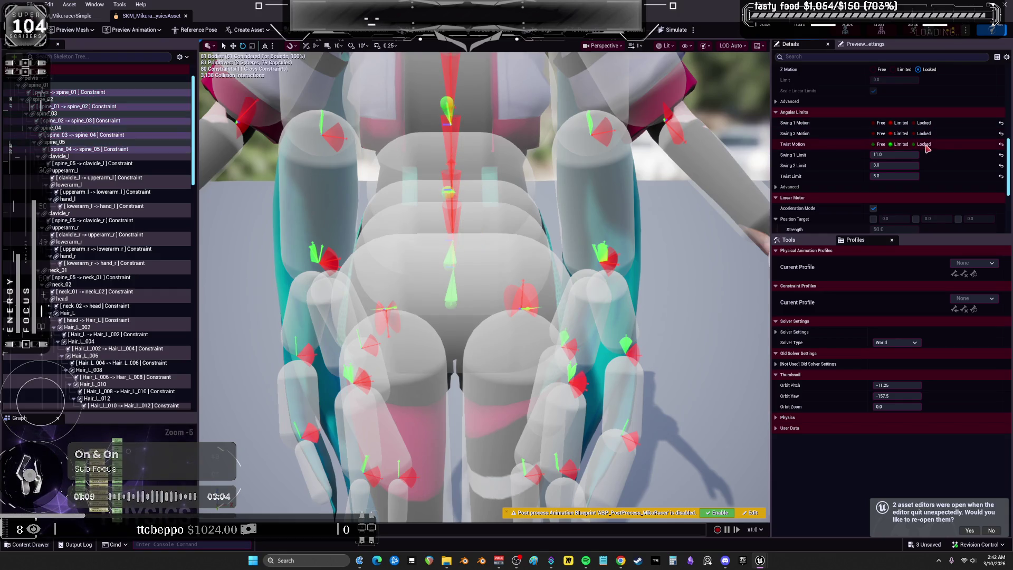
pyautogui.click(907, 146)
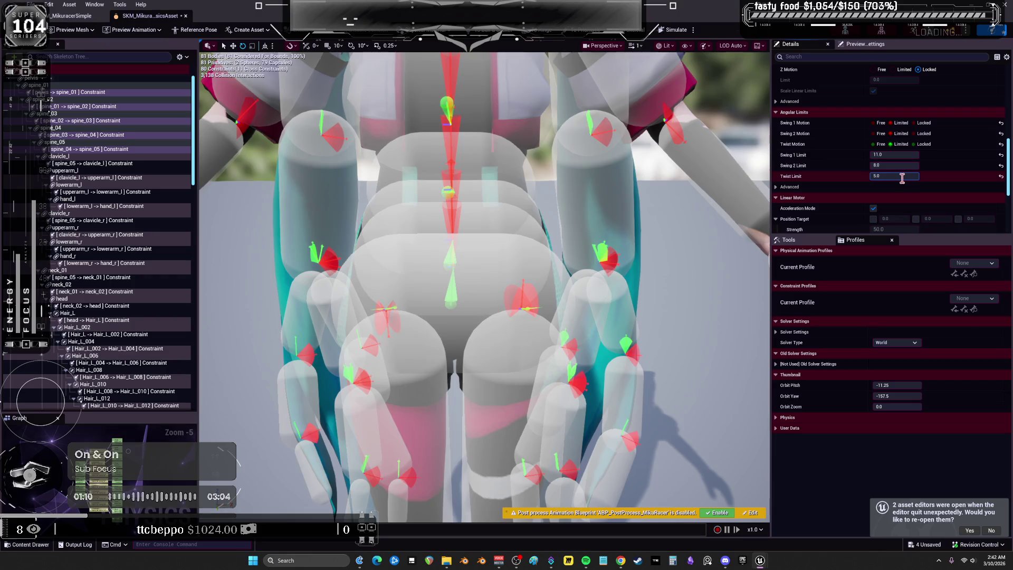
pyautogui.write('0')
pyautogui.press('Return')
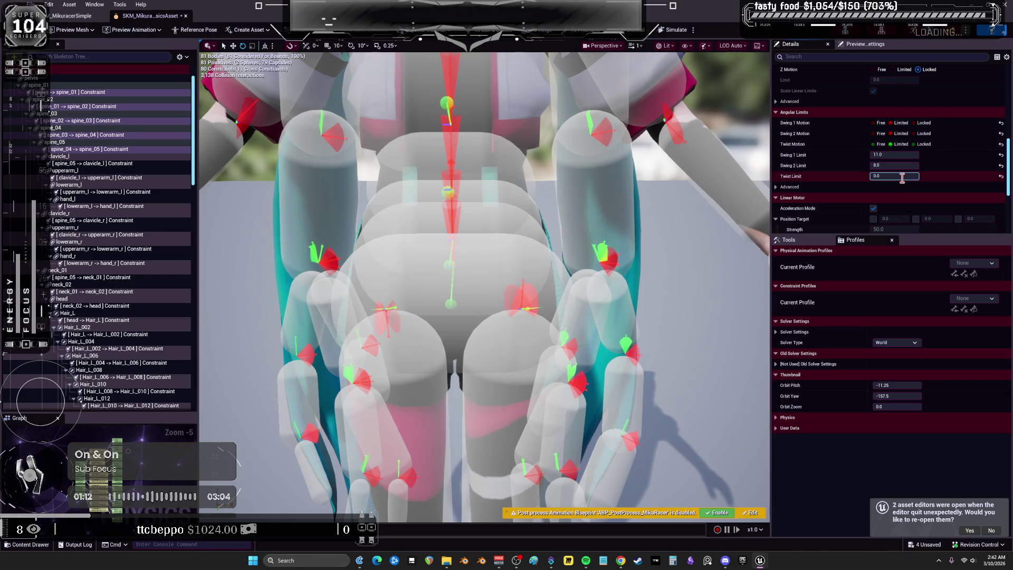
pyautogui.click(913, 144)
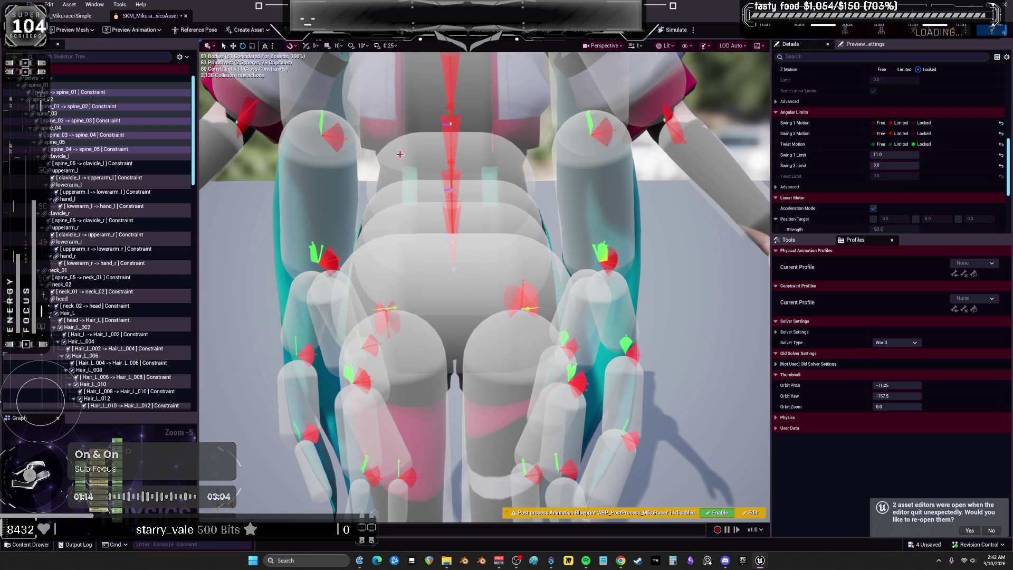
# Save the physics asset past the check-out prompt and run a quick Simulate test.
pyautogui.hotkey('ctrl', 's')
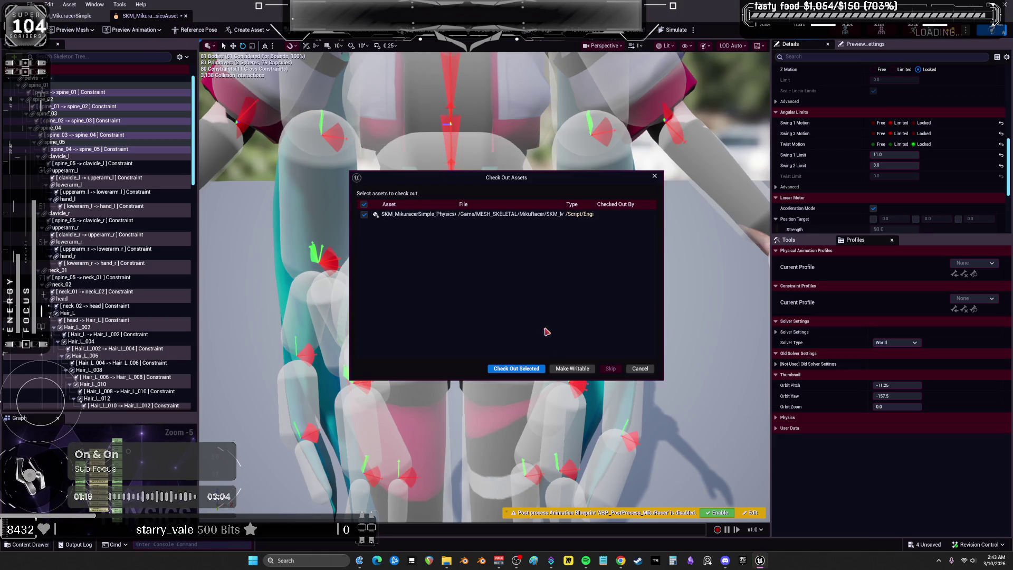
pyautogui.click(543, 368)
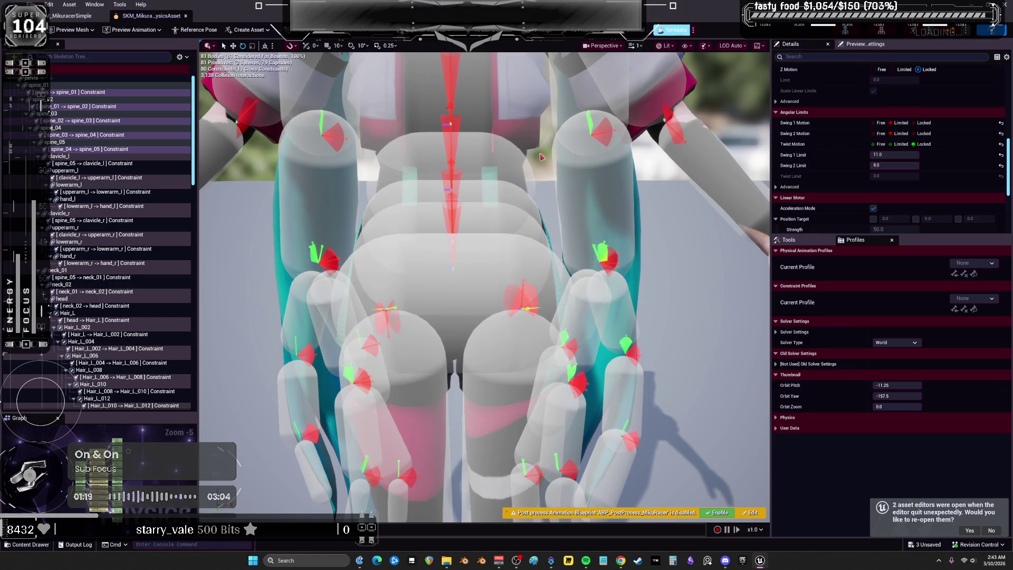
pyautogui.click(674, 31)
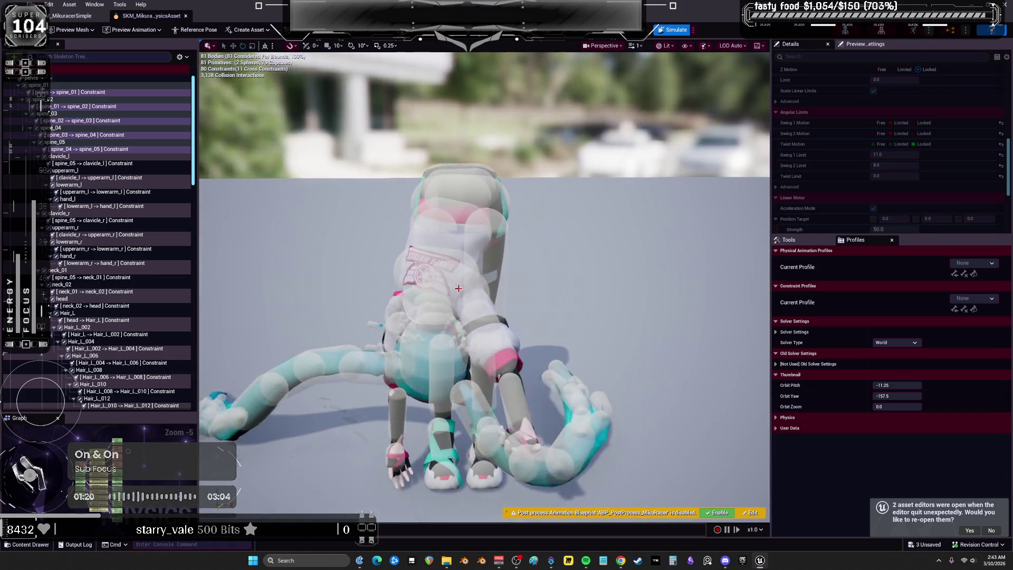
pyautogui.click(674, 30)
# Undo an accidental constraint rotation and review the spine_04–spine_05 constraint's limits.
pyautogui.moveTo(484, 143); pyautogui.dragTo(476, 124)
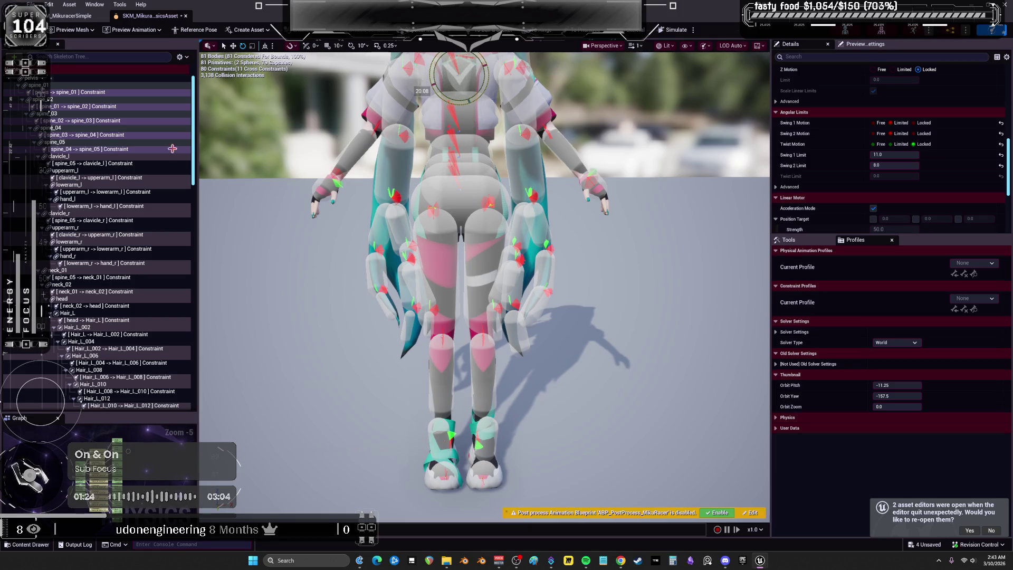
pyautogui.hotkey('ctrl', 'z')
pyautogui.click(88, 150)
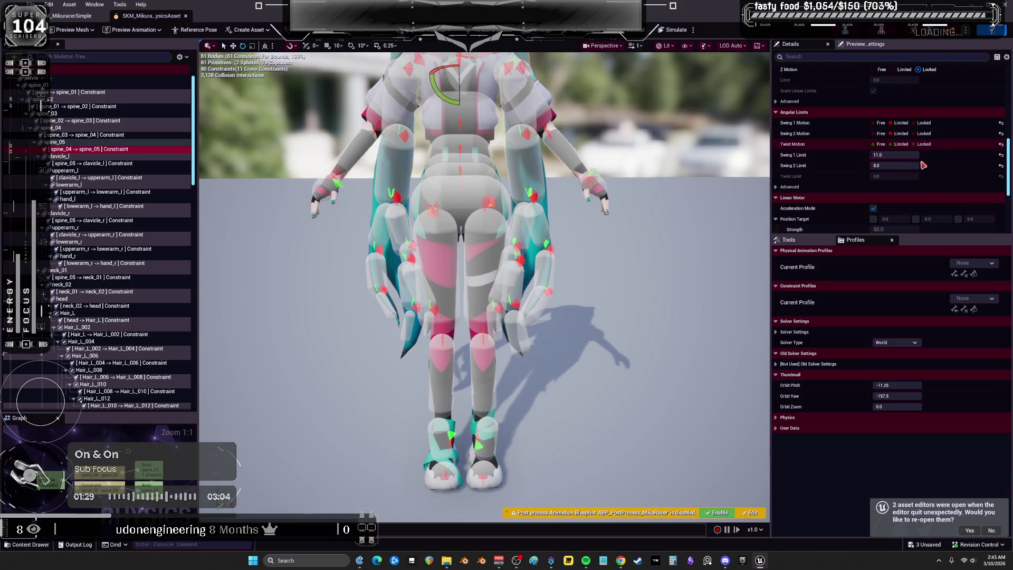
pyautogui.scroll(3, 811, 141)
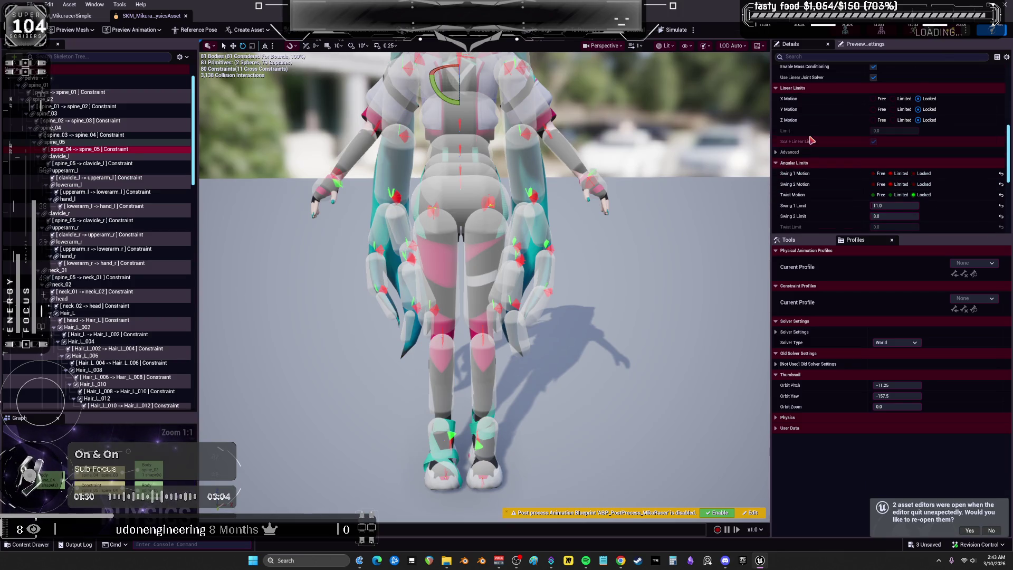
pyautogui.scroll(4, 826, 152)
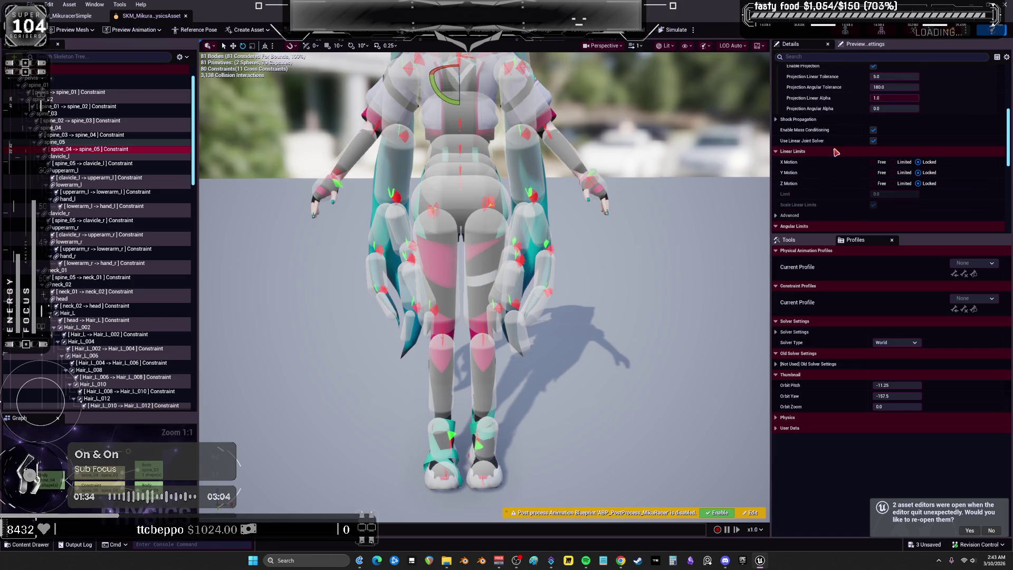
pyautogui.scroll(3, 835, 152)
pyautogui.scroll(7, 838, 150)
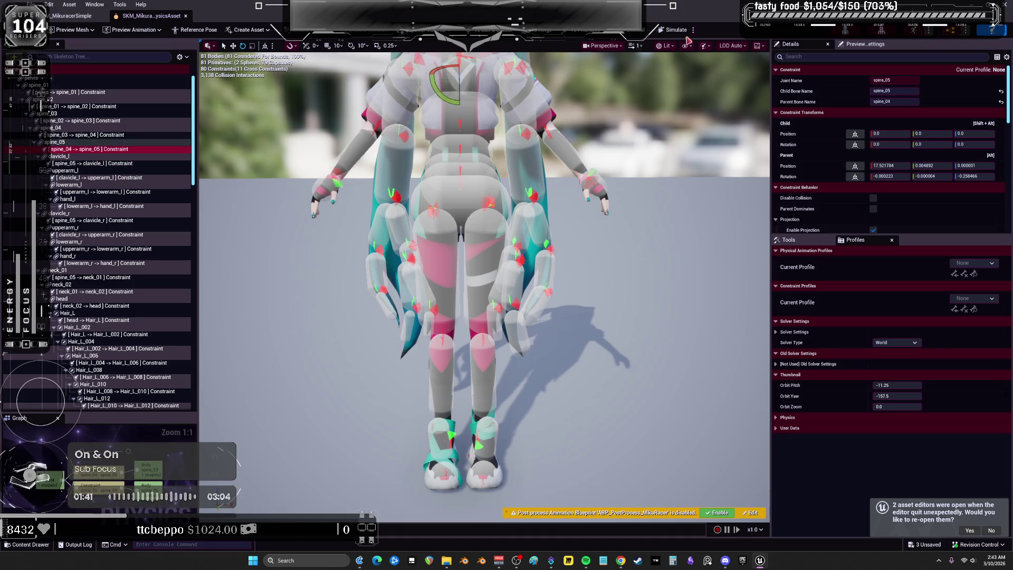
# Select the spine_02–spine_03 constraint, run a full ragdoll Simulate, then stop it to reset the pose.
pyautogui.click(106, 121)
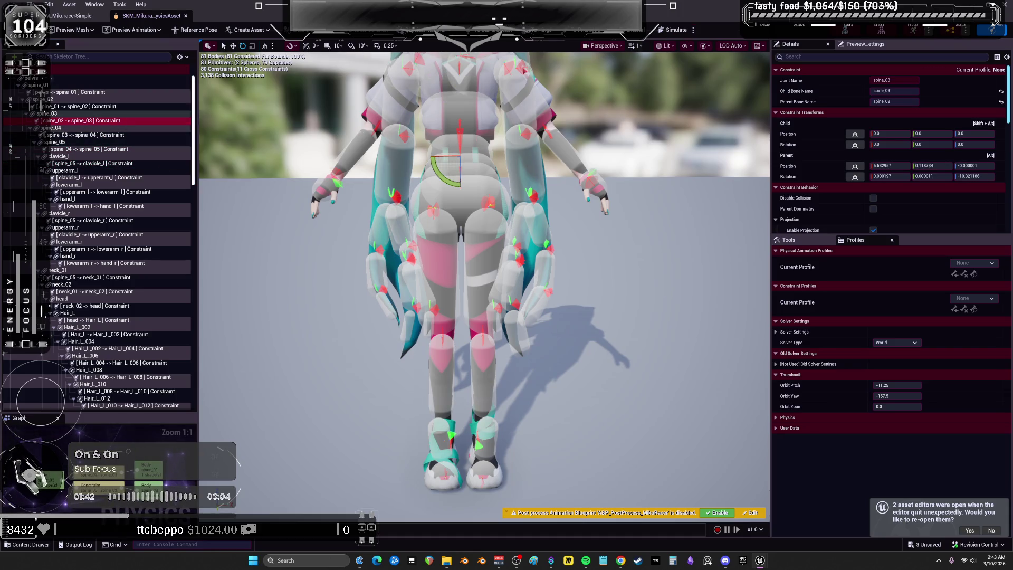
pyautogui.click(693, 30)
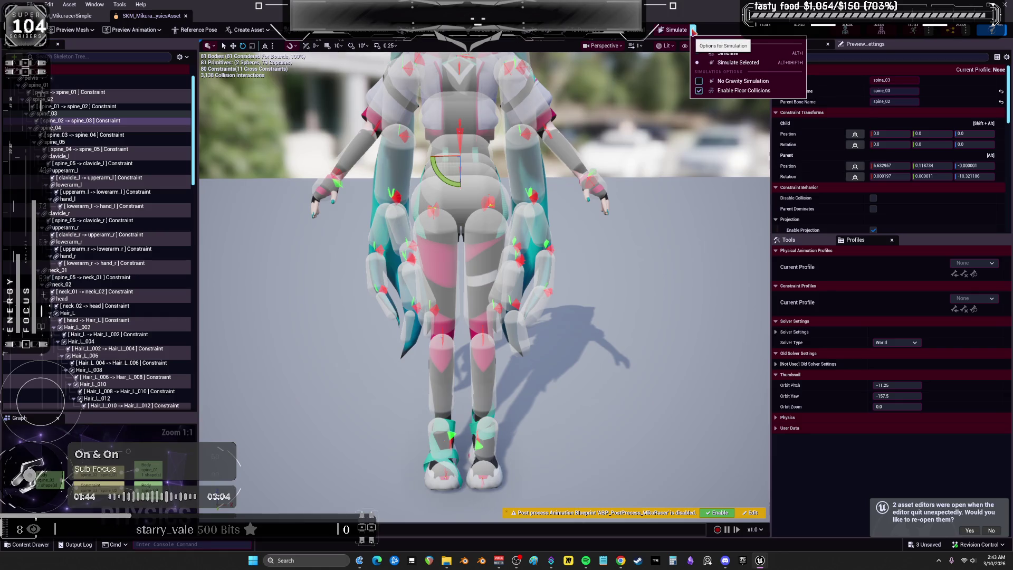
pyautogui.click(743, 54)
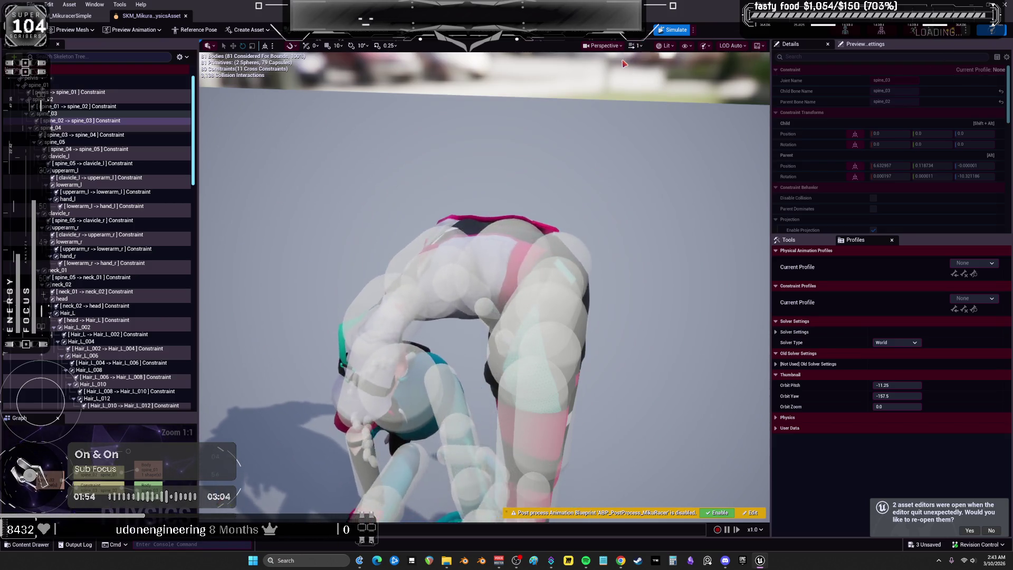
pyautogui.click(673, 30)
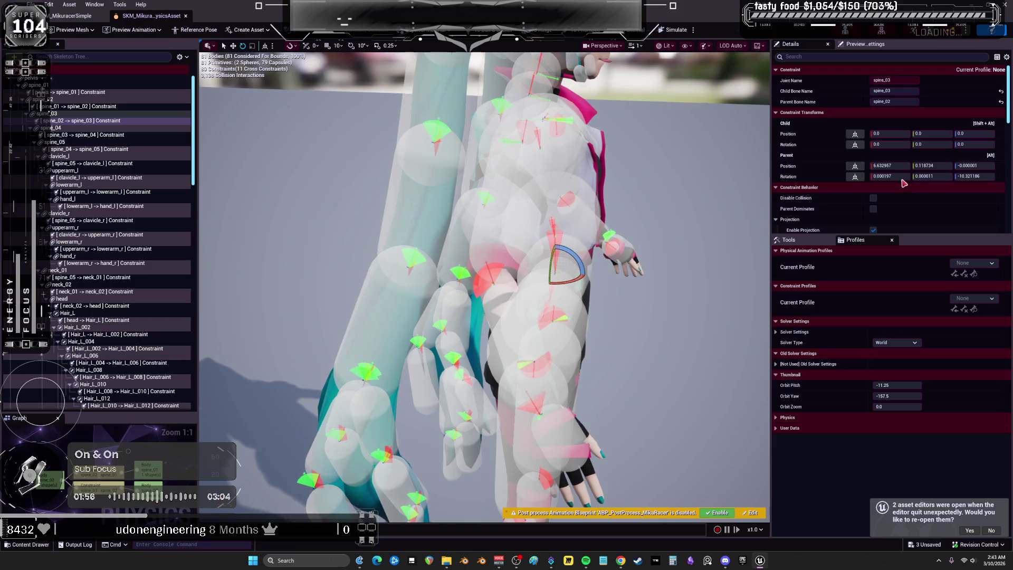
# Set the spine_02–spine_03 Angular Limits Swing 1 and Swing 2 to 3.0, then simulate.
pyautogui.click(81, 123)
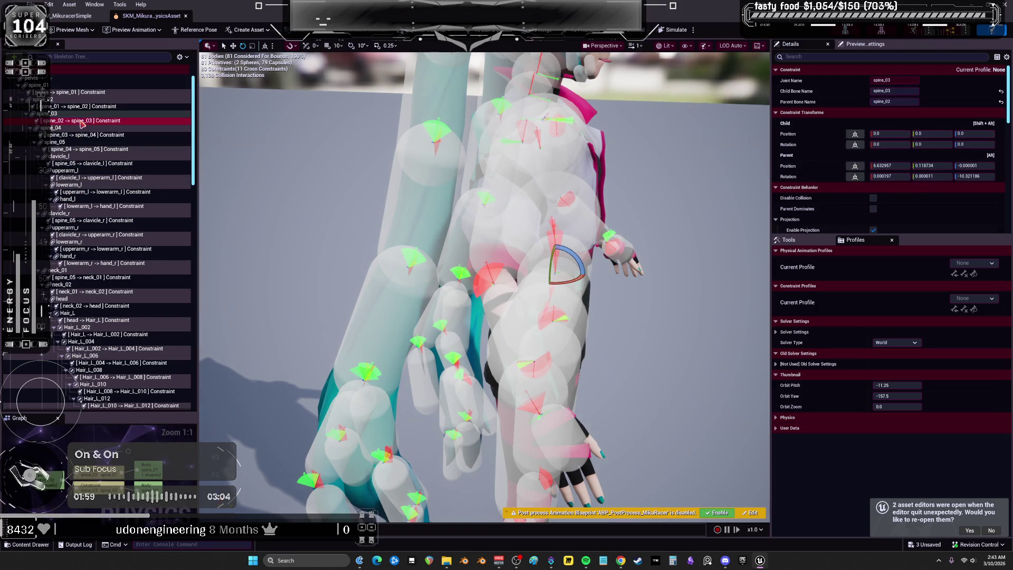
pyautogui.scroll(-5, 824, 175)
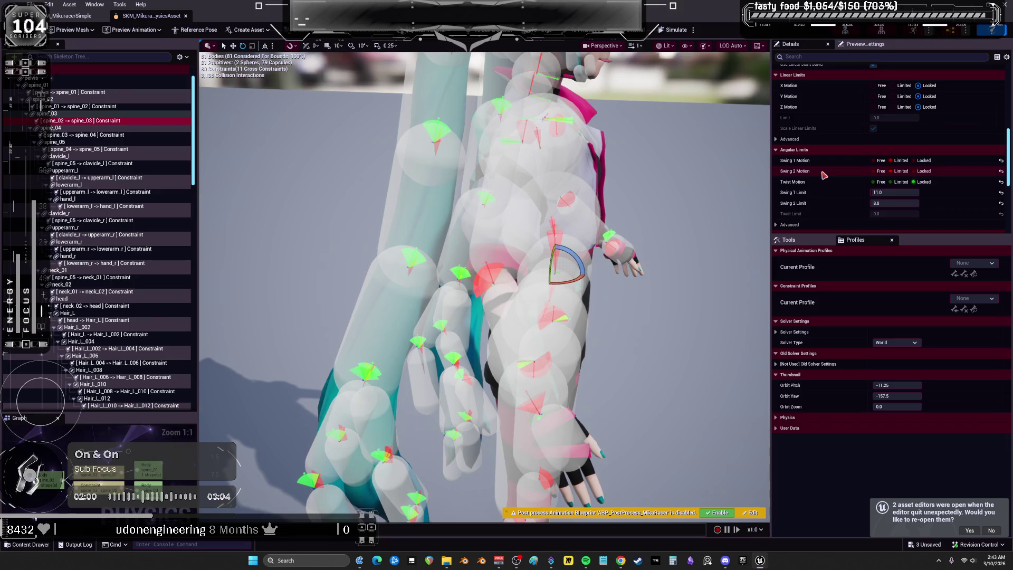
pyautogui.click(889, 193)
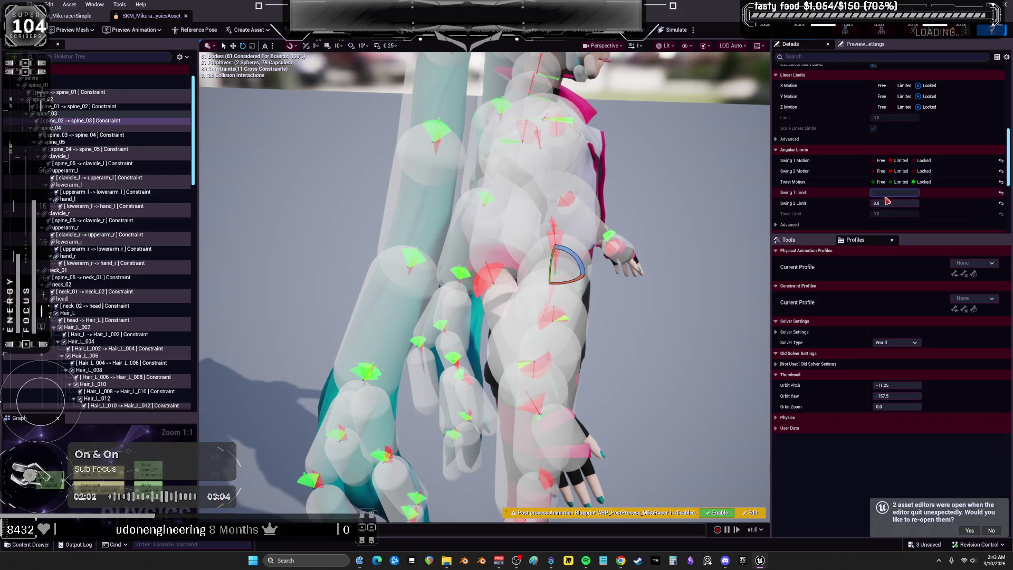
pyautogui.write('3')
pyautogui.press('Return')
pyautogui.click(887, 202)
pyautogui.write('3')
pyautogui.press('Return')
pyautogui.click(907, 195)
pyautogui.press('Return')
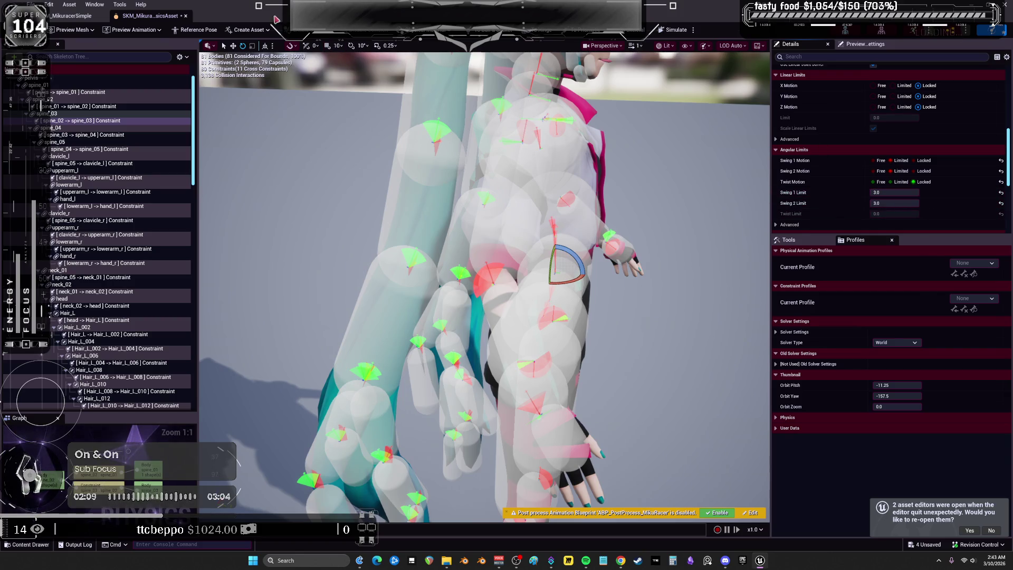
pyautogui.click(673, 30)
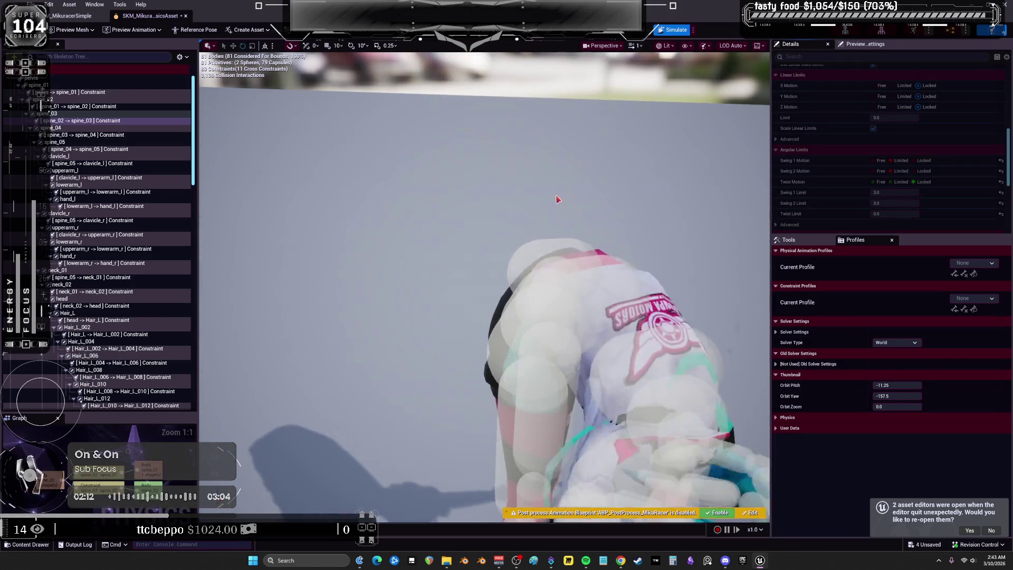
# Stop the simulation and return to the PhysicalAnimation level editor.
pyautogui.click(674, 30)
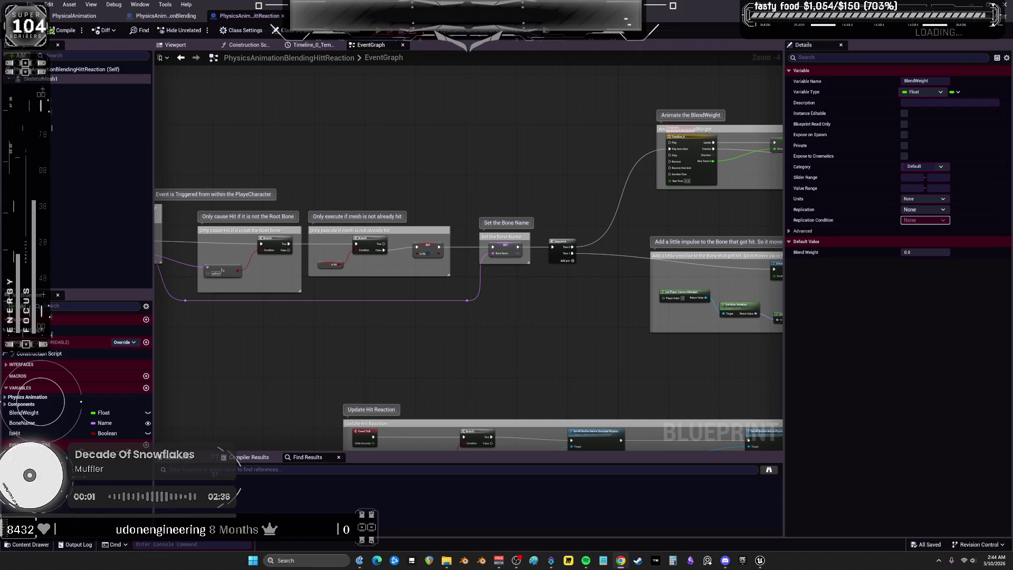
pyautogui.click(74, 16)
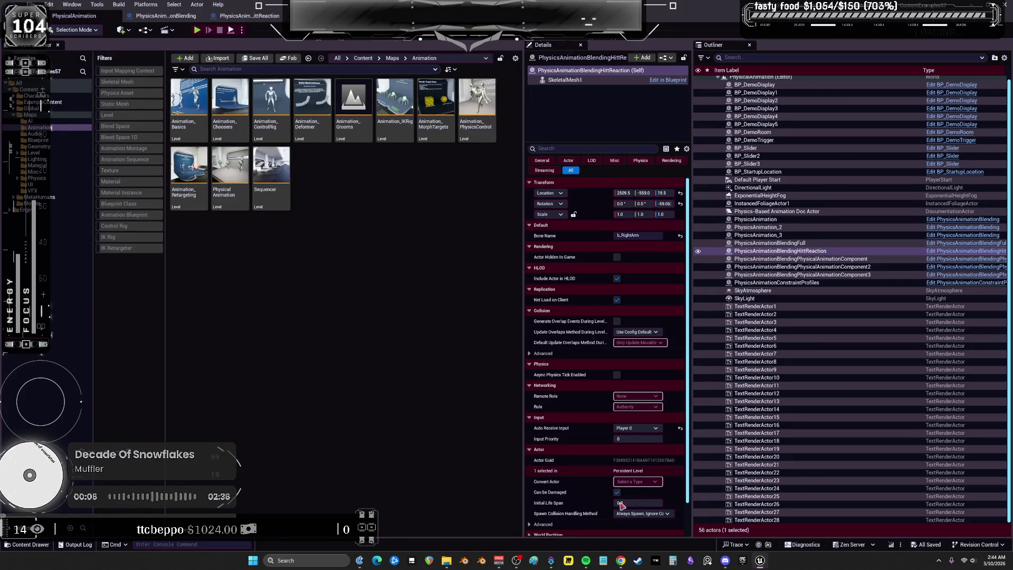
# Switch back to the SKM_MikuracerSimple physics asset editor from the taskbar.
pyautogui.moveTo(764, 566)
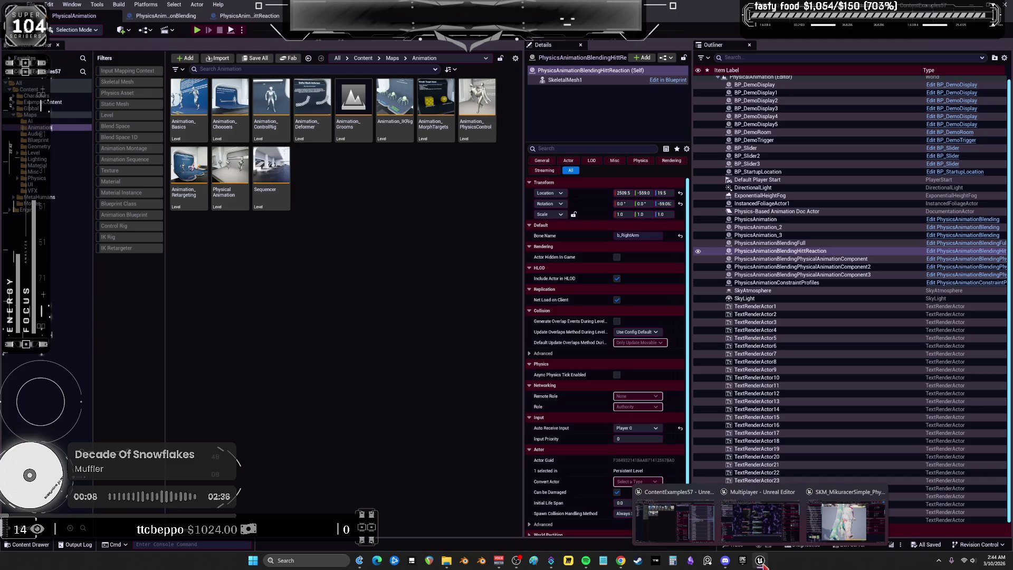
pyautogui.click(805, 525)
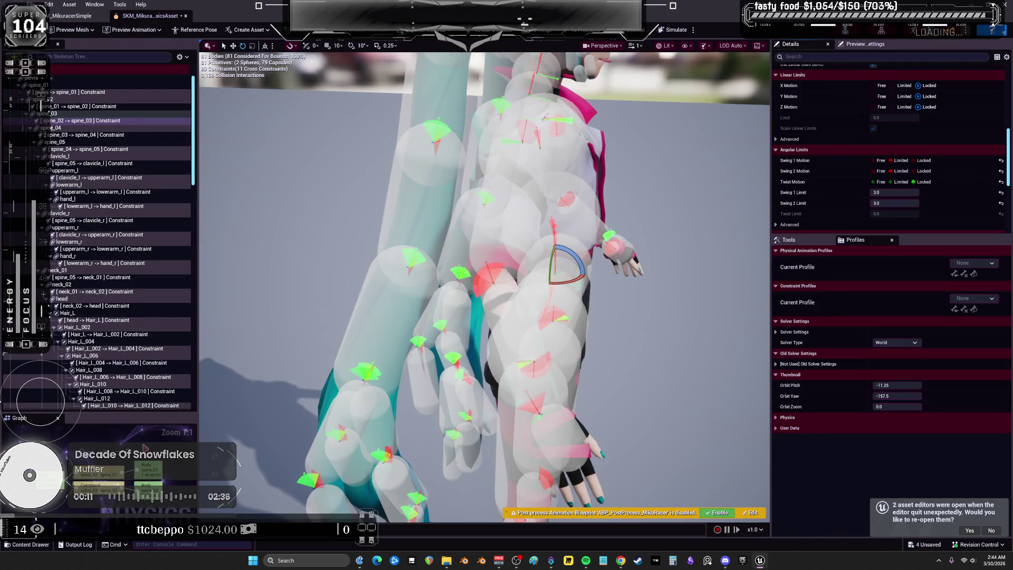
# Orbit around the character and select the lower torso body.
pyautogui.moveTo(475, 264)
pyautogui.mouseDown()
pyautogui.moveTo(538, 259)
pyautogui.moveTo(568, 238)
pyautogui.mouseUp()
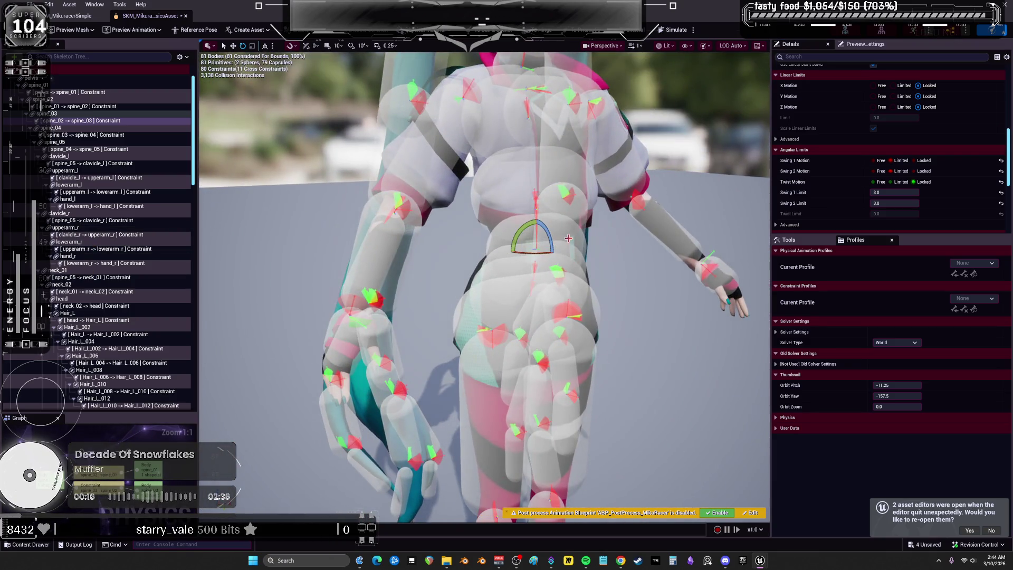
pyautogui.click(569, 238)
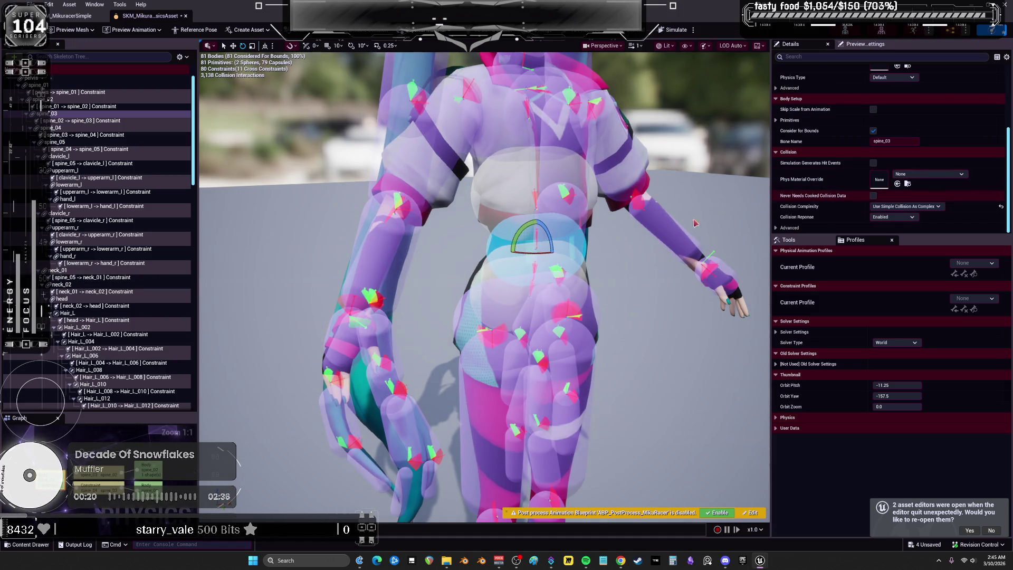
pyautogui.moveTo(568, 238); pyautogui.dragTo(551, 188)
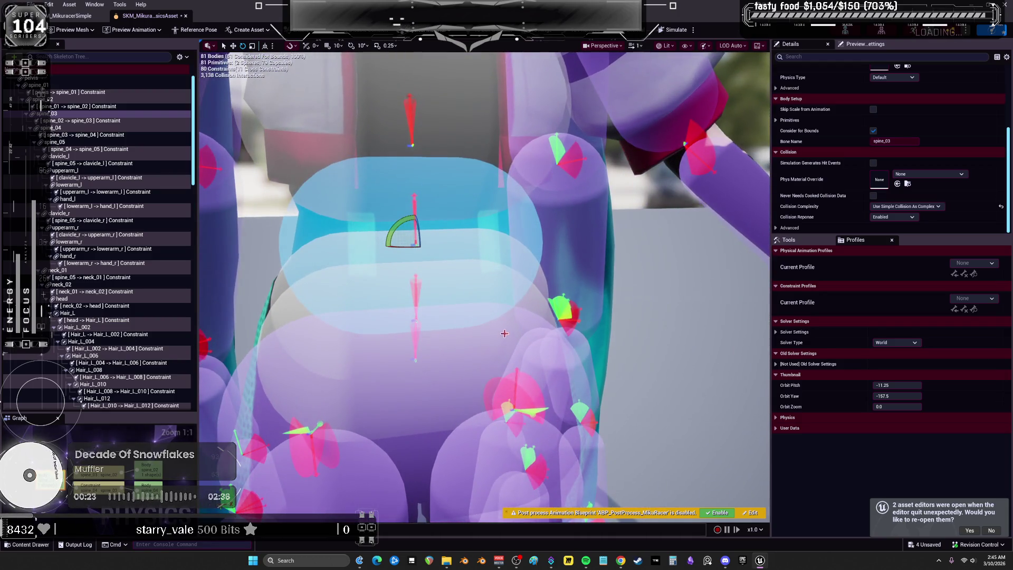
pyautogui.click(695, 324)
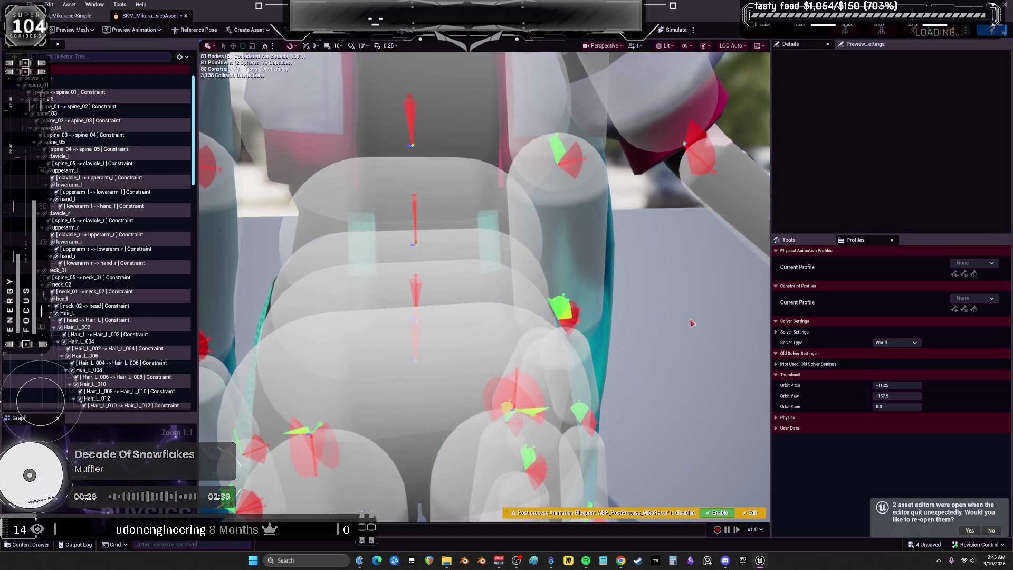
pyautogui.click(526, 224)
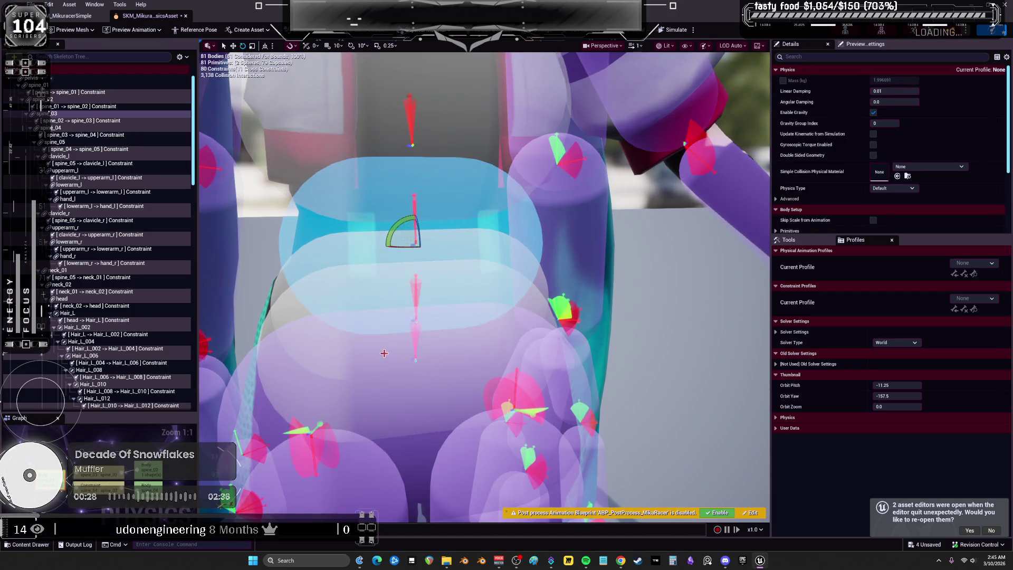
pyautogui.click(242, 386)
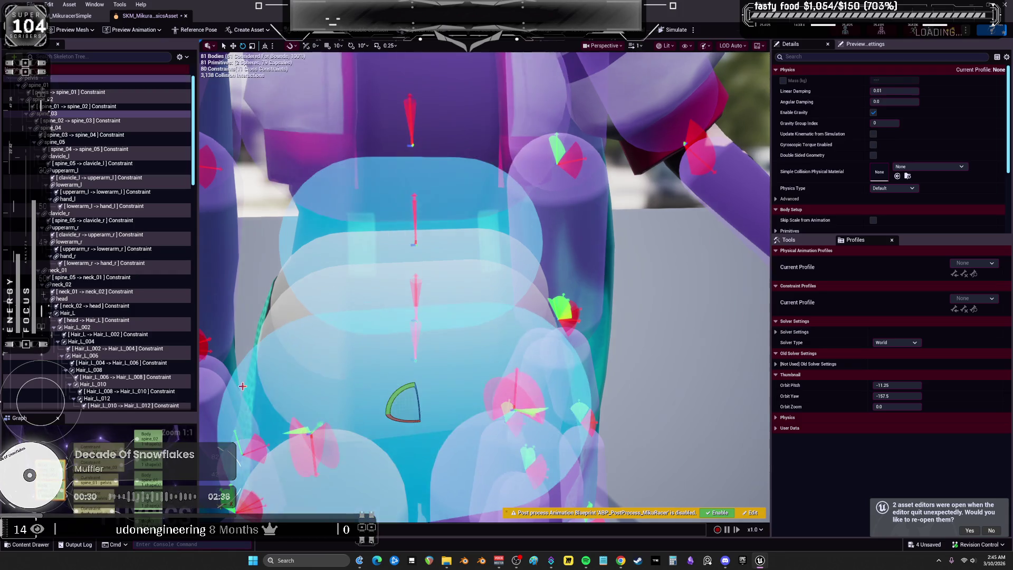
# Apply Collision > Enable Collision All to the lower torso body, then start Simulate.
pyautogui.rightClick(242, 386)
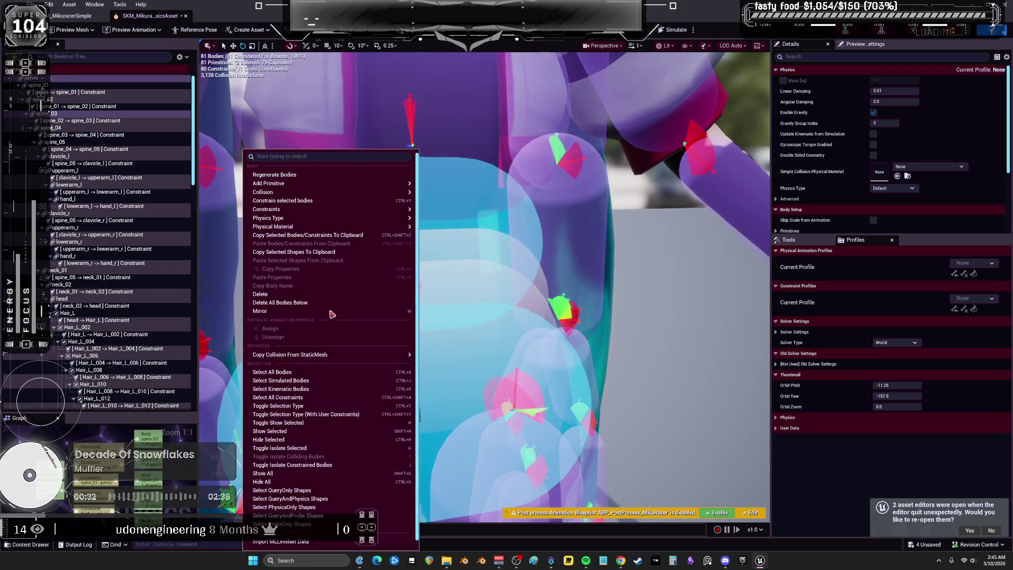
pyautogui.moveTo(352, 219)
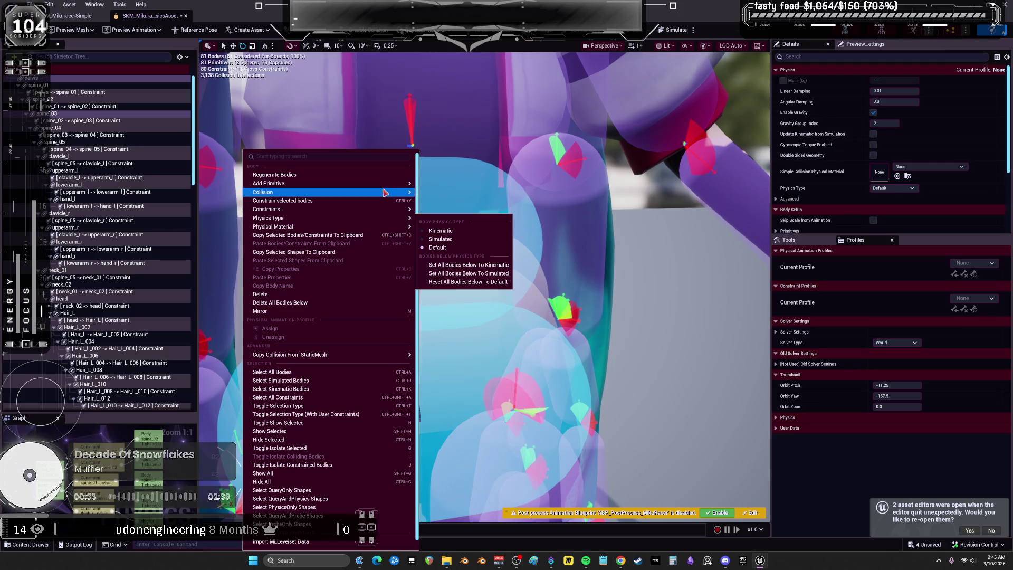
pyautogui.moveTo(379, 192)
pyautogui.click(463, 231)
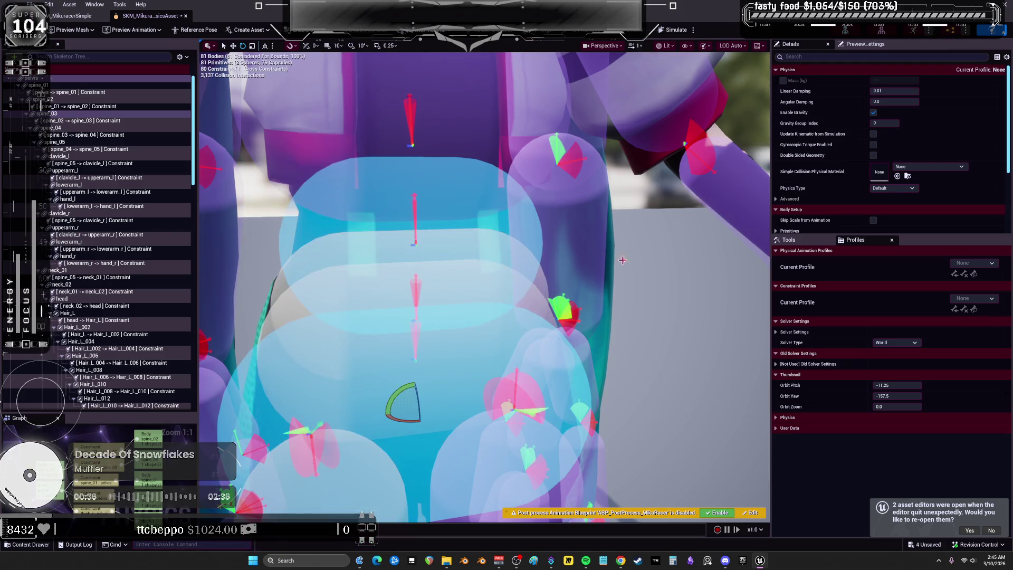
pyautogui.click(674, 29)
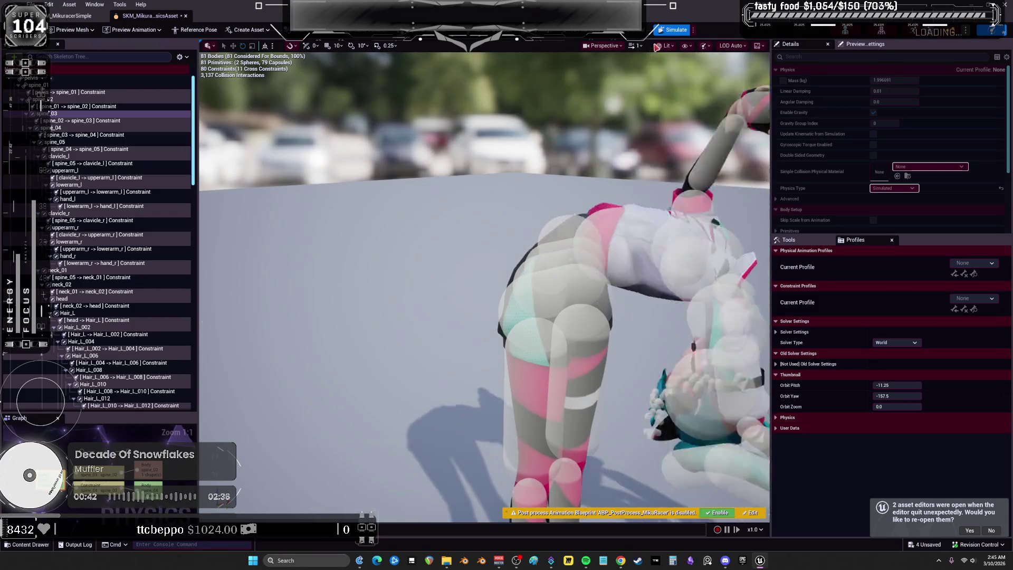
# Stop the ragdoll simulation, reorient the view, and select the spine_02–spine_03 constraint.
pyautogui.hotkey('alt', 's')
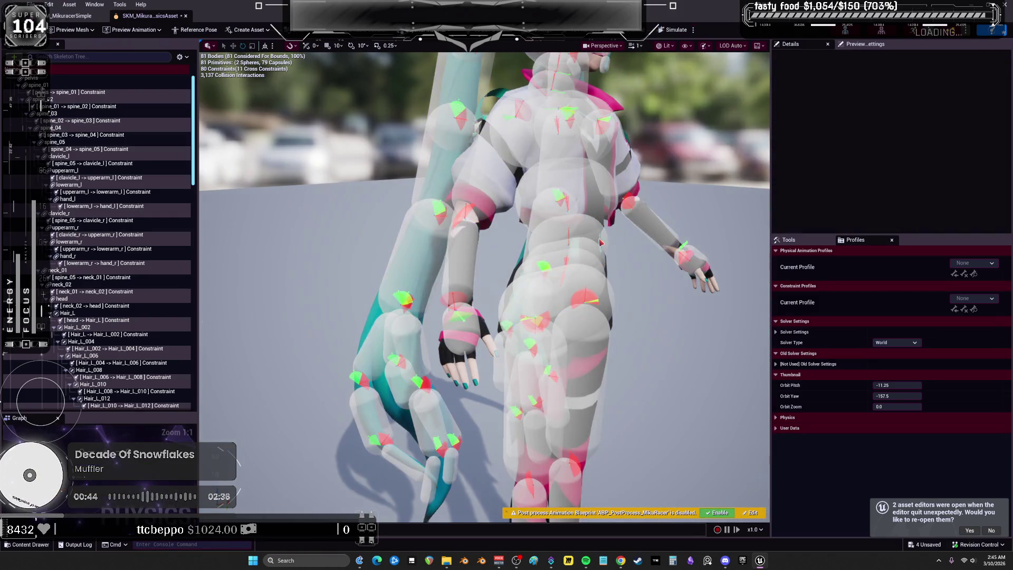
pyautogui.moveTo(599, 238)
pyautogui.mouseDown()
pyautogui.moveTo(559, 237)
pyautogui.moveTo(599, 238)
pyautogui.moveTo(560, 258)
pyautogui.moveTo(548, 237)
pyautogui.mouseUp()
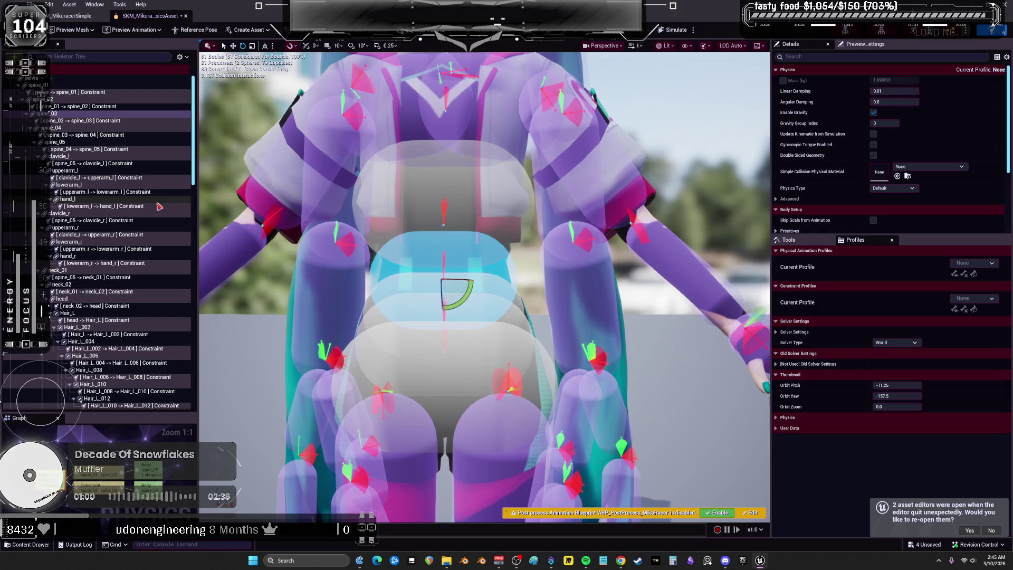
pyautogui.click(159, 205)
pyautogui.press('f')
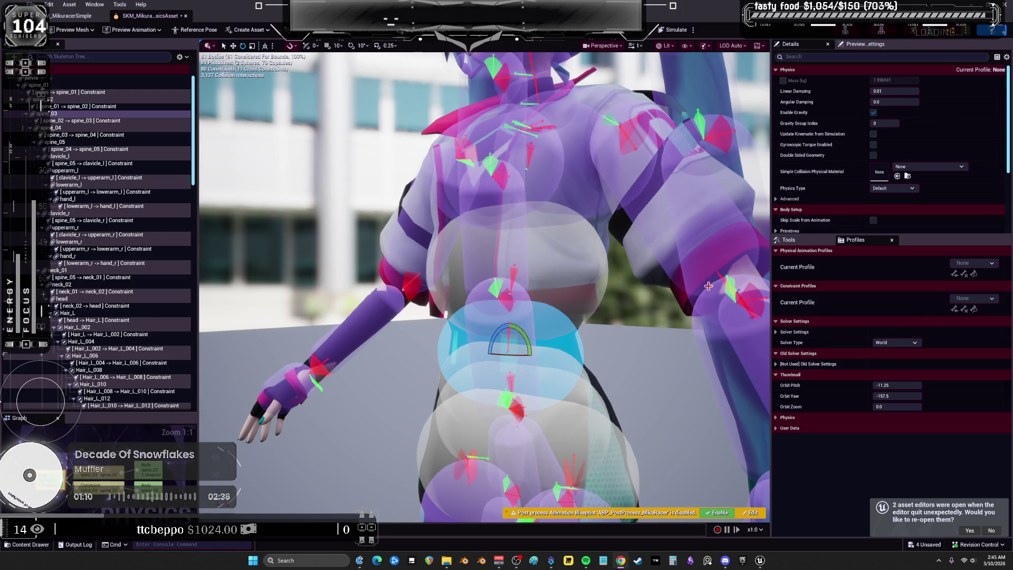
pyautogui.scroll(-5, 843, 174)
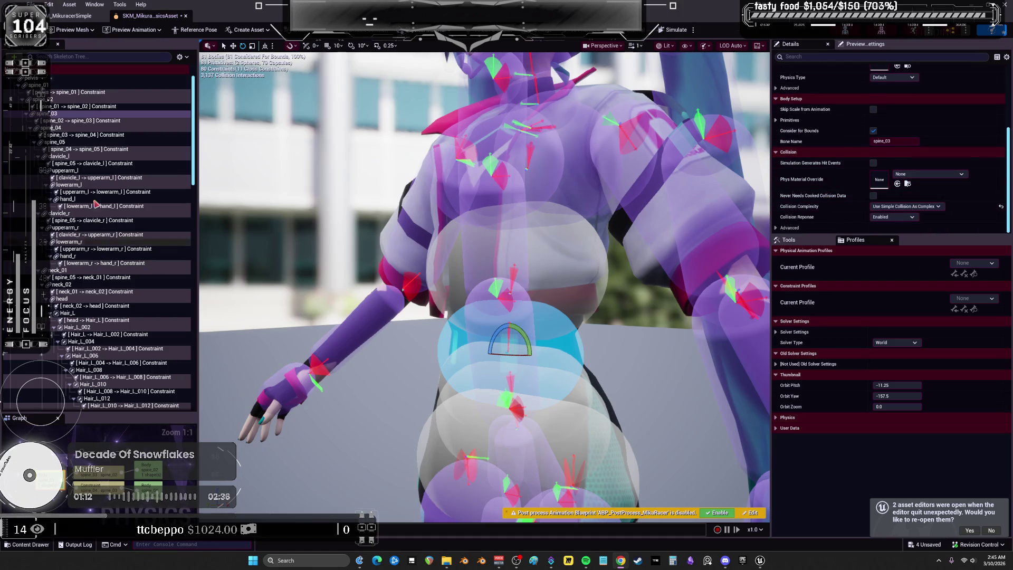
pyautogui.click(83, 120)
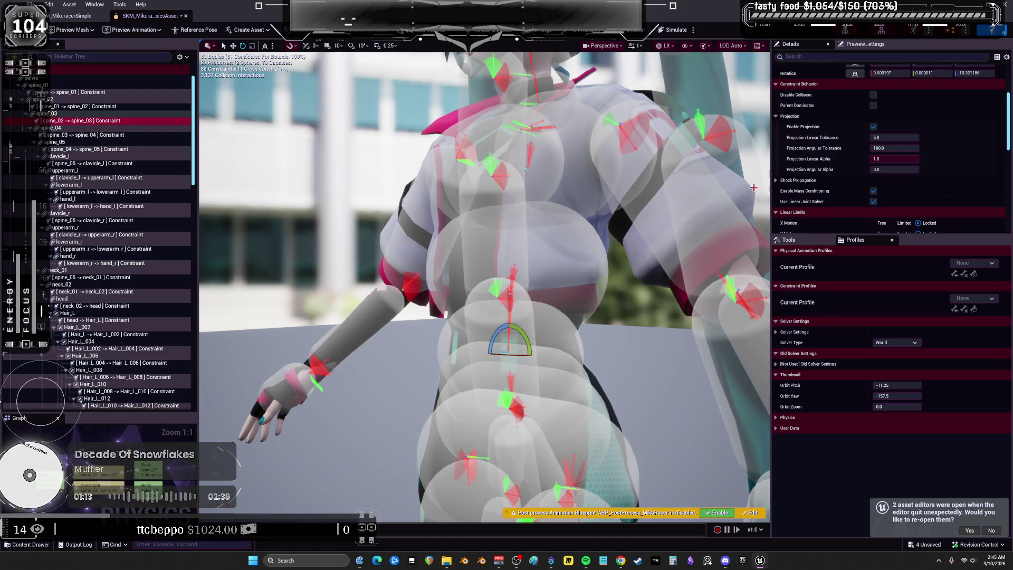
# Lock Swing 1 motion on the spine_02–spine_03 constraint.
pyautogui.scroll(-10, 768, 223)
pyautogui.scroll(10, 478, 248)
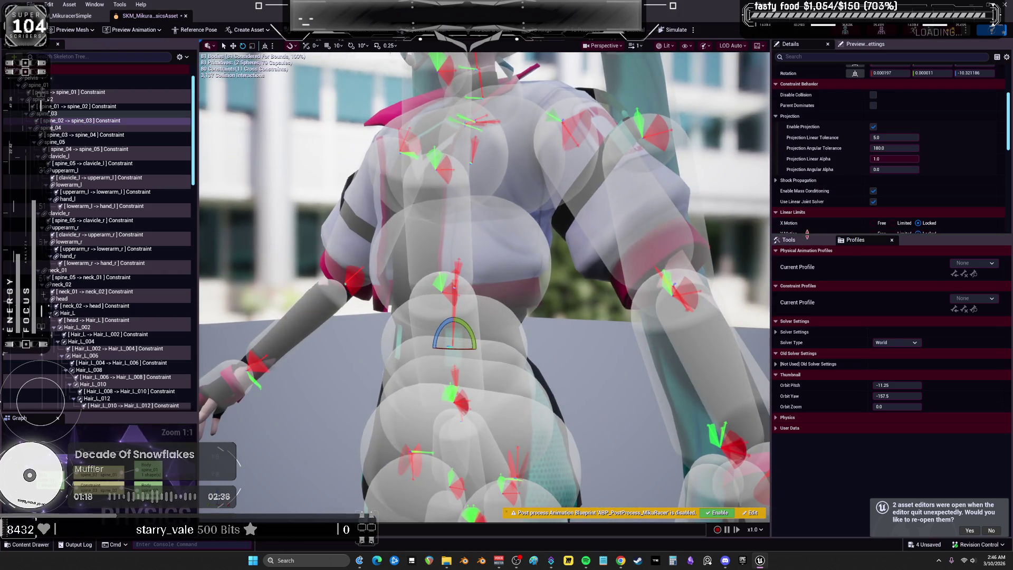
pyautogui.moveTo(807, 232); pyautogui.dragTo(813, 364)
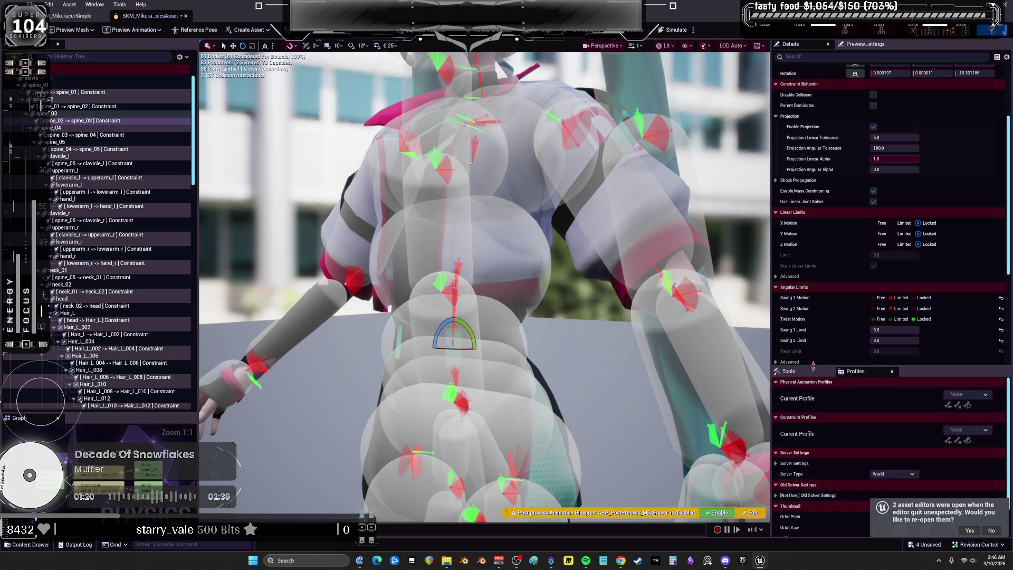
pyautogui.click(921, 298)
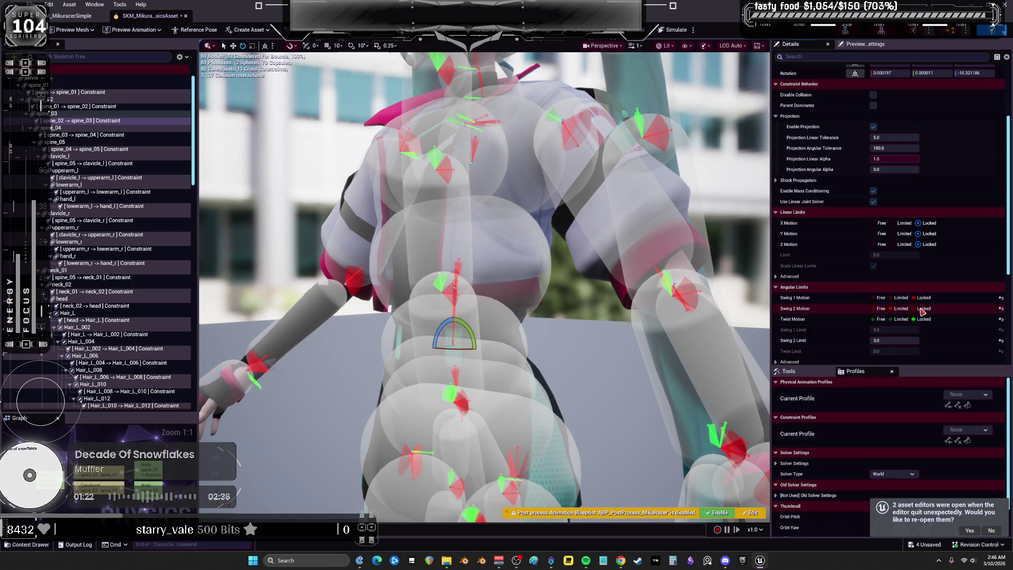
# Select the spine_01 through spine_05 constraints, lock Swing 1 and Swing 2, then simulate.
pyautogui.click(100, 106)
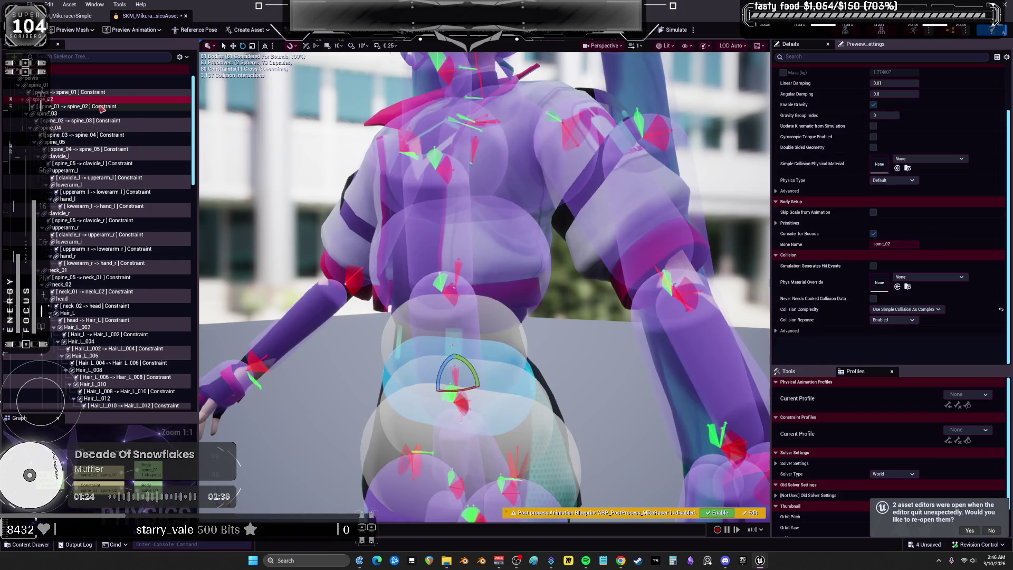
pyautogui.keyDown('ctrl'); pyautogui.click(106, 120); pyautogui.keyUp('ctrl')
pyautogui.keyDown('ctrl'); pyautogui.click(111, 135); pyautogui.keyUp('ctrl')
pyautogui.keyDown('ctrl'); pyautogui.click(116, 149); pyautogui.keyUp('ctrl')
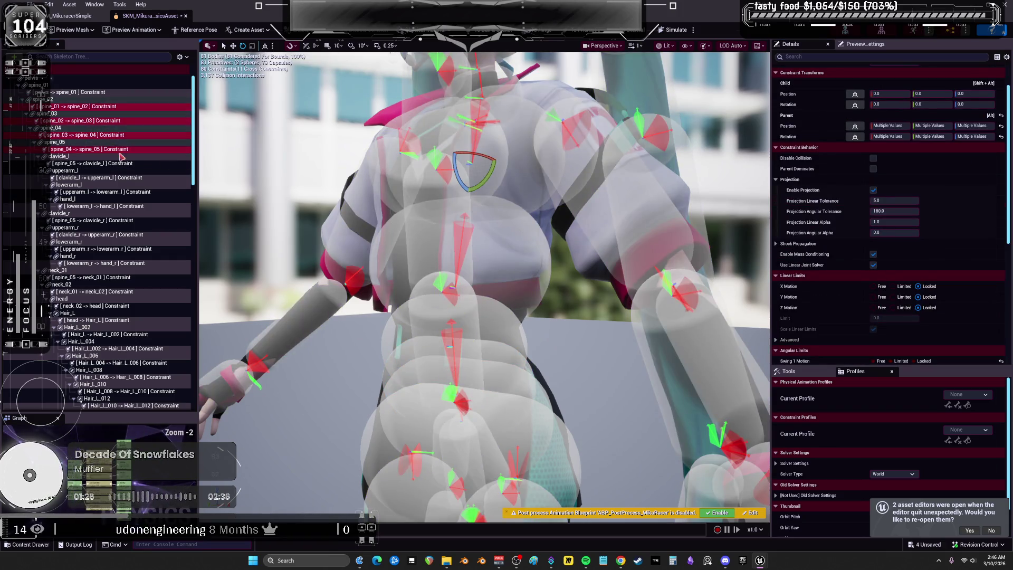
pyautogui.scroll(-2, 907, 285)
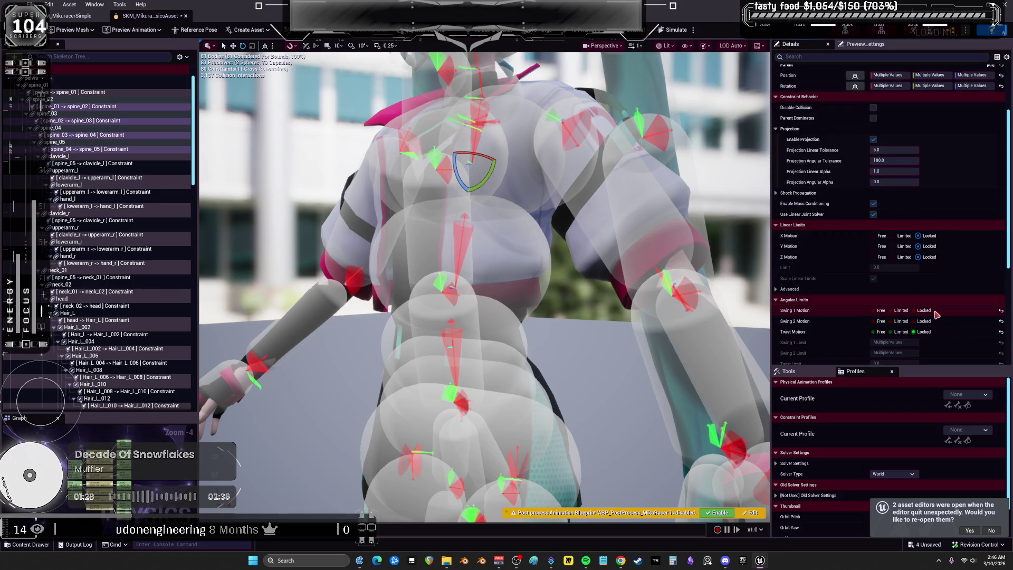
pyautogui.click(927, 321)
pyautogui.click(924, 311)
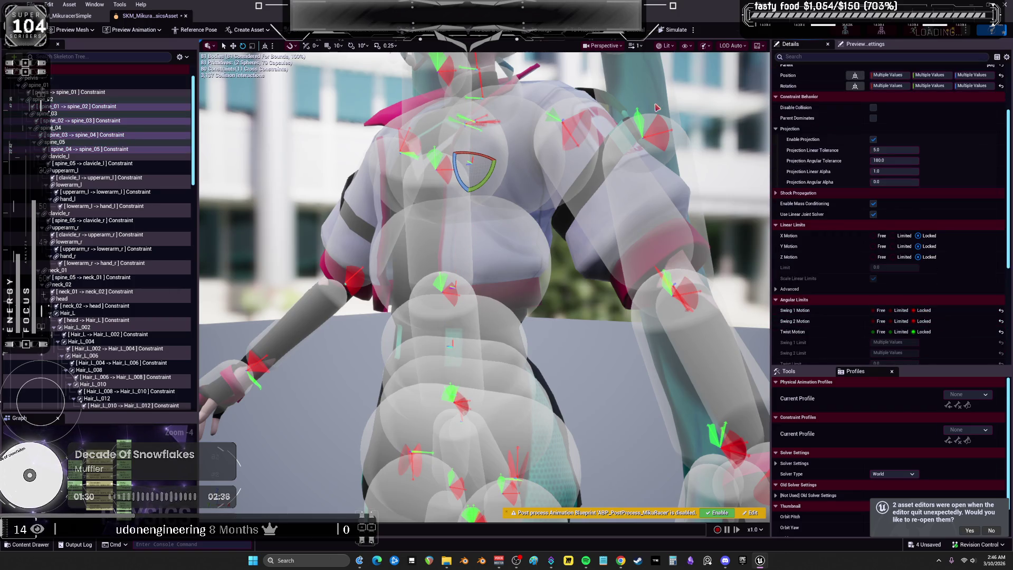
pyautogui.click(669, 33)
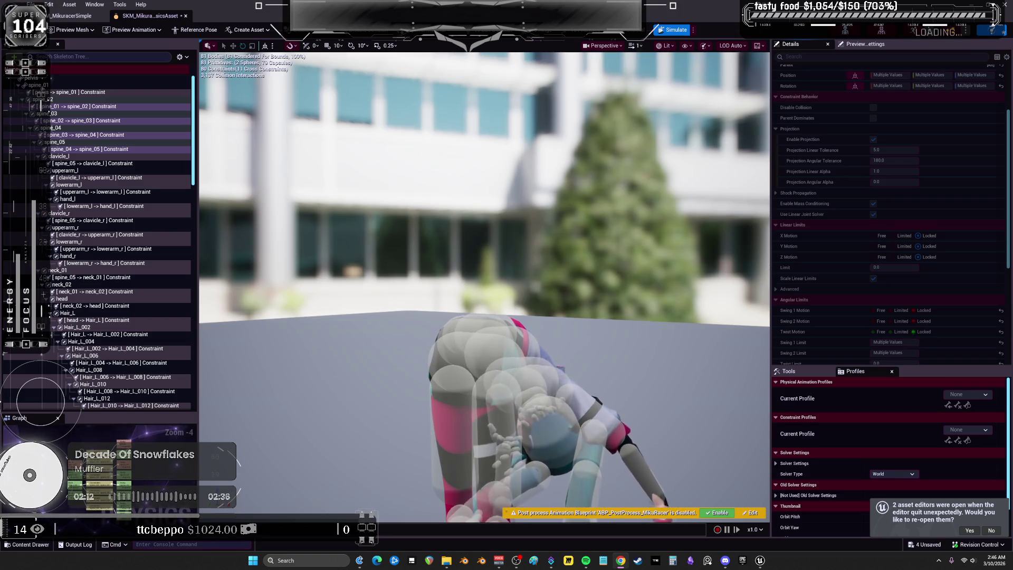
# Enable the post-process blueprint preview, then simulate and drag the Hair_L ponytail to test it.
pyautogui.click(717, 512)
pyautogui.hotkey('alt', 's')
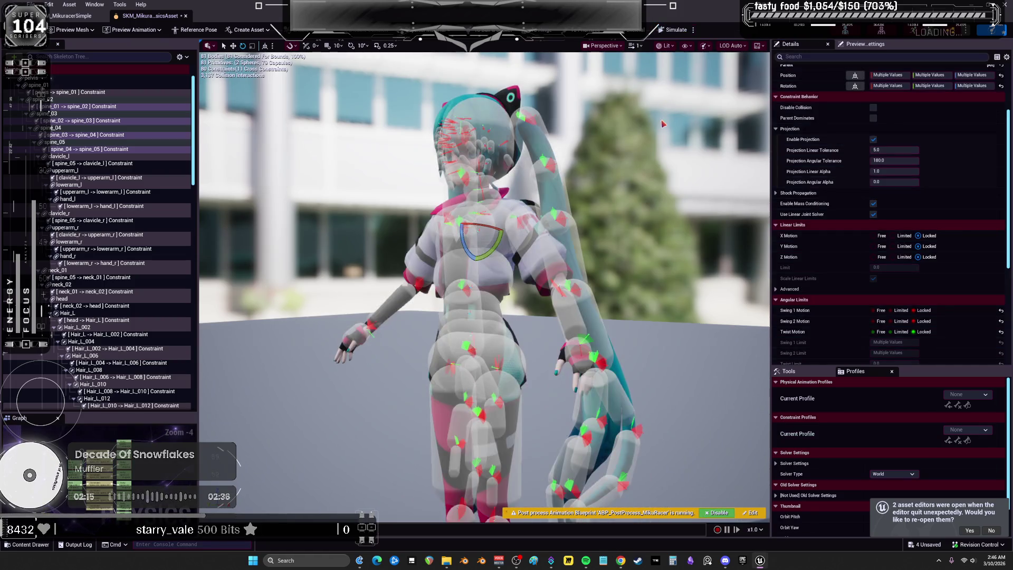
pyautogui.click(84, 355)
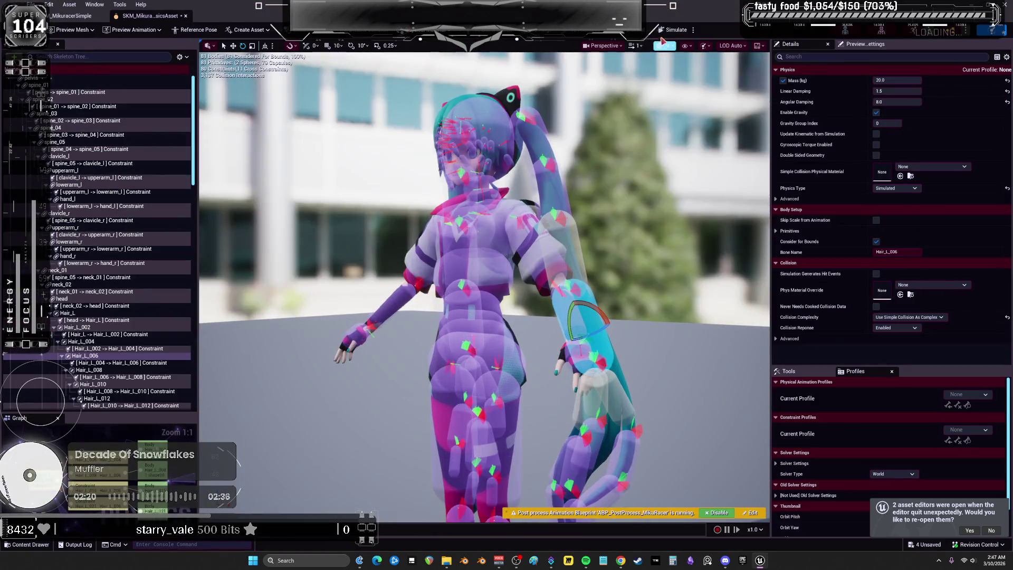
pyautogui.click(672, 30)
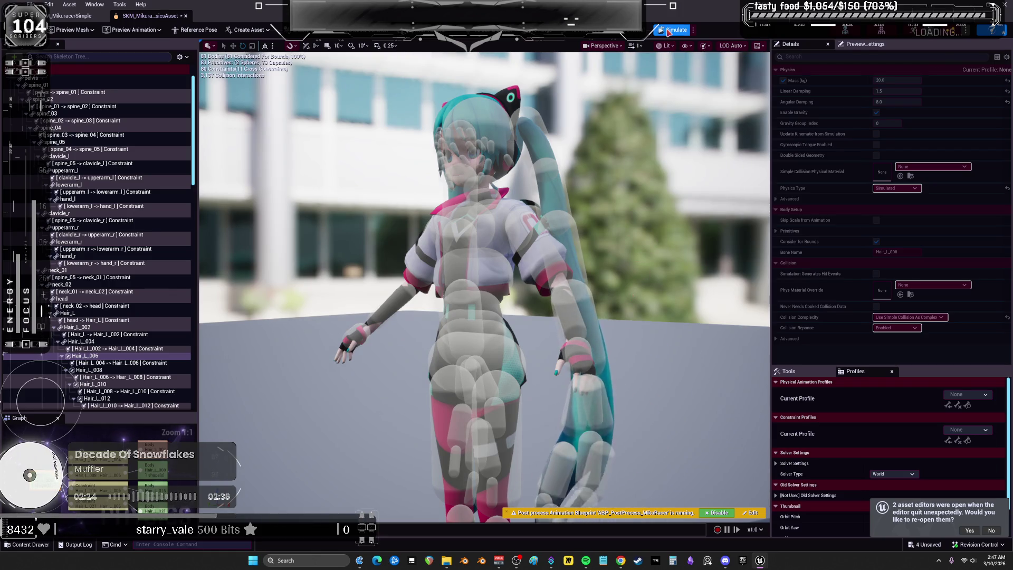
pyautogui.click(575, 151)
pyautogui.moveTo(572, 132); pyautogui.dragTo(592, 54)
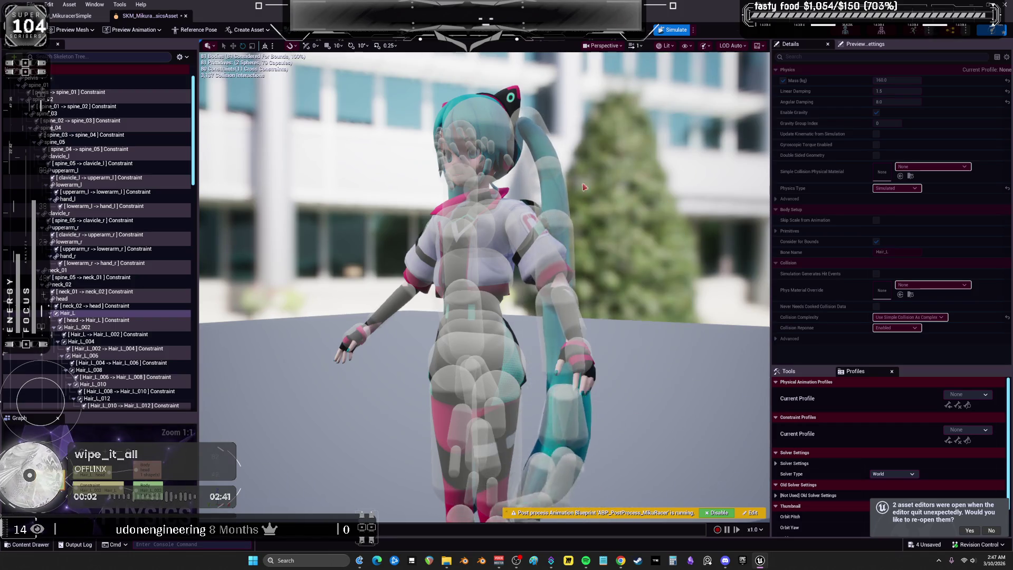
pyautogui.click(666, 30)
# Rerun the simulation with the head, then the neck_02 body selected, stopping each time.
pyautogui.click(486, 121)
pyautogui.hotkey('alt', 's')
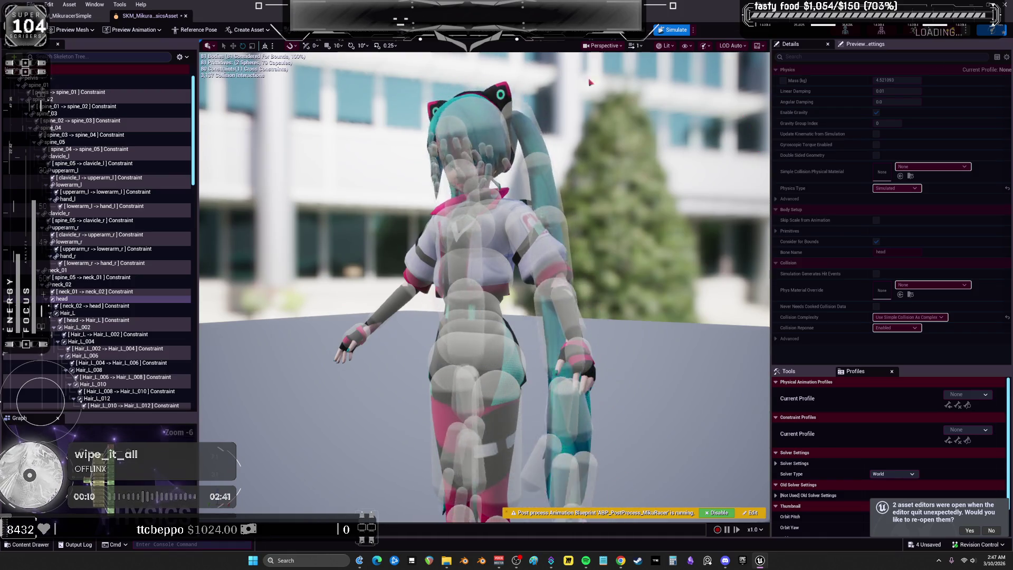
pyautogui.hotkey('alt', 's')
pyautogui.click(488, 198)
pyautogui.hotkey('alt', 's')
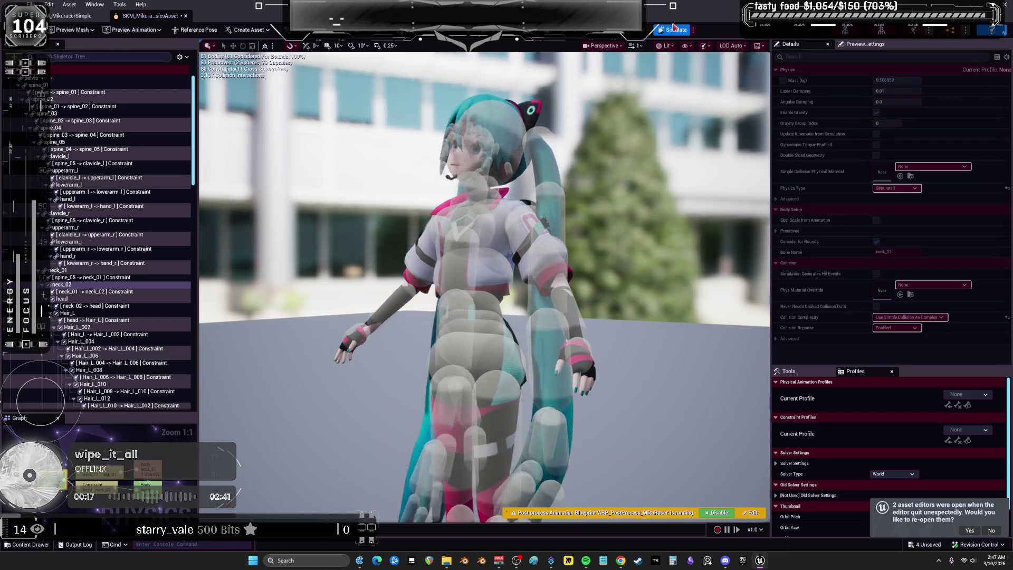
pyautogui.hotkey('alt', 's')
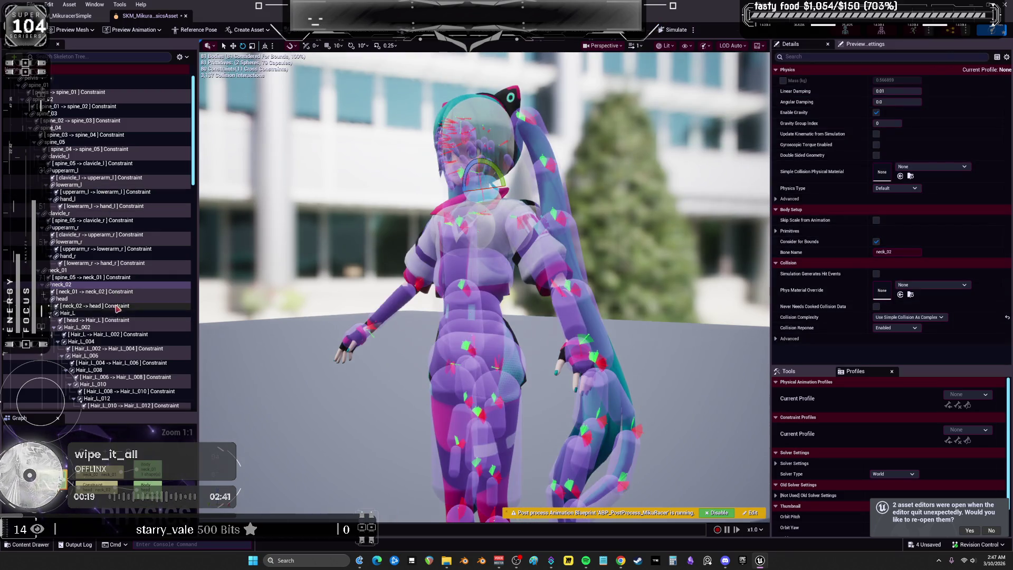
# Select both neck constraints and check their Swing 1 limit in Details.
pyautogui.click(114, 290)
pyautogui.keyDown('ctrl'); pyautogui.click(114, 277); pyautogui.keyUp('ctrl')
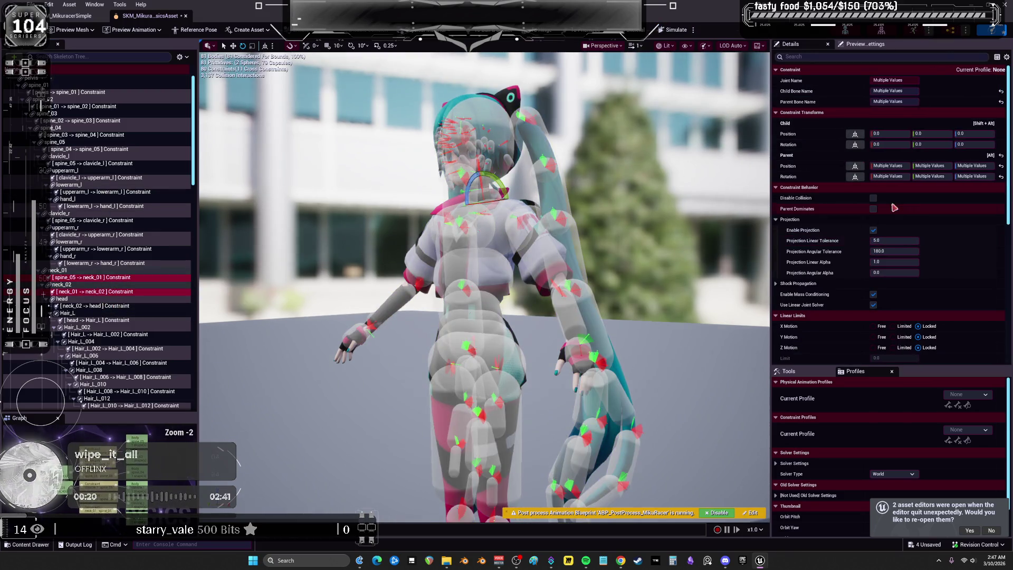
pyautogui.scroll(-3, 931, 299)
pyautogui.click(894, 319)
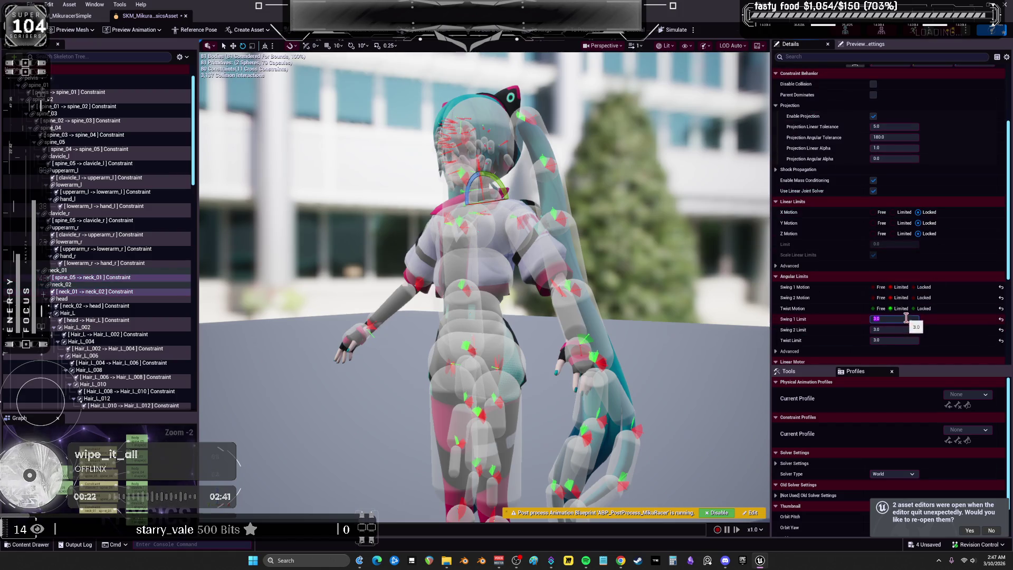
# Orbit around the neck and select the neck_01 and head bodies together.
pyautogui.moveTo(603, 232)
pyautogui.mouseDown()
pyautogui.moveTo(554, 243)
pyautogui.moveTo(549, 225)
pyautogui.mouseUp()
pyautogui.click(549, 226)
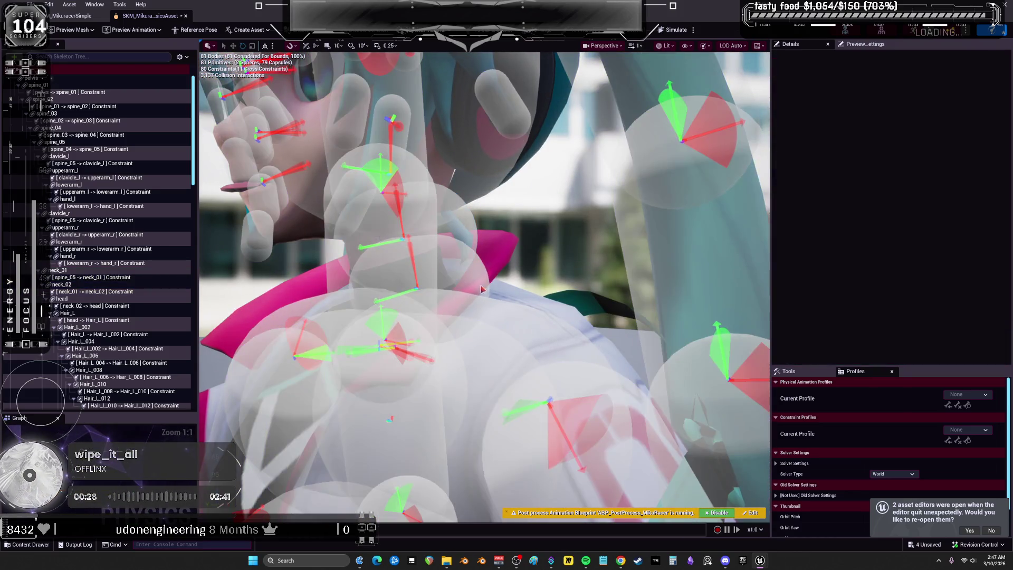
pyautogui.click(480, 286)
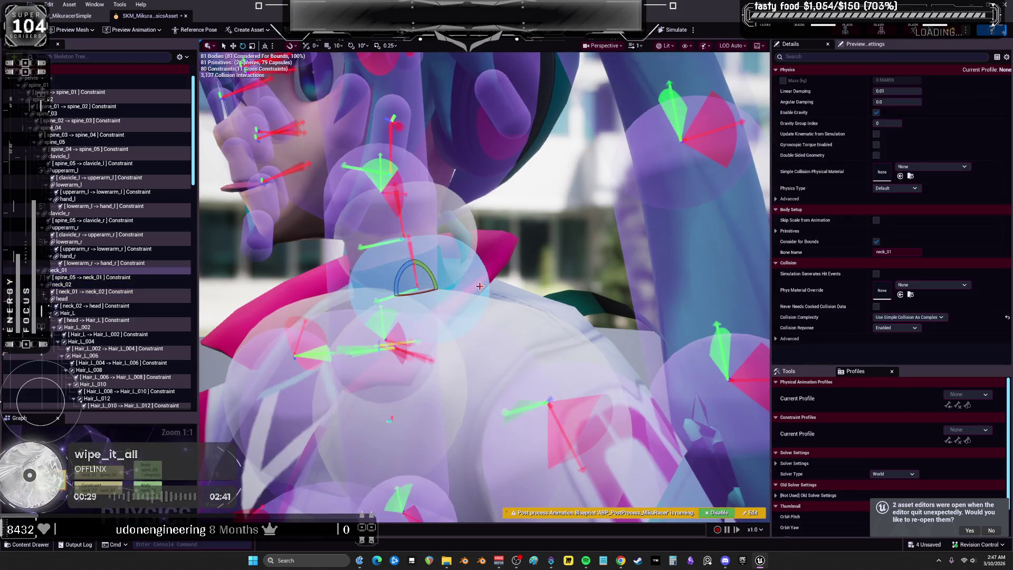
pyautogui.moveTo(479, 286)
pyautogui.mouseDown()
pyautogui.moveTo(446, 291)
pyautogui.moveTo(511, 269)
pyautogui.mouseUp()
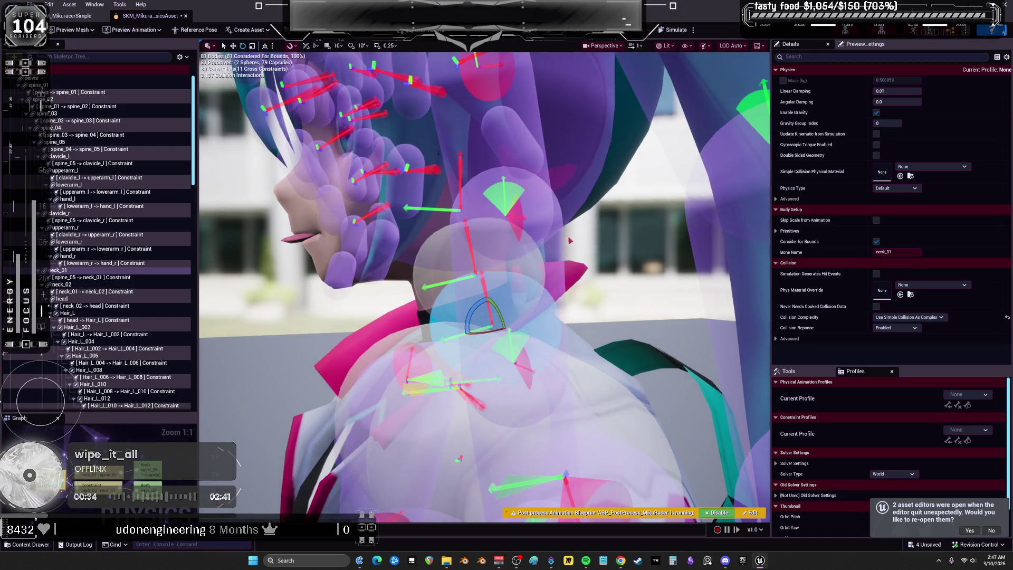
pyautogui.moveTo(567, 233); pyautogui.dragTo(496, 238)
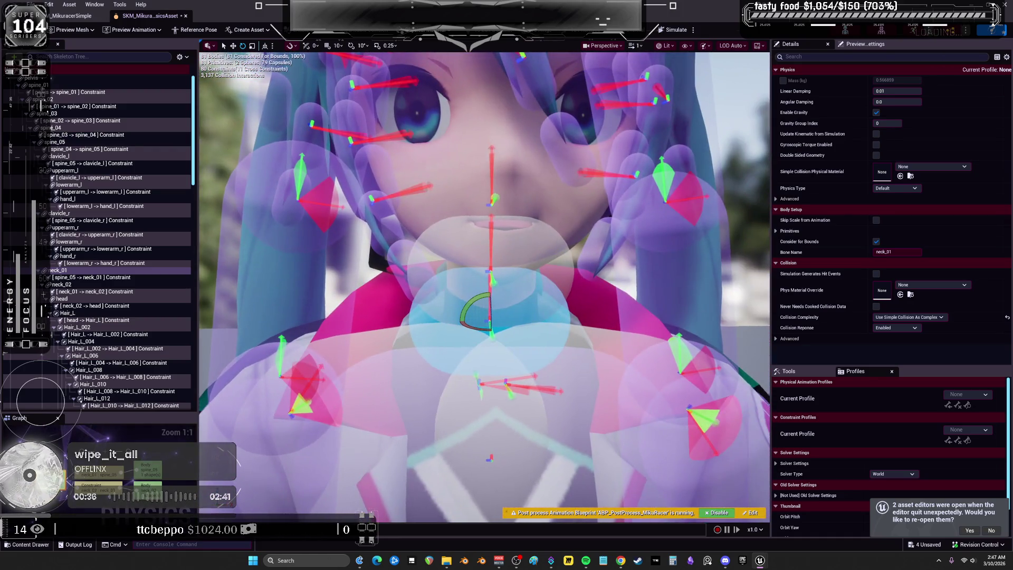
pyautogui.keyDown('ctrl'); pyautogui.click(581, 221); pyautogui.keyUp('ctrl')
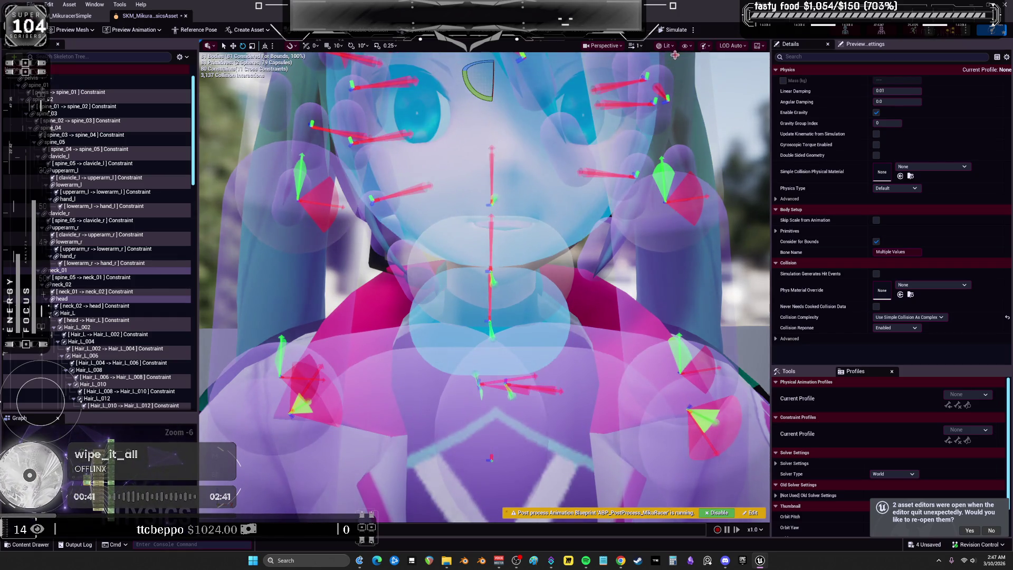
# Disable collision between the head and neck_01 bodies.
pyautogui.rightClick(528, 195)
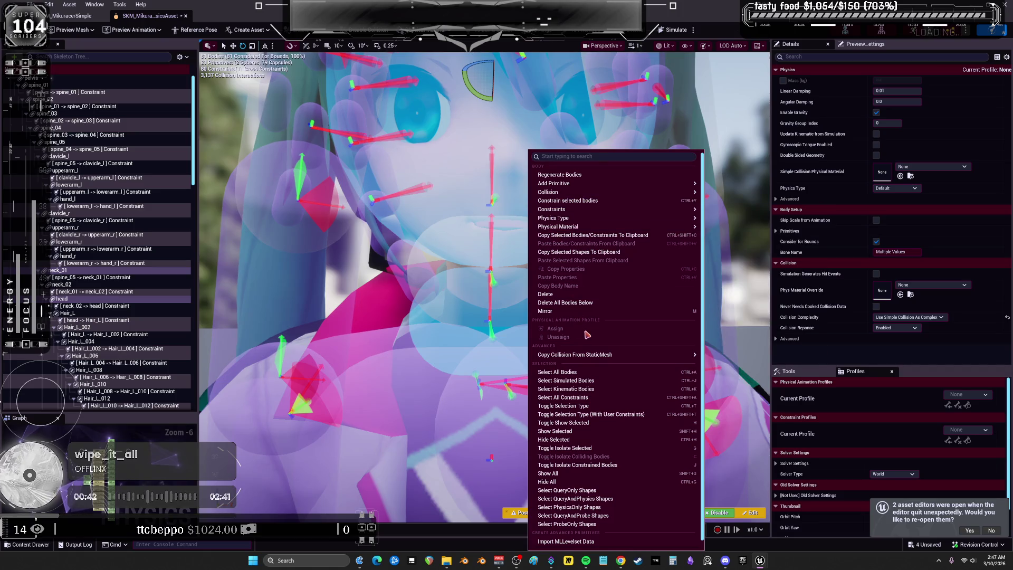
pyautogui.moveTo(612, 217)
pyautogui.moveTo(637, 194)
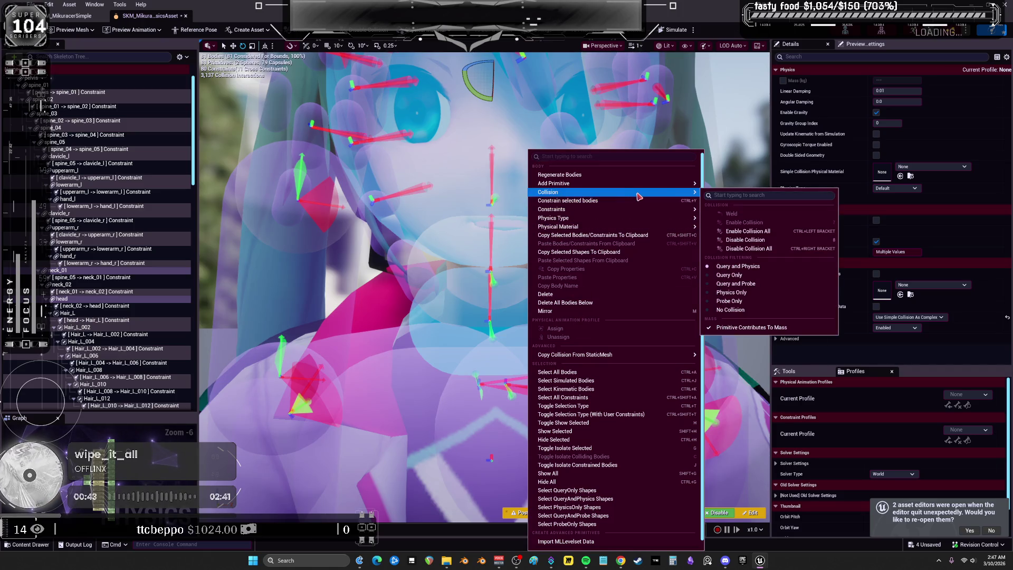
pyautogui.click(767, 246)
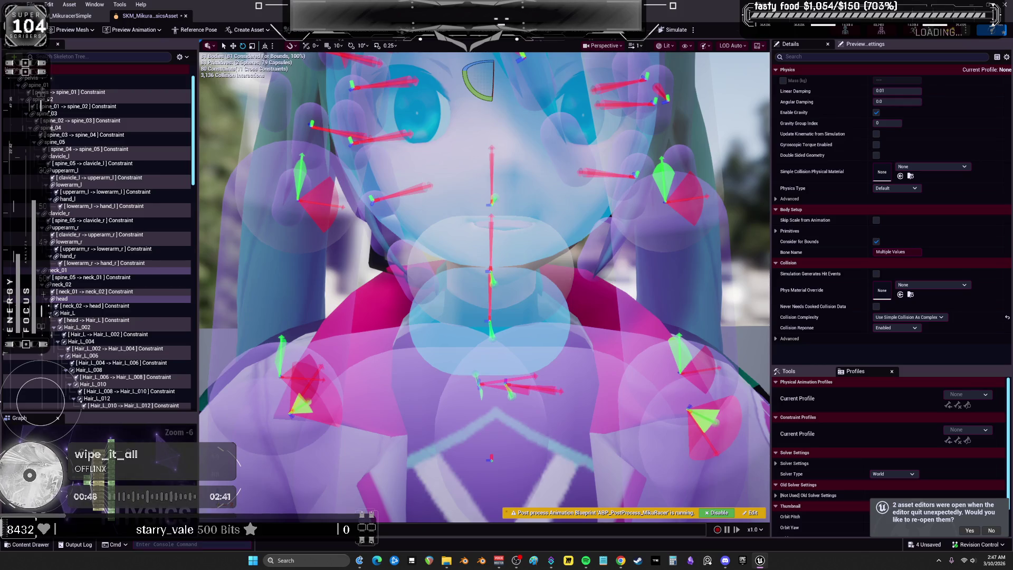
# Test the ragdoll simulation twice, with neck_02 and then the head selected.
pyautogui.click(570, 274)
pyautogui.scroll(2, 567, 253)
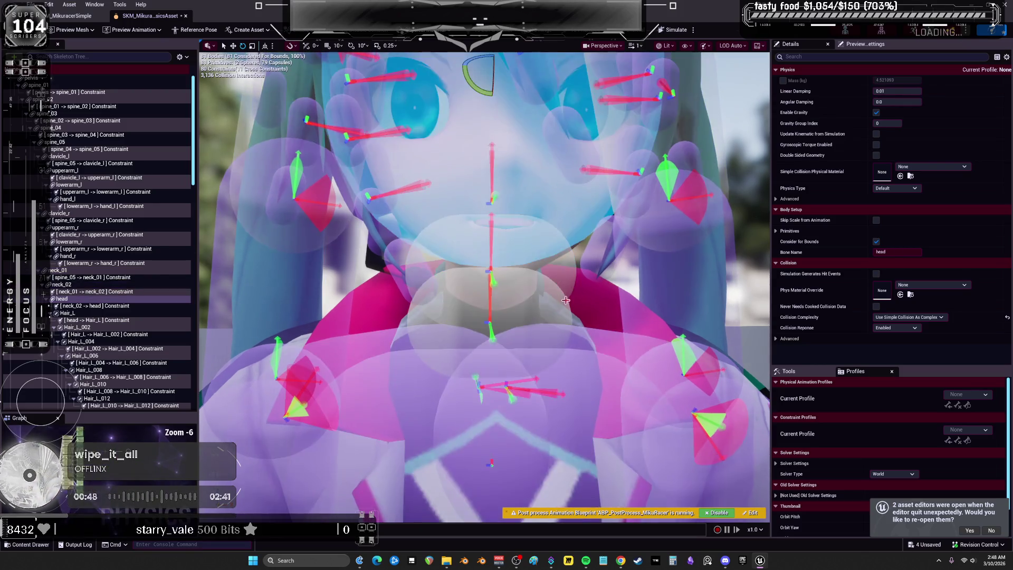
pyautogui.click(686, 30)
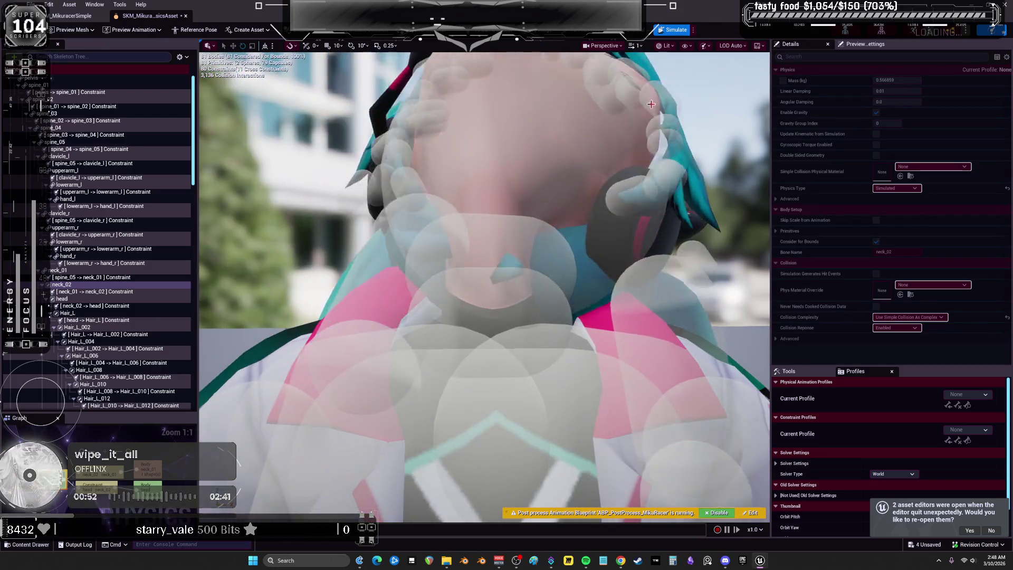
pyautogui.hotkey('alt', 'Return')
pyautogui.click(546, 187)
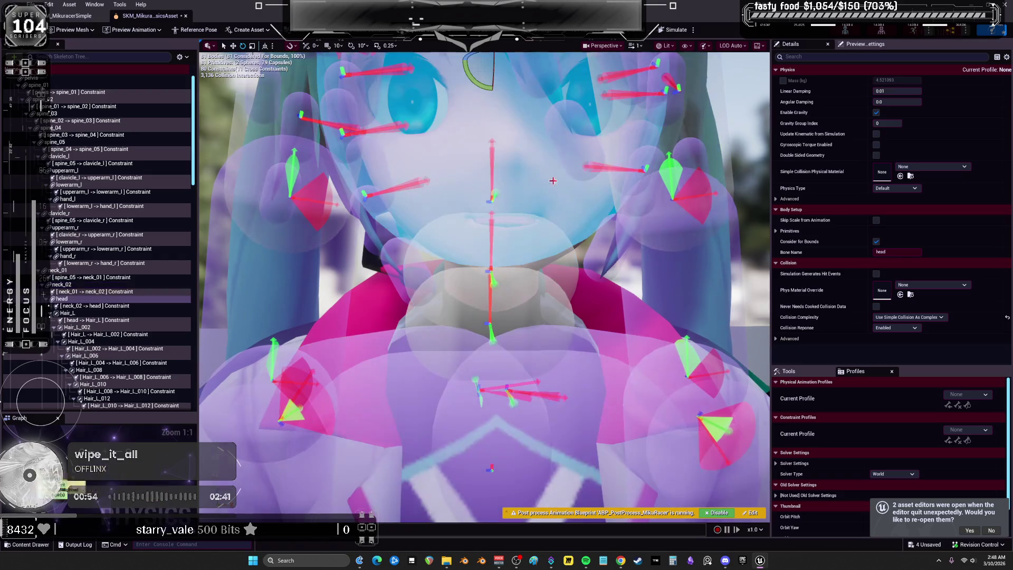
pyautogui.hotkey('alt', 'Return')
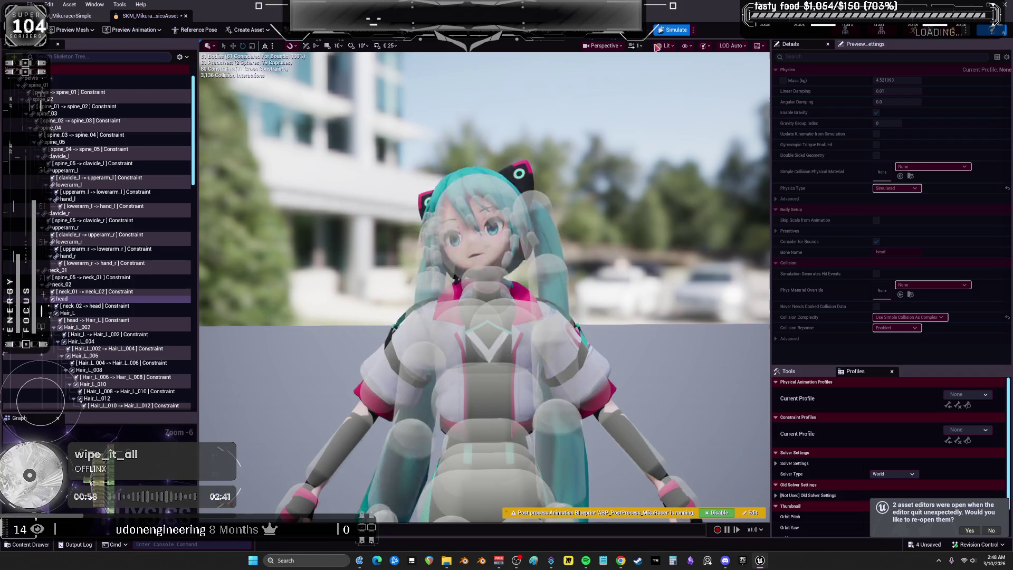
pyautogui.click(671, 30)
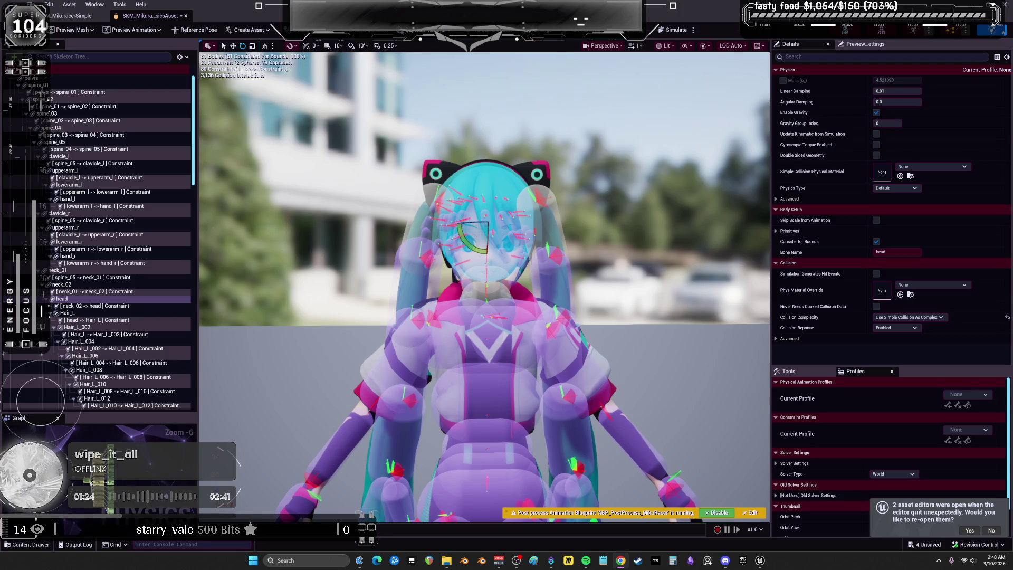
# Set the head body's mass to 320 kg and run a quick simulation.
pyautogui.click(562, 277)
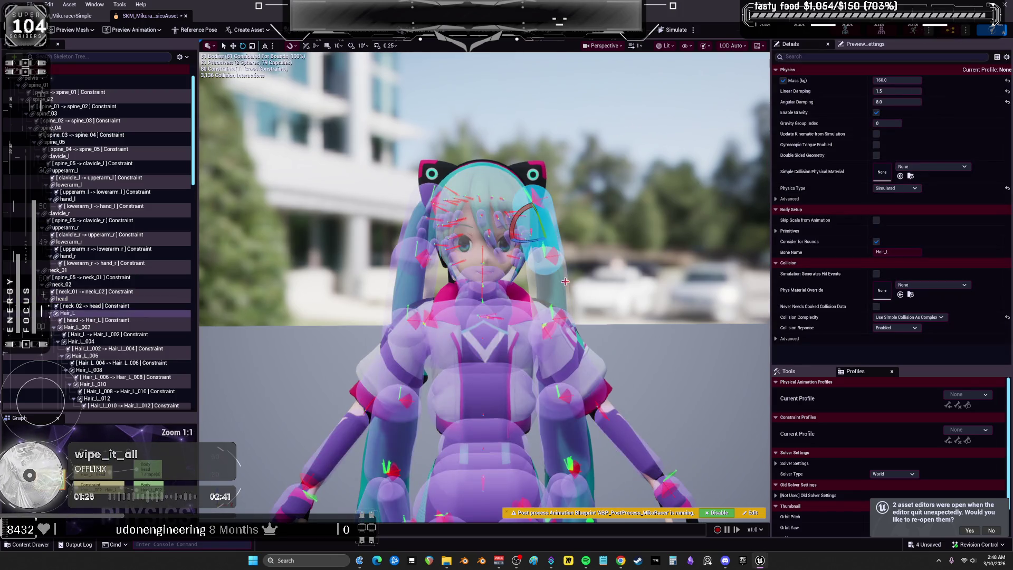
pyautogui.click(497, 178)
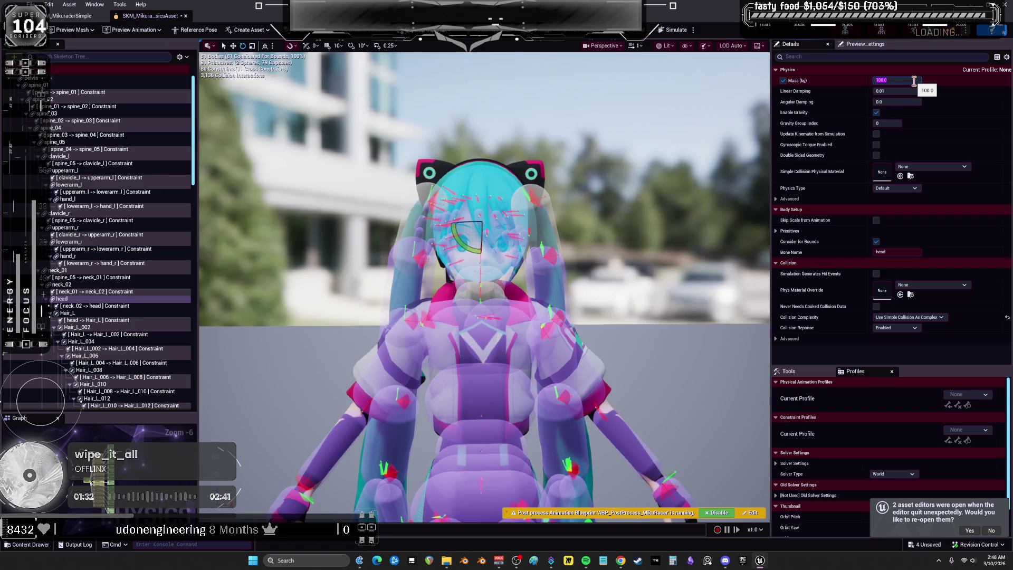
pyautogui.write('320')
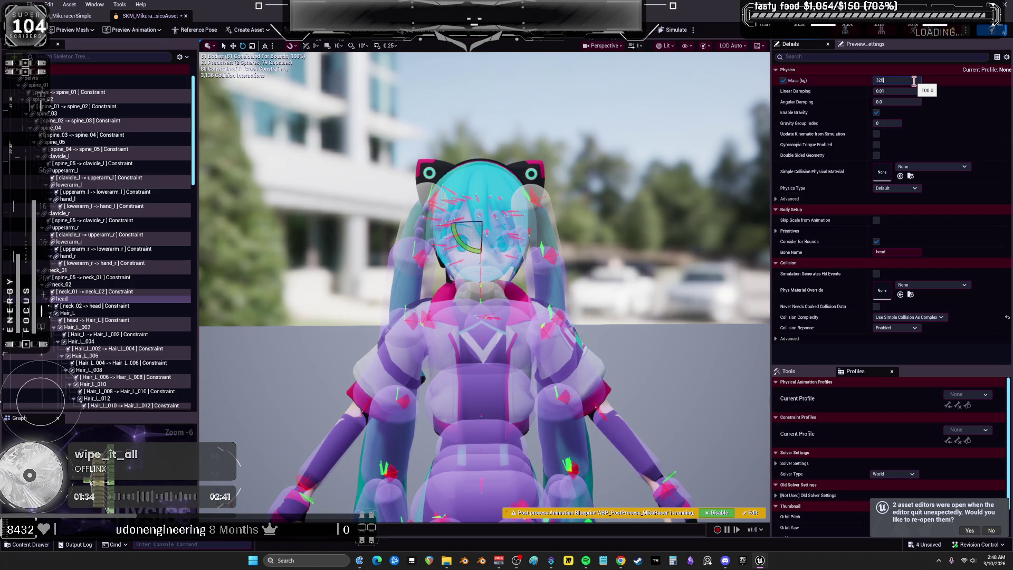
pyautogui.press('Return')
pyautogui.click(674, 30)
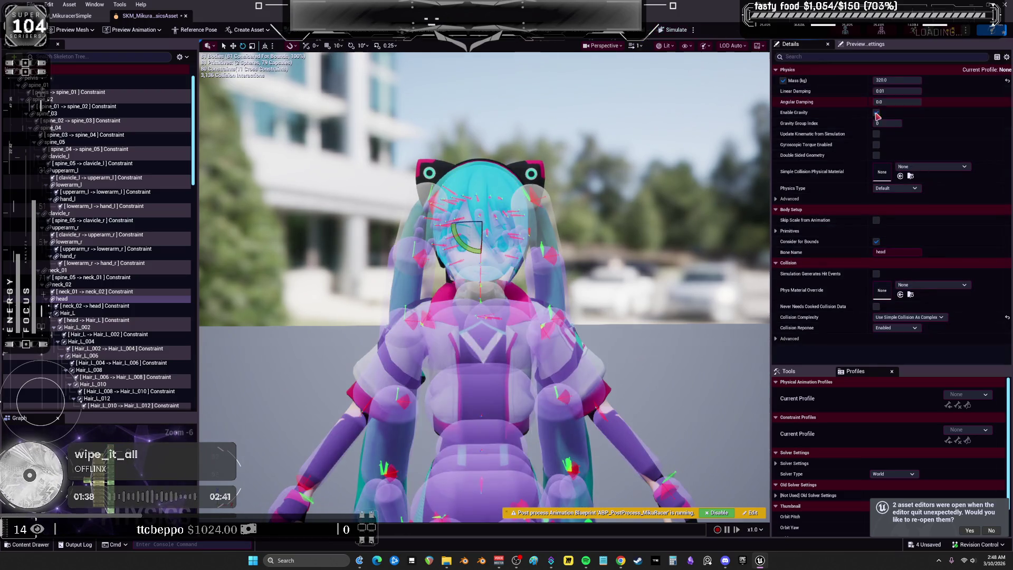
pyautogui.press('f')
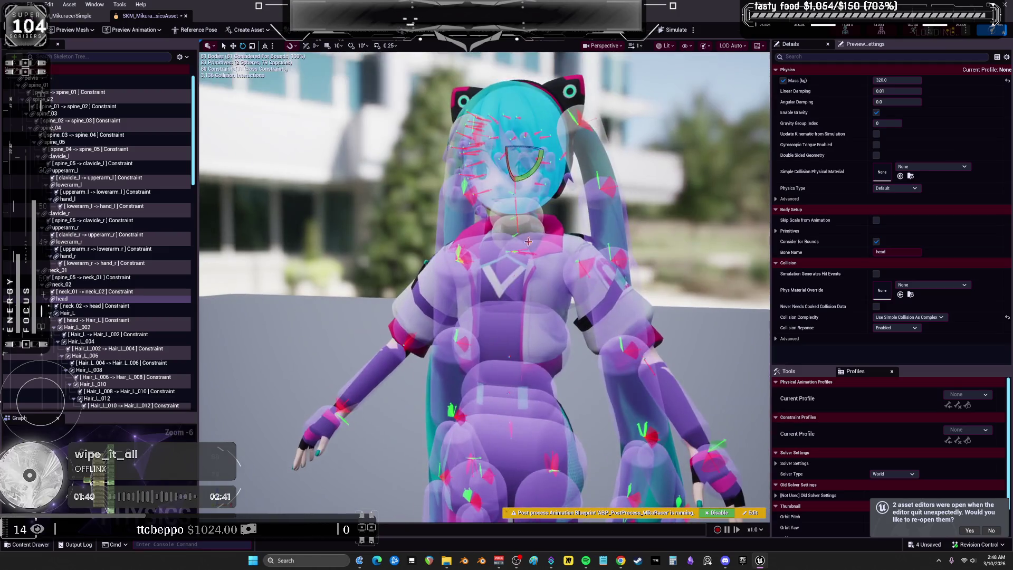
# Set neck_02 to 640 kg and neck_01 to 1280 kg, then simulate and stop.
pyautogui.click(540, 218)
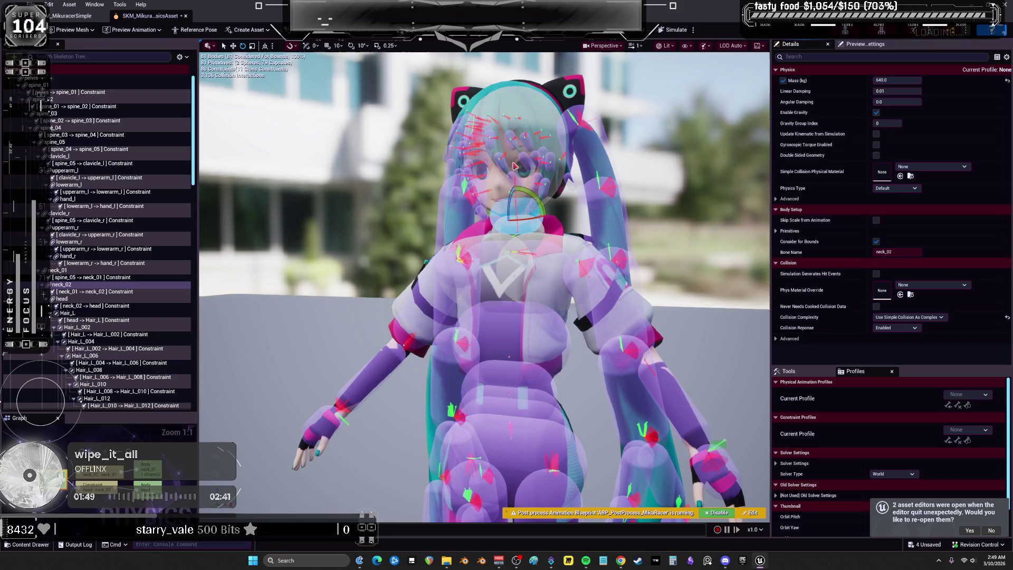
pyautogui.click(545, 230)
pyautogui.click(784, 81)
pyautogui.write('1280')
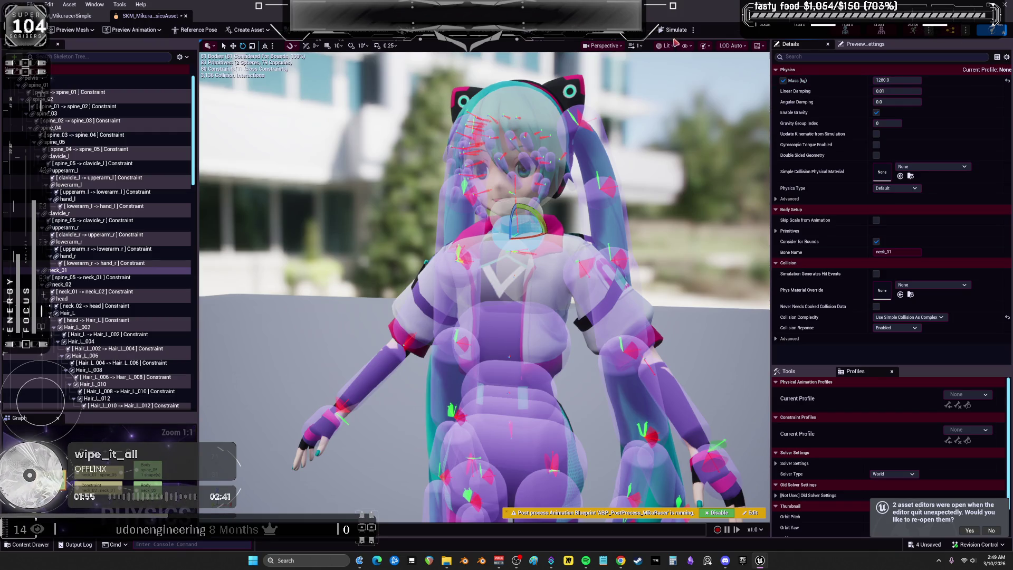
pyautogui.click(673, 30)
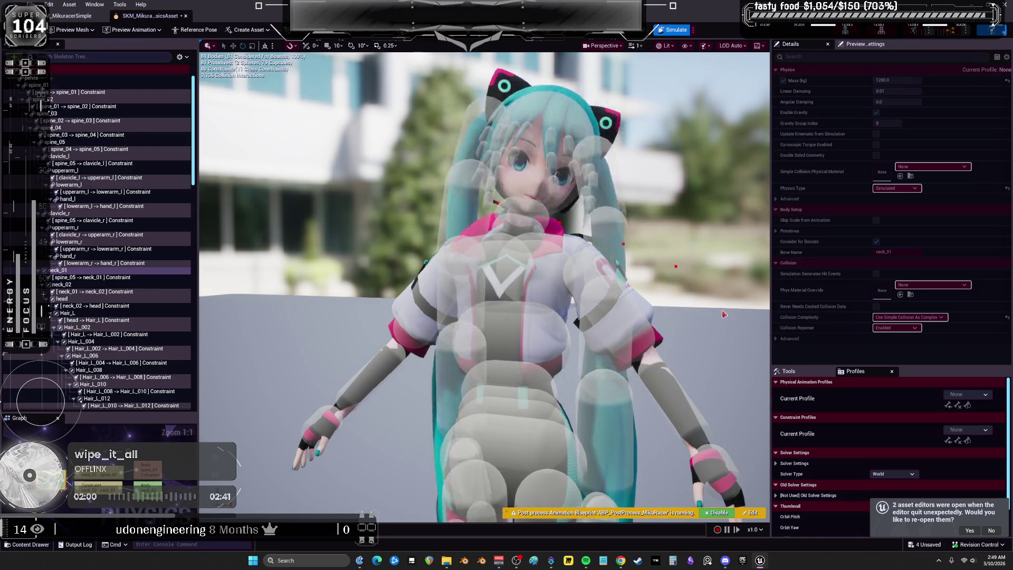
pyautogui.scroll(2, 662, 101)
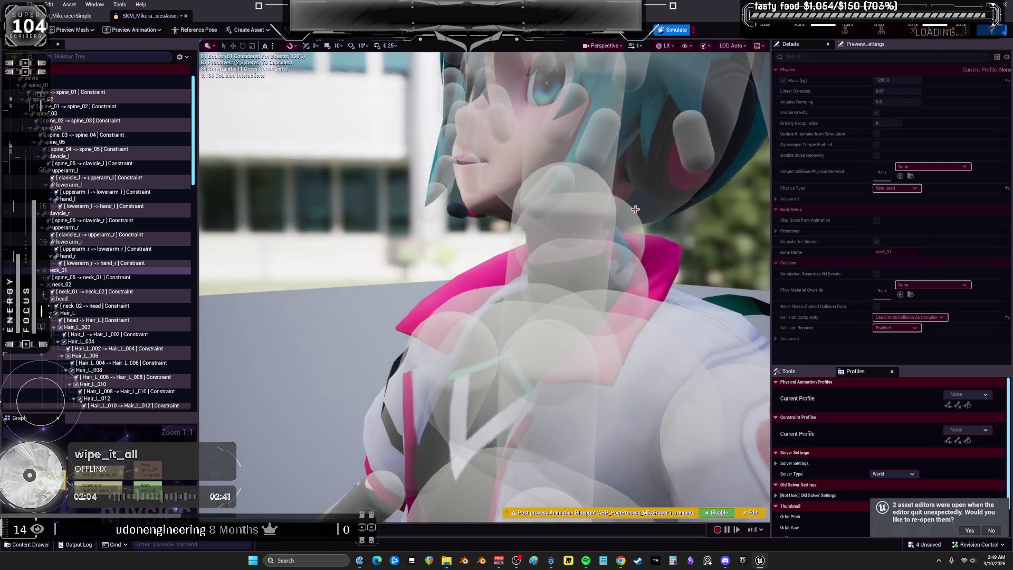
pyautogui.hotkey('alt', 's')
pyautogui.click(632, 221)
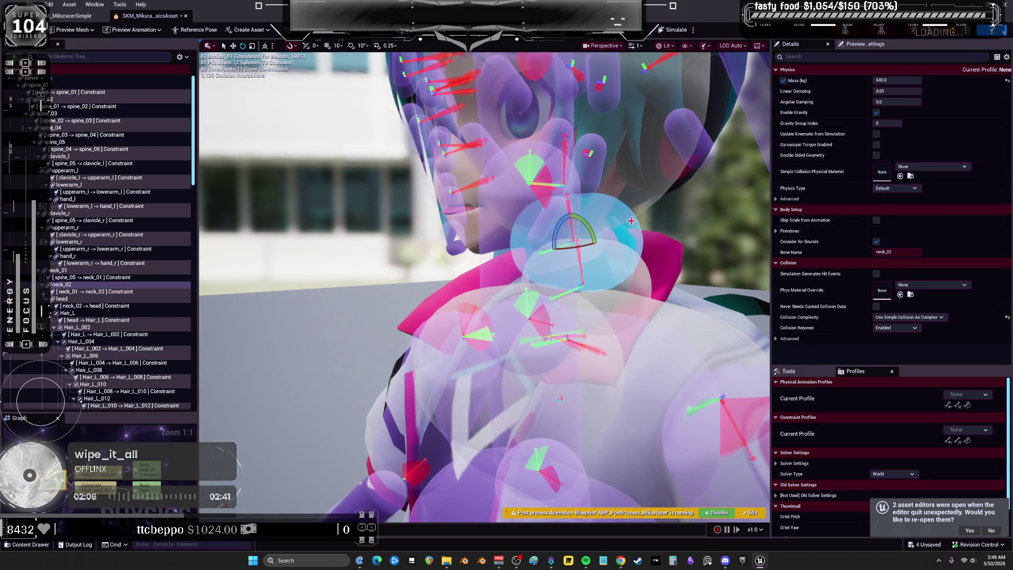
# On both neck constraints, turn off motor Acceleration Mode and set Twist Motion to Free.
pyautogui.moveTo(673, 253)
pyautogui.mouseDown()
pyautogui.moveTo(633, 248)
pyautogui.moveTo(581, 274)
pyautogui.moveTo(559, 264)
pyautogui.moveTo(591, 253)
pyautogui.moveTo(567, 269)
pyautogui.moveTo(552, 264)
pyautogui.moveTo(643, 197)
pyautogui.moveTo(622, 227)
pyautogui.mouseUp()
pyautogui.click(622, 195)
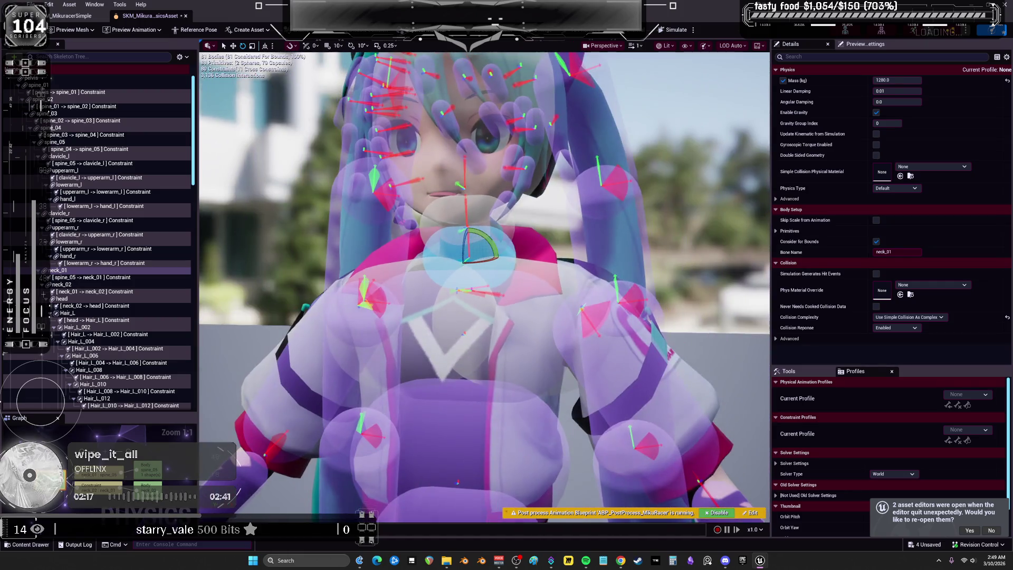
pyautogui.click(515, 222)
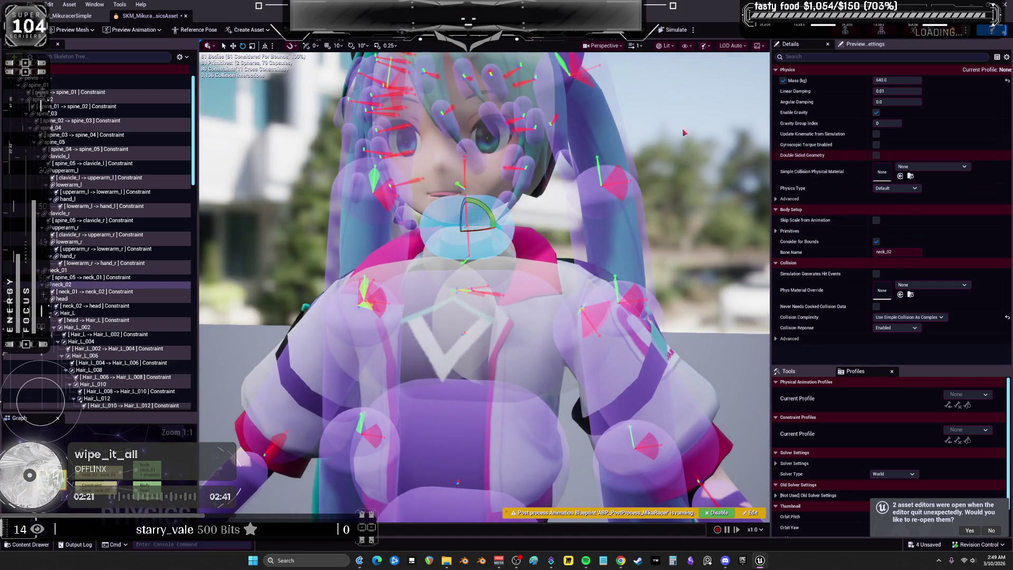
pyautogui.click(106, 291)
pyautogui.keyDown('ctrl'); pyautogui.click(112, 278); pyautogui.keyUp('ctrl')
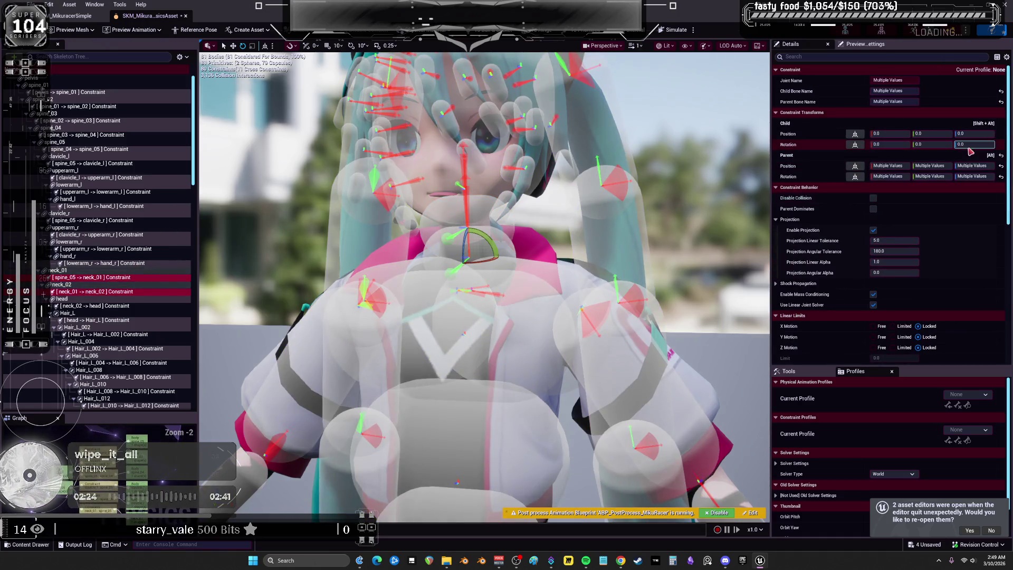
pyautogui.scroll(-5, 950, 240)
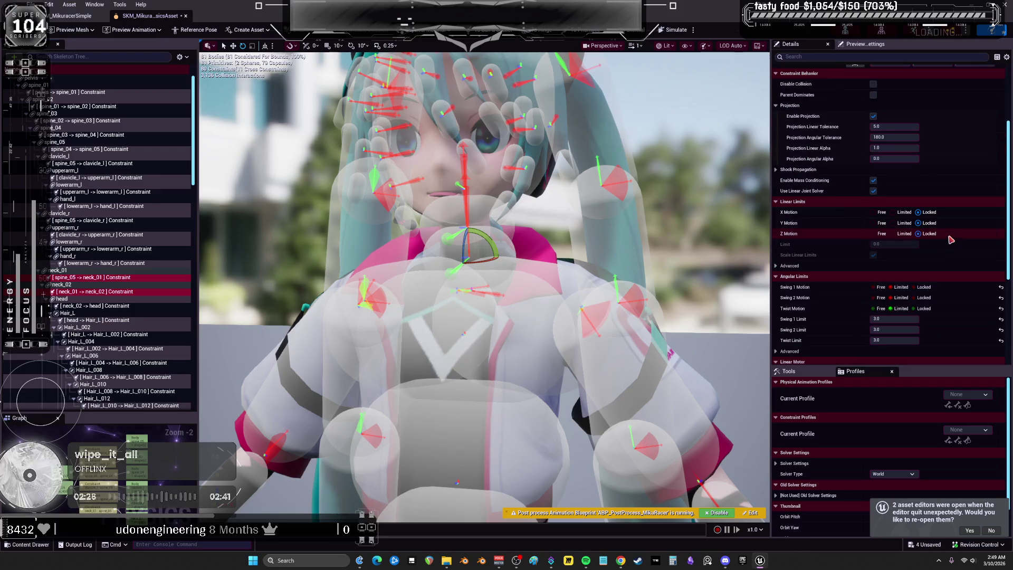
pyautogui.scroll(-3, 951, 239)
pyautogui.scroll(-5, 953, 227)
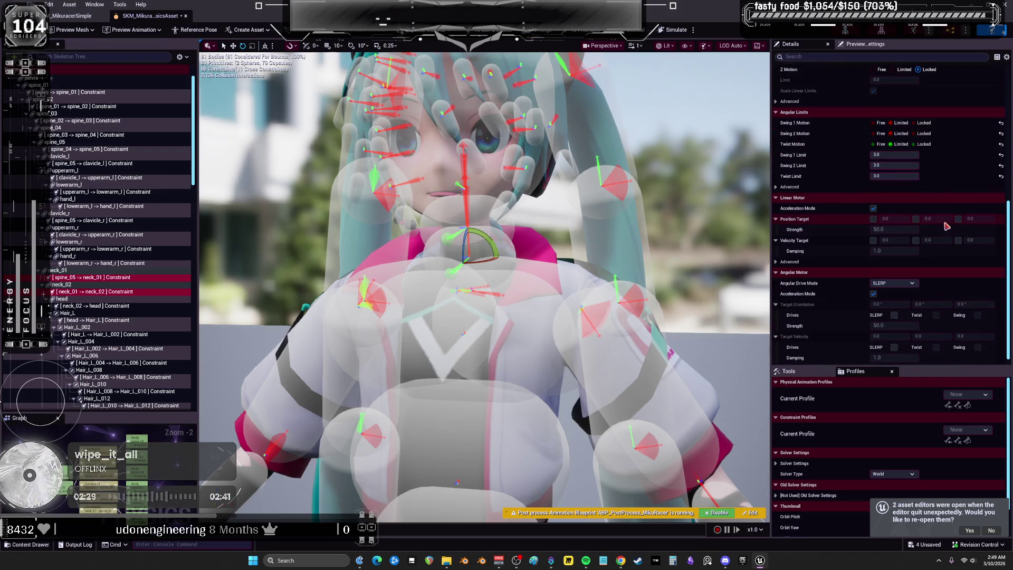
pyautogui.scroll(-1, 885, 305)
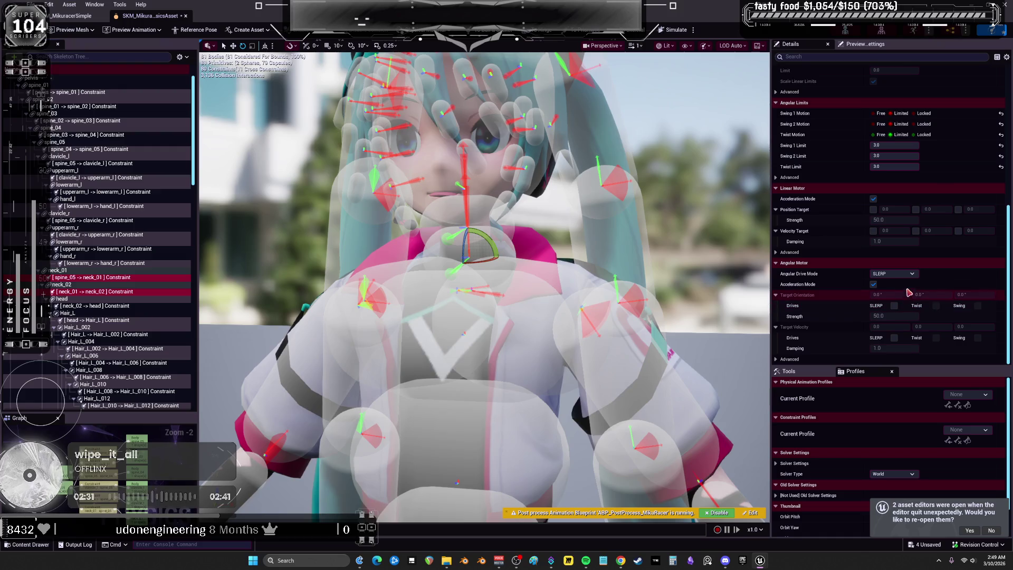
pyautogui.click(873, 285)
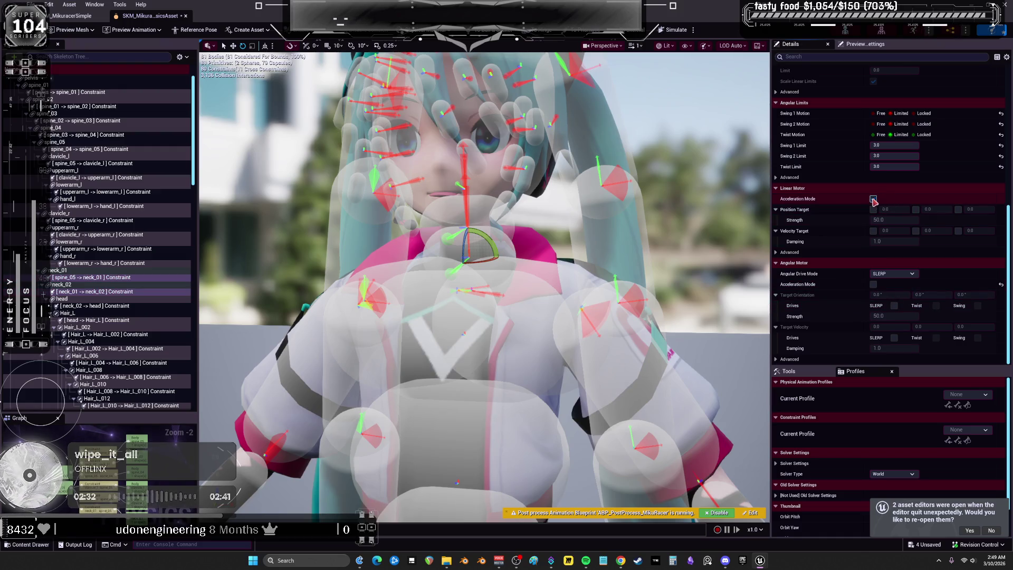
pyautogui.scroll(4, 874, 190)
pyautogui.click(878, 170)
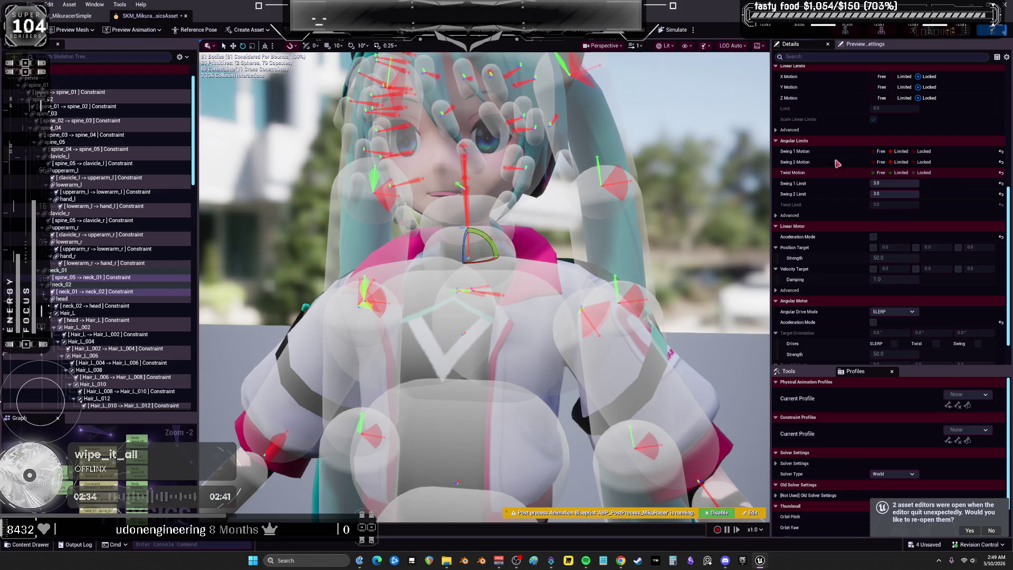
# Test the neck in simulation, then inspect neck_01's advanced physics settings.
pyautogui.click(675, 30)
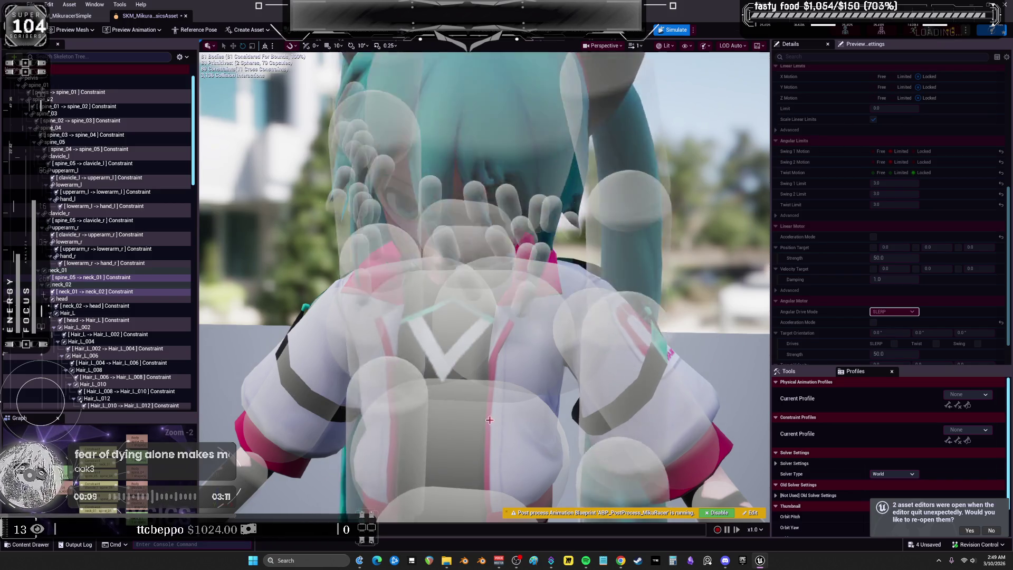
pyautogui.hotkey('alt', 'Return')
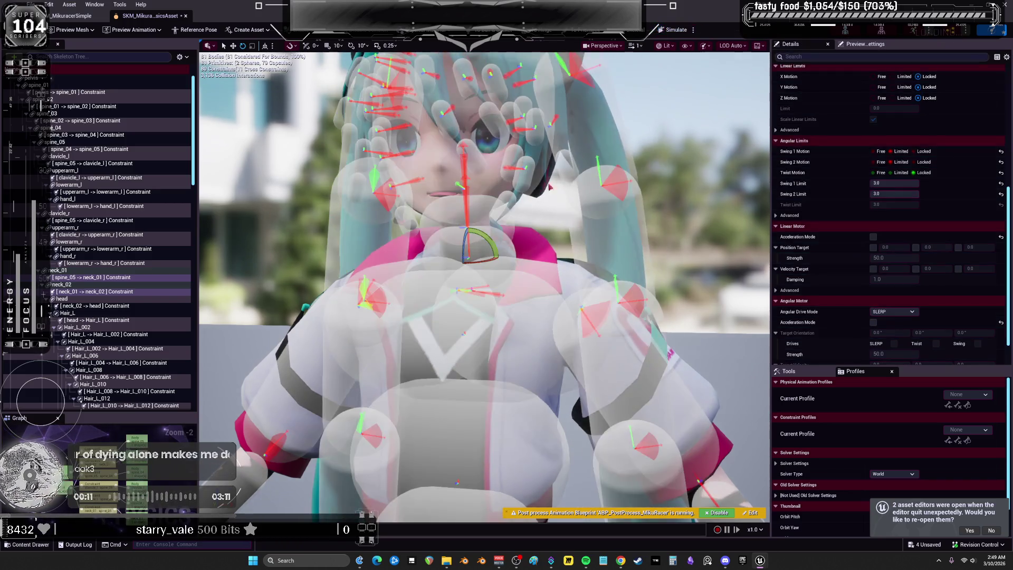
pyautogui.click(61, 284)
pyautogui.press('f')
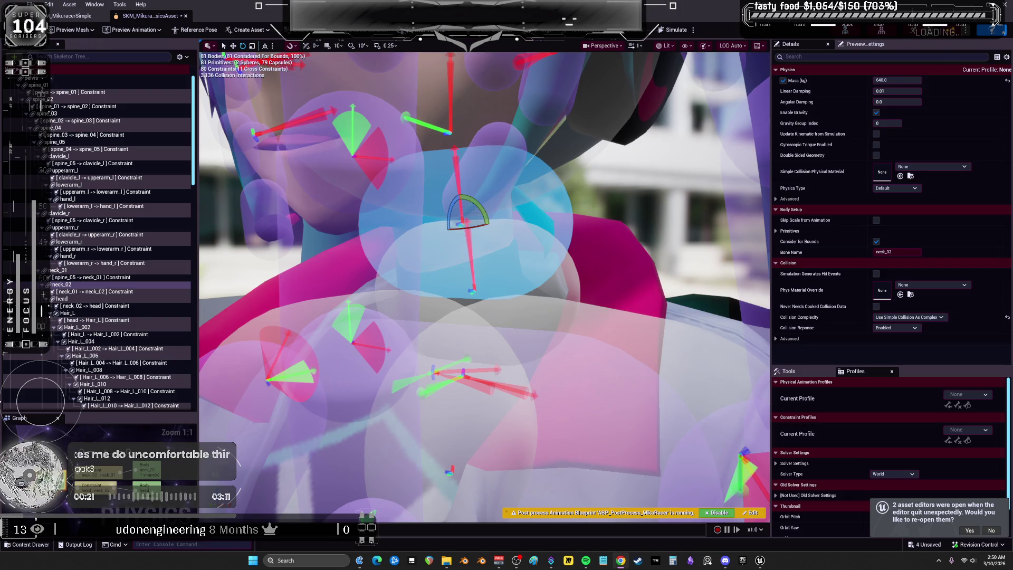
pyautogui.scroll(-3, 647, 200)
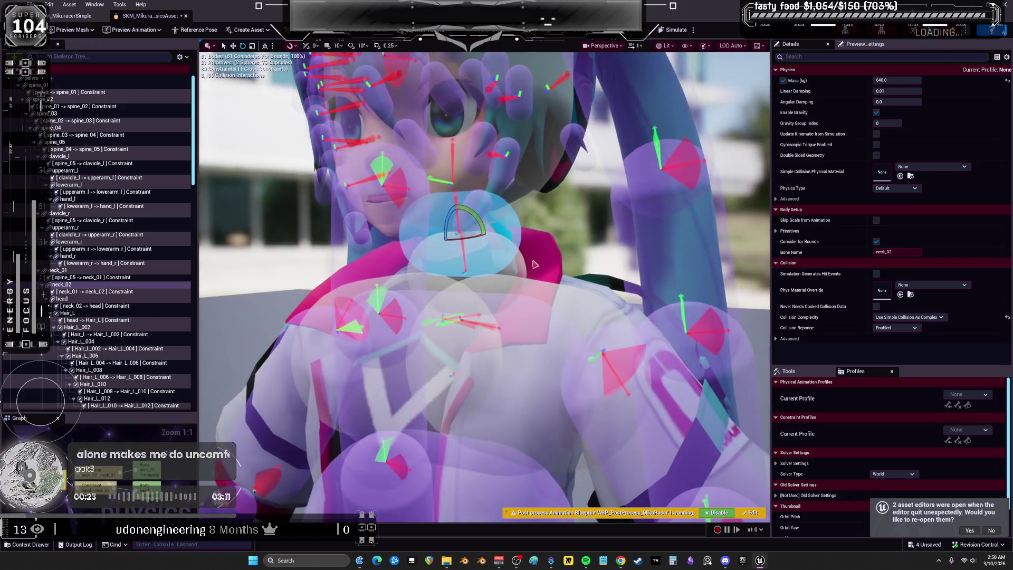
pyautogui.click(519, 262)
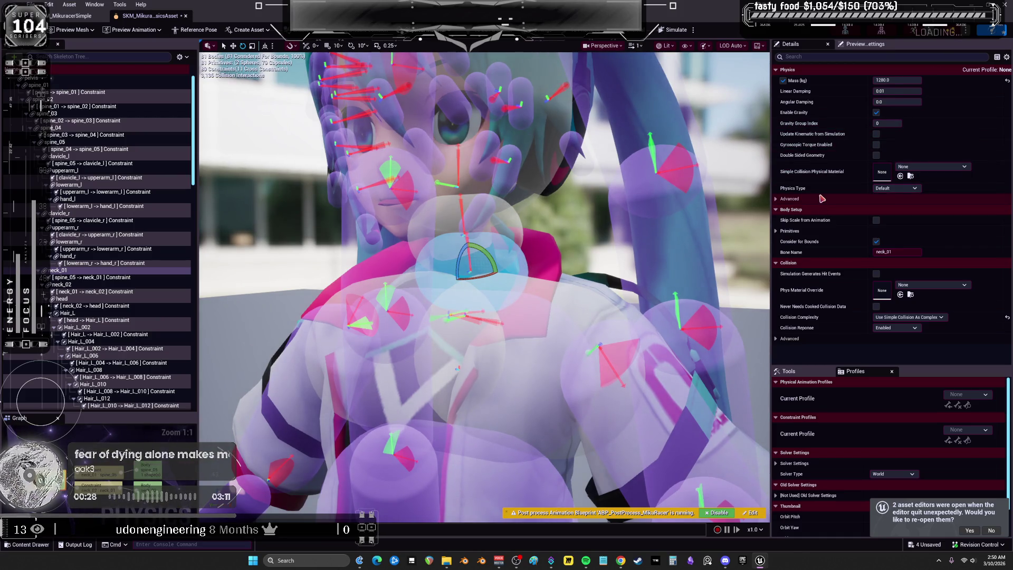
pyautogui.moveTo(798, 222)
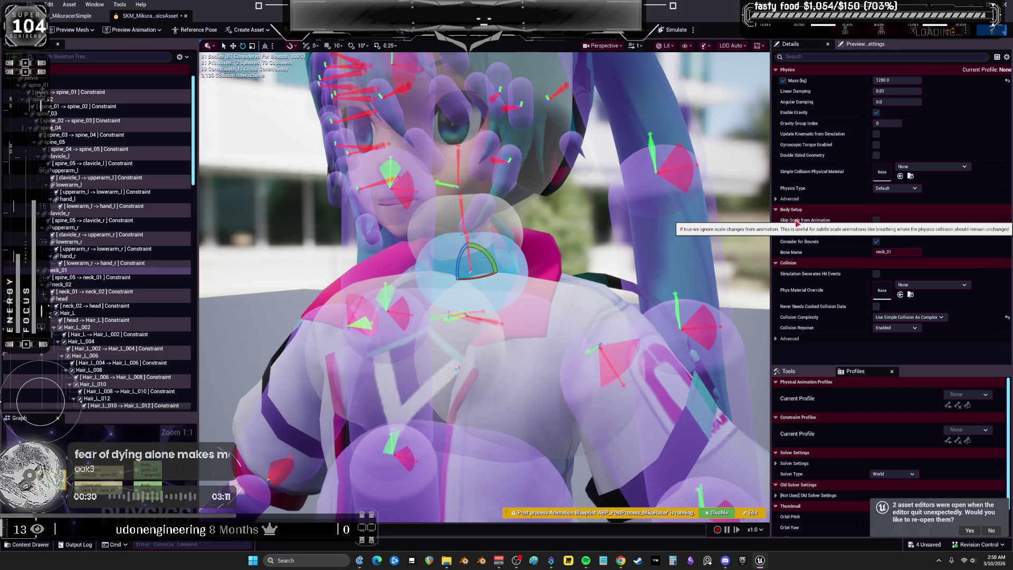
pyautogui.click(778, 199)
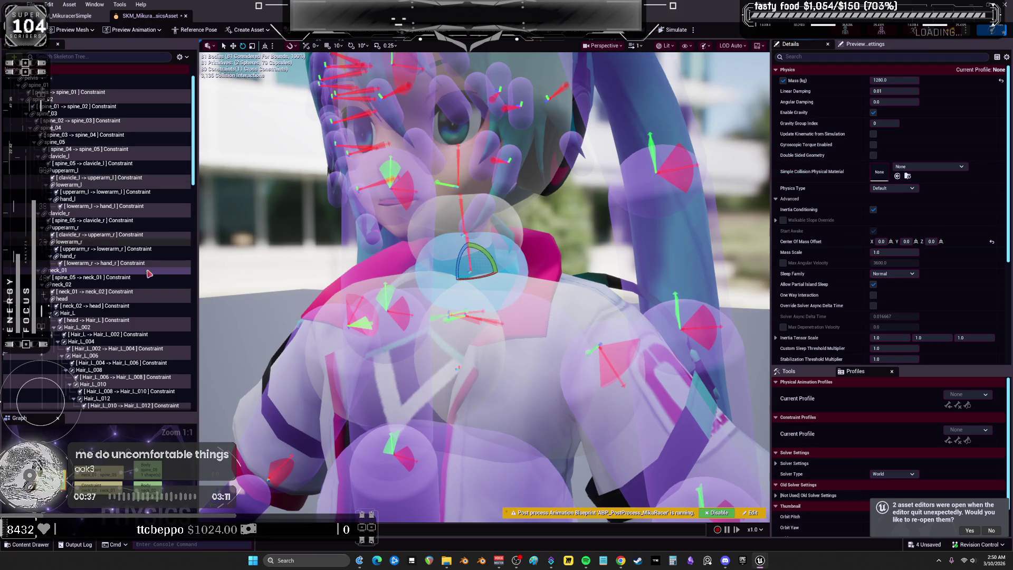
# Review the spine_05–neck_01 and neck_01–neck_02 constraint settings, then select the neck_02 body.
pyautogui.click(126, 280)
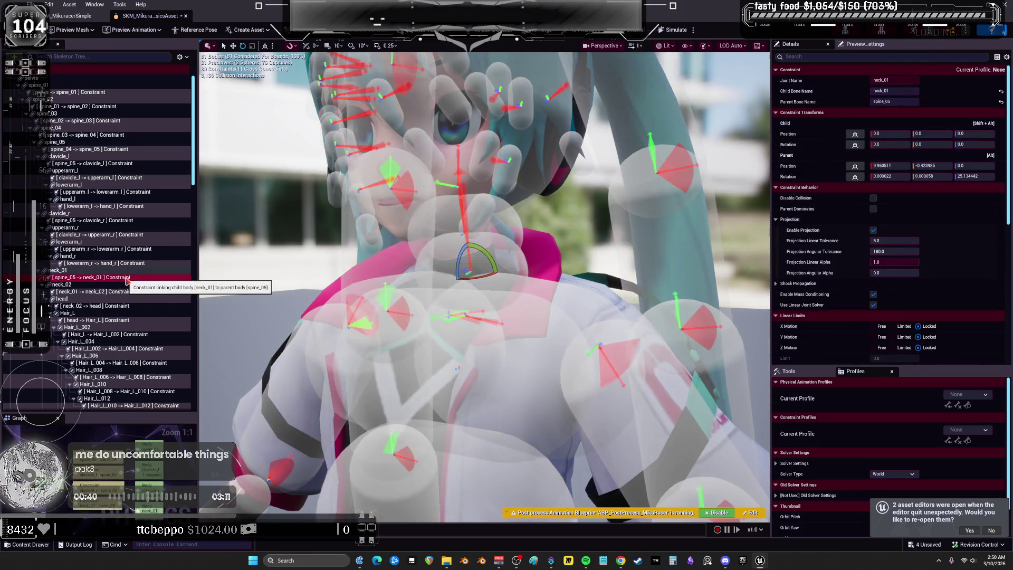
pyautogui.click(89, 292)
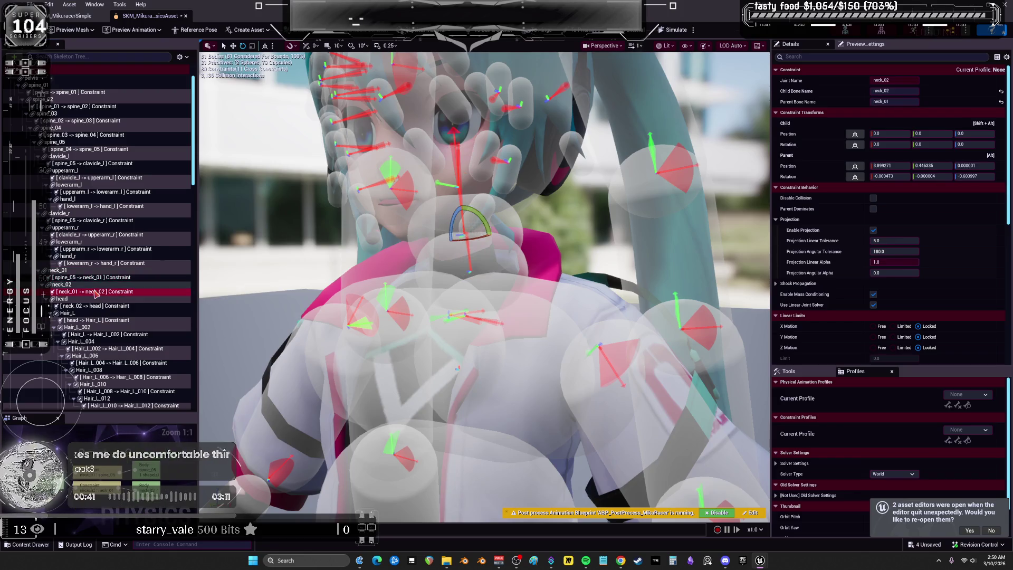
pyautogui.scroll(-10, 899, 204)
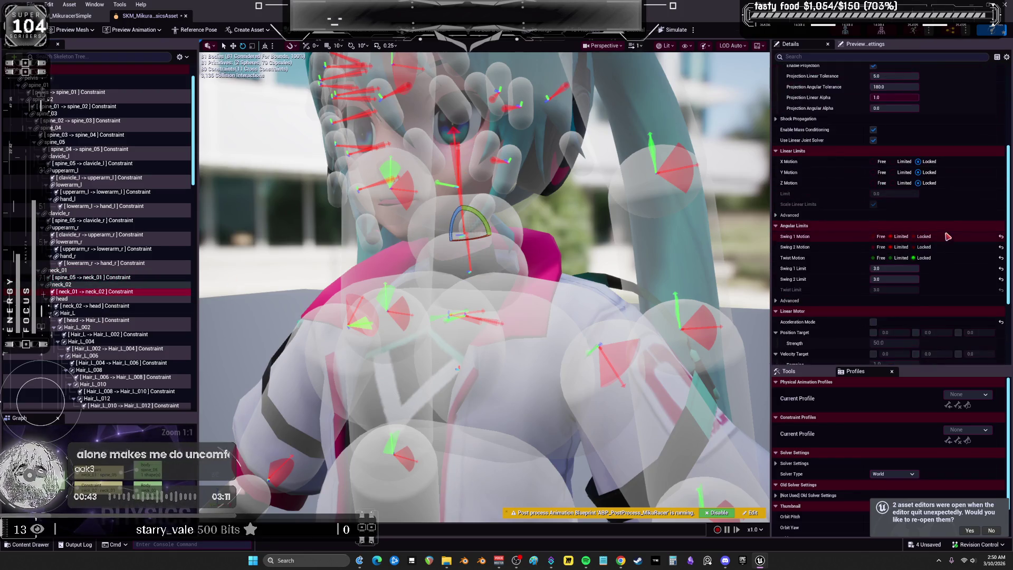
pyautogui.scroll(10, 950, 232)
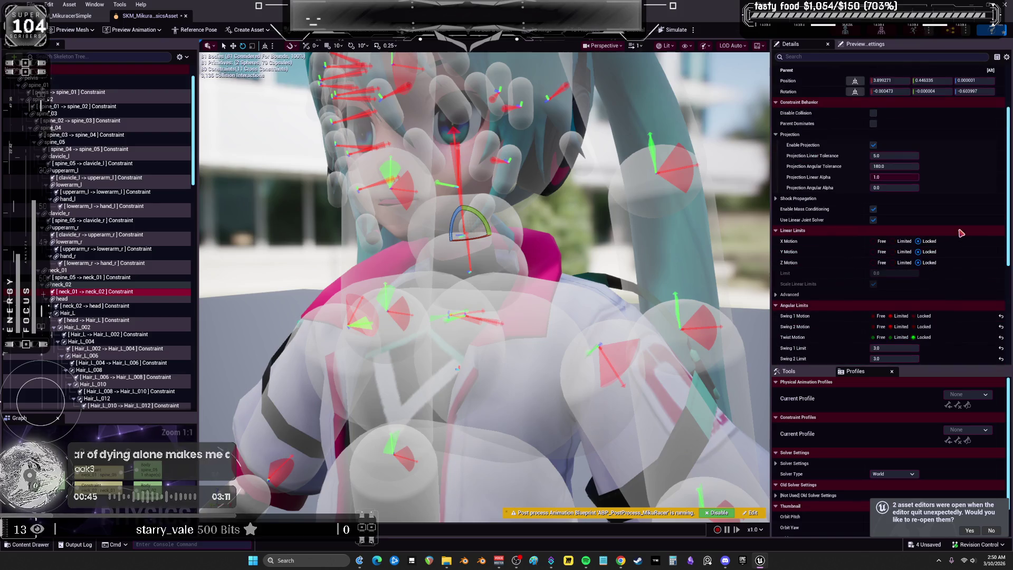
pyautogui.scroll(1, 939, 180)
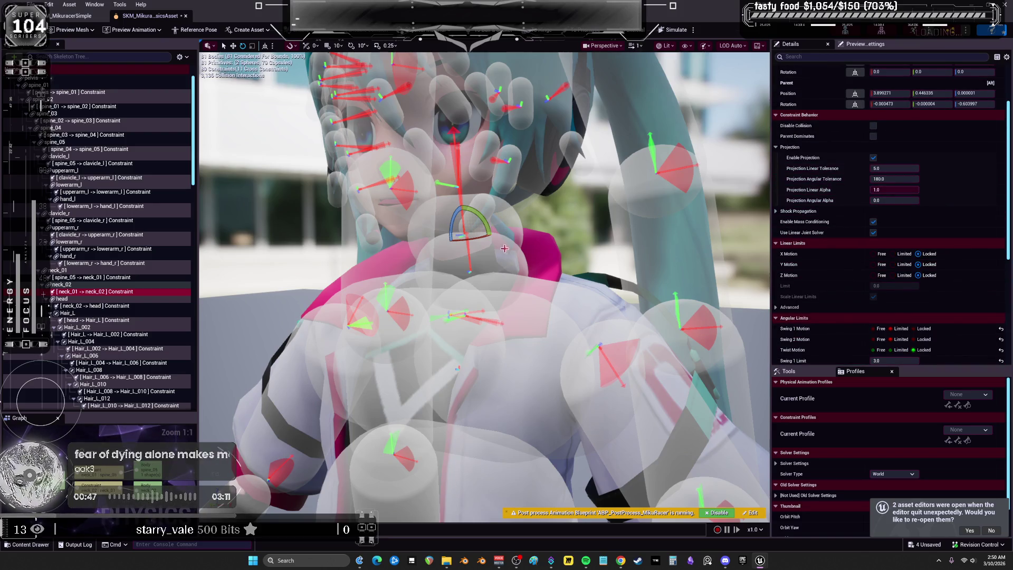
pyautogui.scroll(-6, 825, 227)
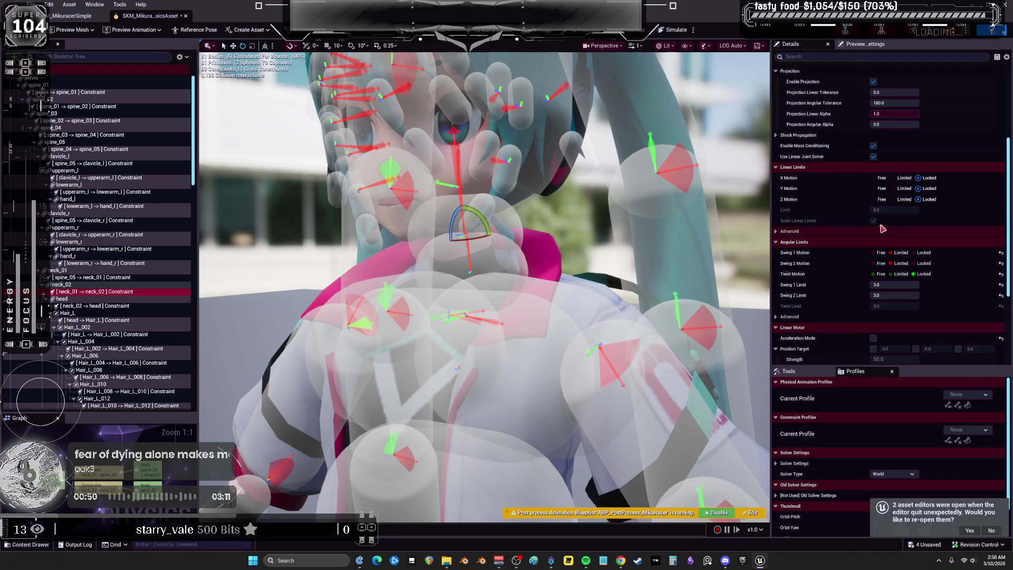
pyautogui.scroll(-11, 822, 220)
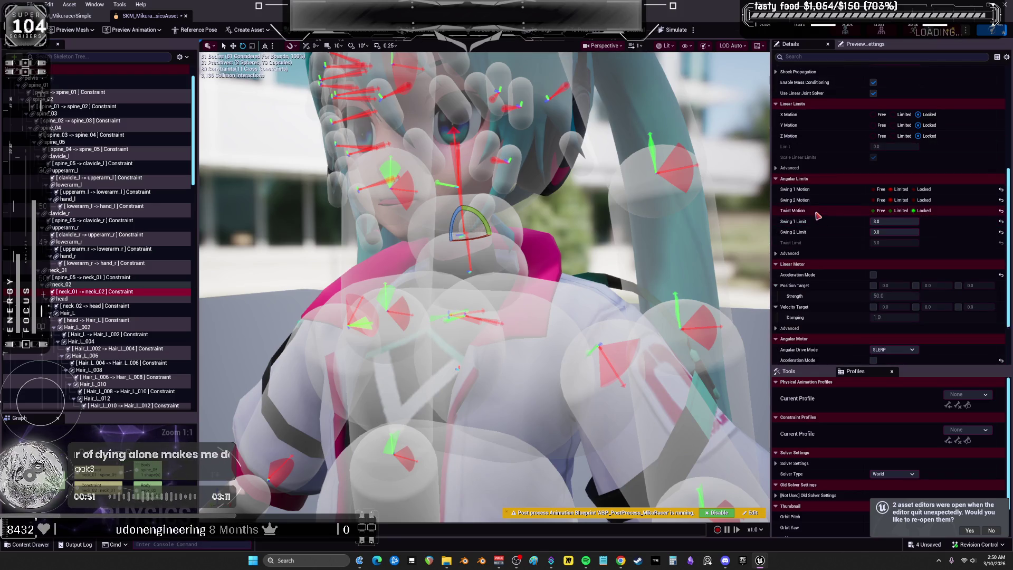
pyautogui.scroll(14, 817, 220)
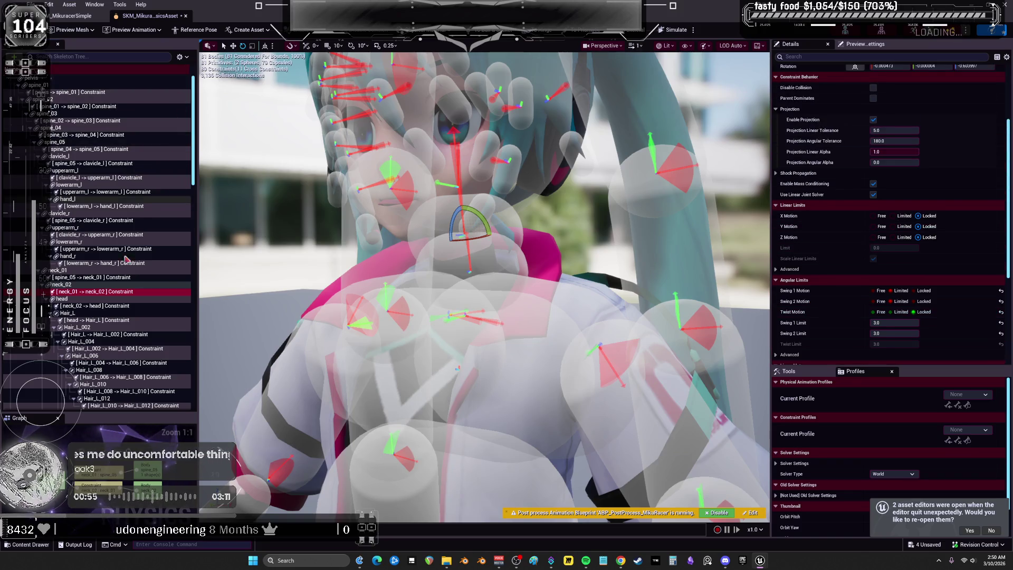
pyautogui.click(91, 286)
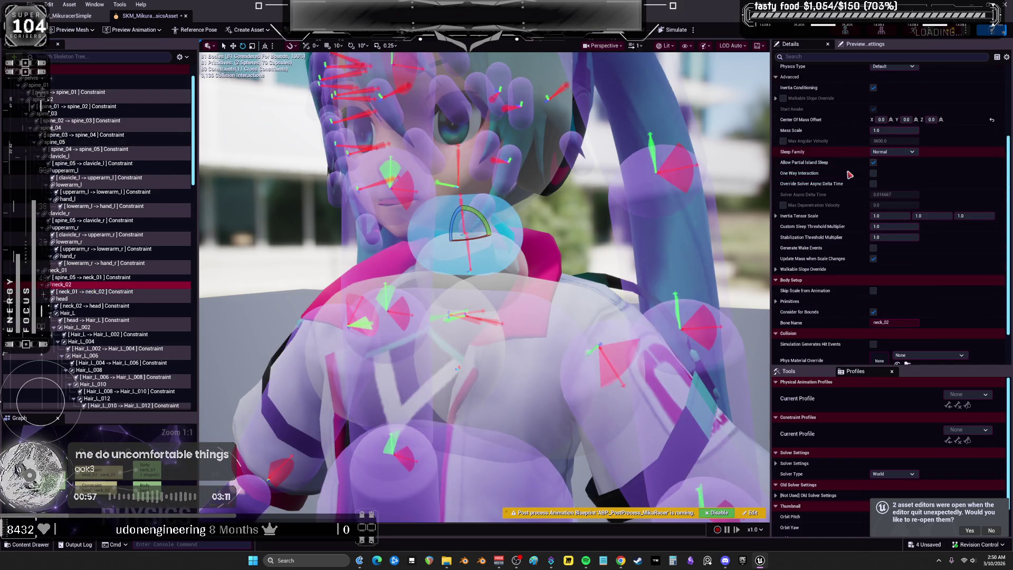
pyautogui.scroll(4, 823, 190)
pyautogui.scroll(5, 821, 197)
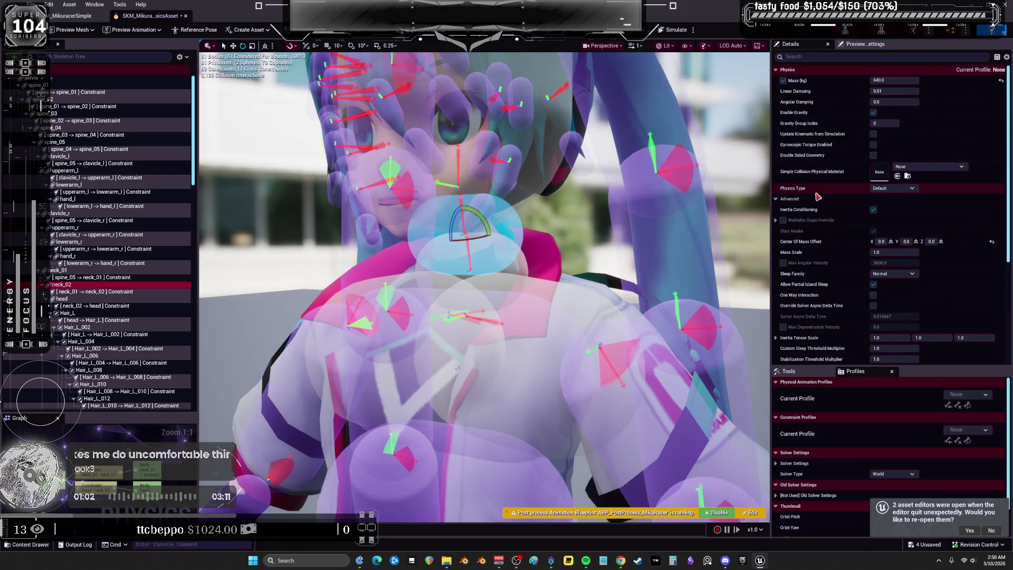
pyautogui.click(181, 57)
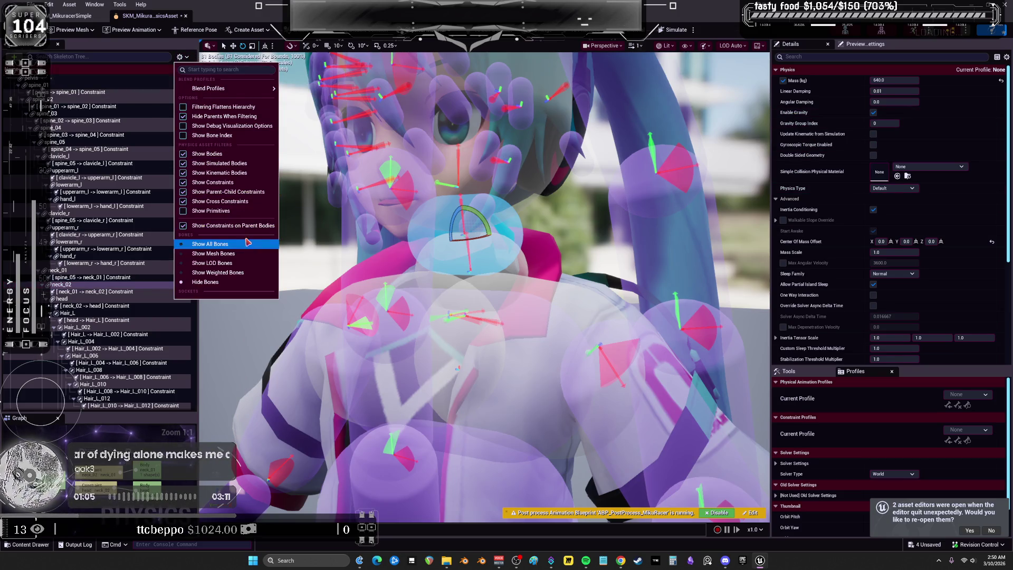
# Show collision primitives in the Skeleton Tree and select the neck_01–neck_02 constraint.
pyautogui.click(235, 211)
pyautogui.scroll(-2, 128, 297)
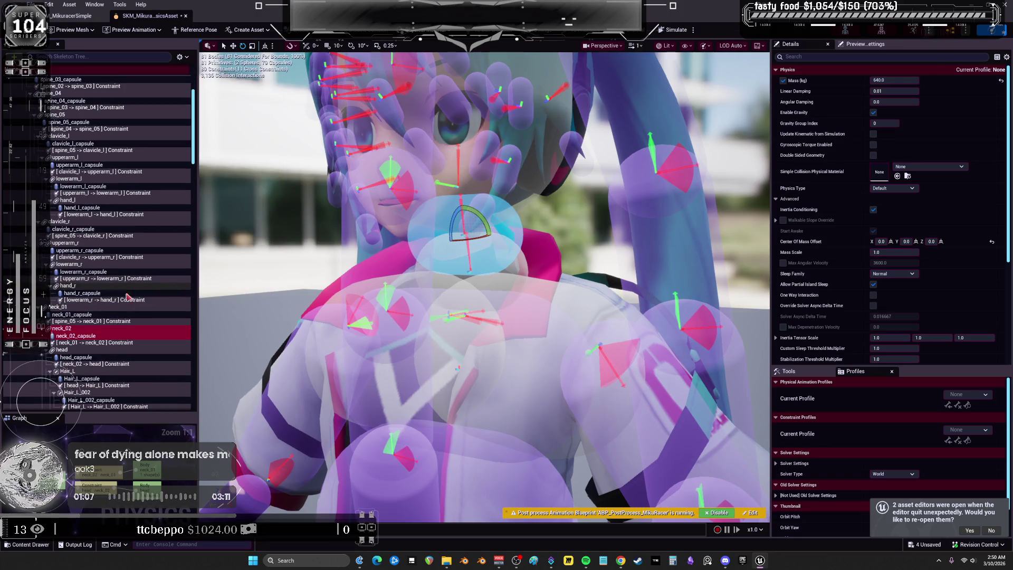
pyautogui.click(109, 343)
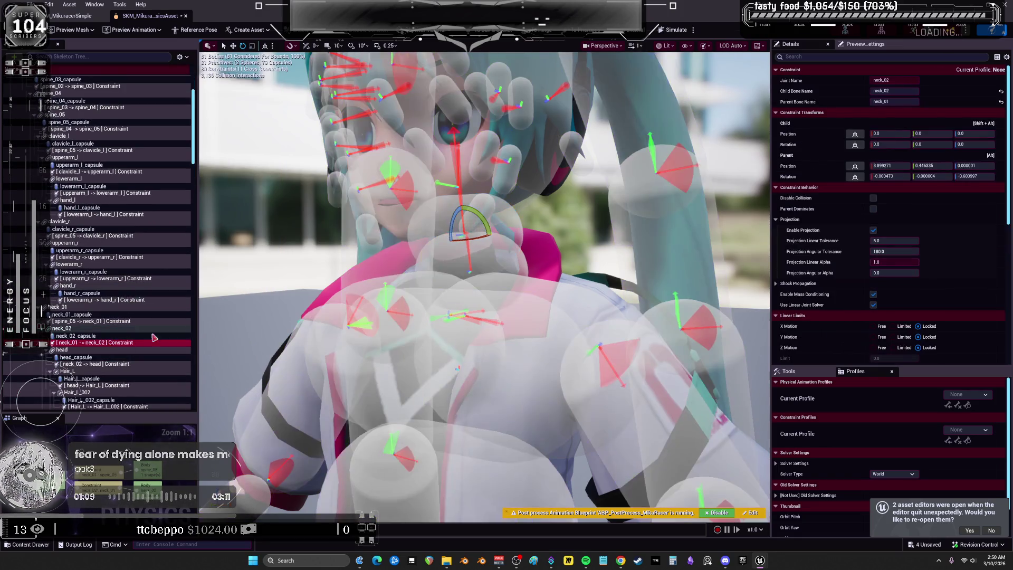
pyautogui.scroll(-5, 836, 275)
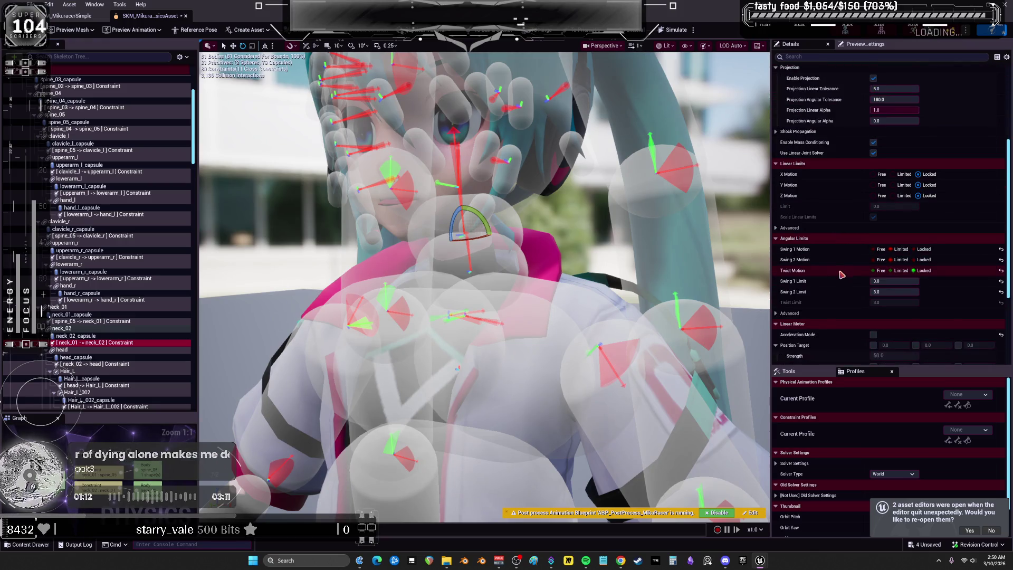
pyautogui.scroll(3, 839, 270)
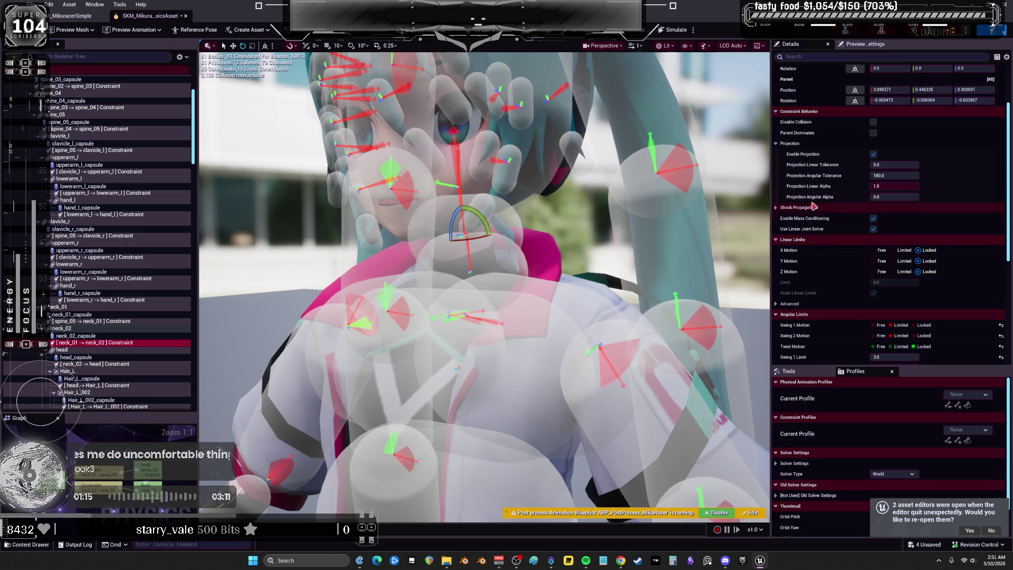
pyautogui.scroll(3, 833, 211)
# Select the neck_02 body and expand Primitives > Capsules to reveal neck_02_capsule.
pyautogui.click(522, 227)
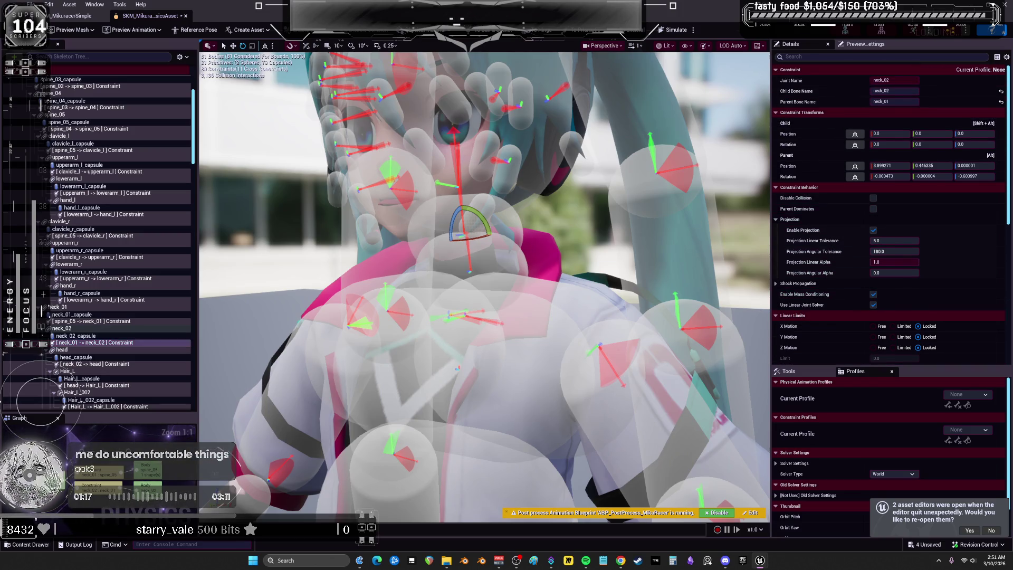
pyautogui.scroll(-3, 847, 260)
pyautogui.scroll(-3, 848, 256)
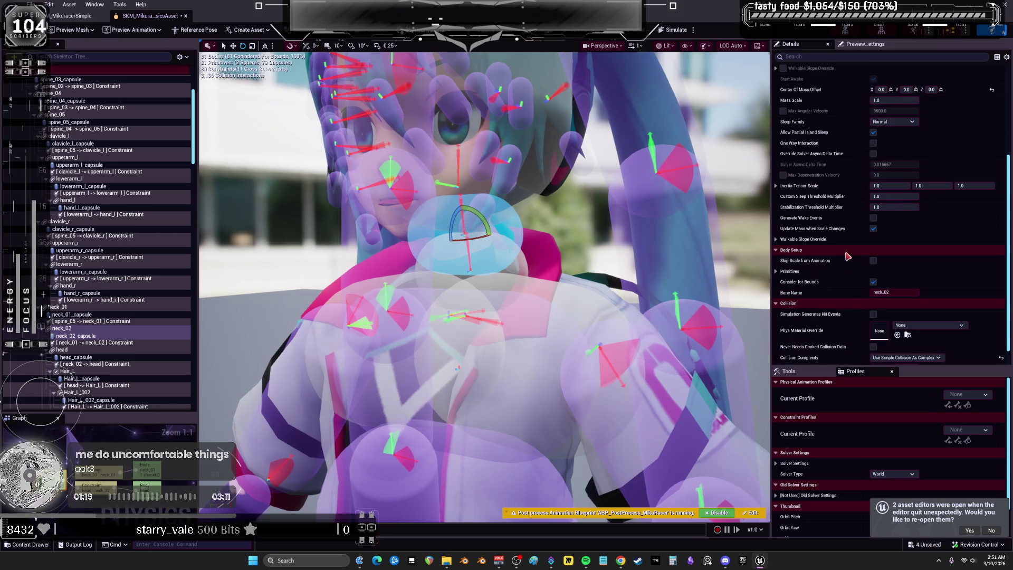
pyautogui.click(775, 271)
pyautogui.scroll(-2, 781, 264)
pyautogui.click(783, 253)
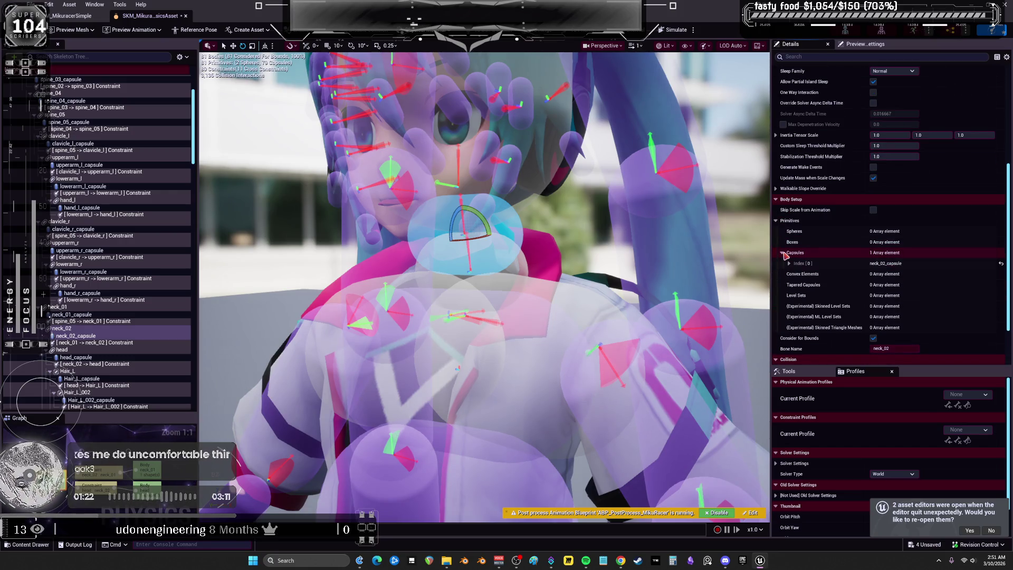
# Set the neck_02 capsule's radius and length to 2.0.
pyautogui.click(788, 263)
pyautogui.click(898, 295)
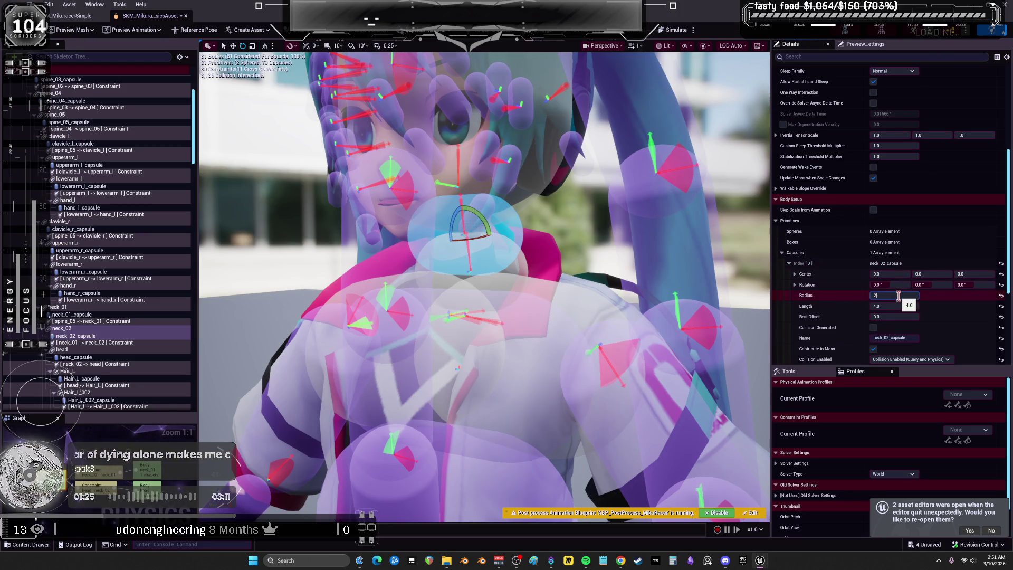
pyautogui.press('Return')
pyautogui.click(901, 305)
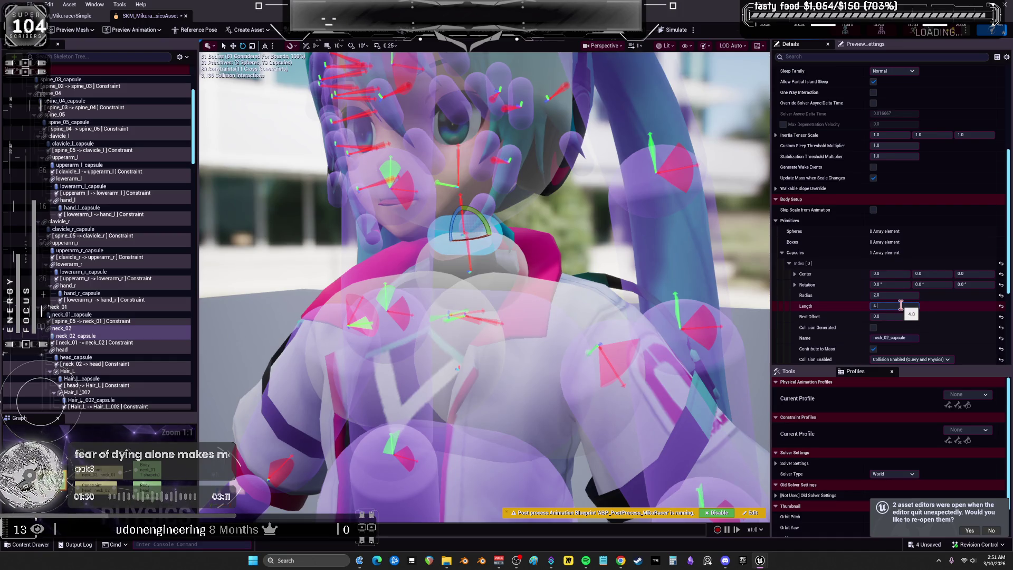
pyautogui.write('2')
pyautogui.press('Return')
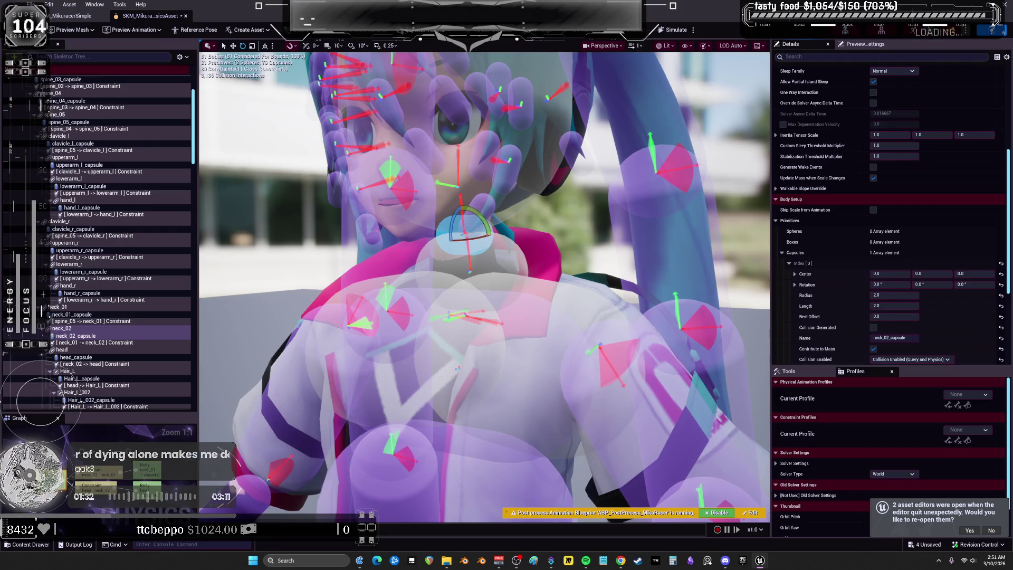
# Set the neck_01 capsule's radius and length to 2.0, then start the physics simulation.
pyautogui.click(907, 294)
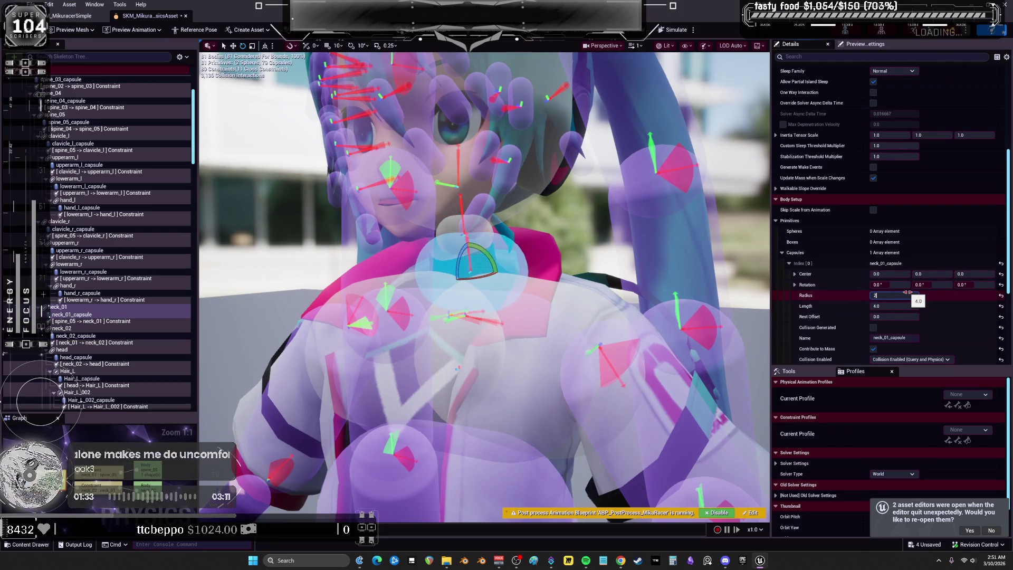
pyautogui.write('2')
pyautogui.press('Return')
pyautogui.click(905, 306)
pyautogui.click(903, 294)
pyautogui.write('2')
pyautogui.press('Return')
pyautogui.click(885, 306)
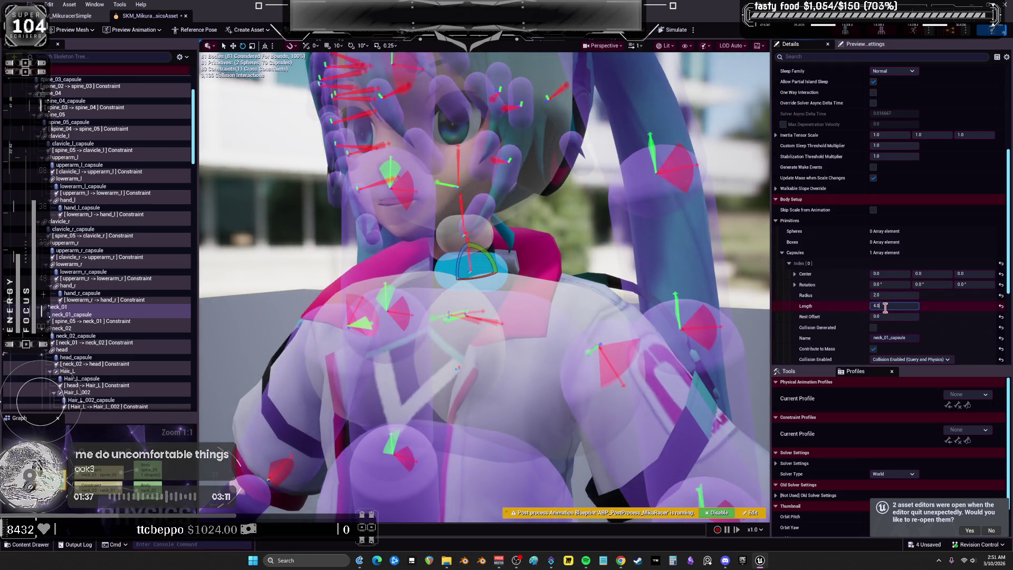
pyautogui.write('2')
pyautogui.press('Return')
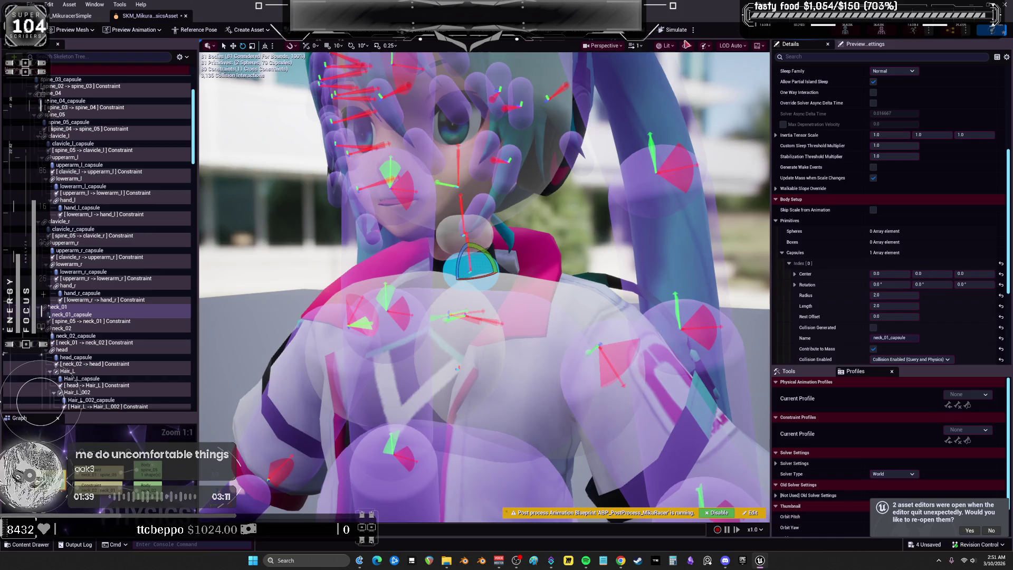
pyautogui.click(675, 30)
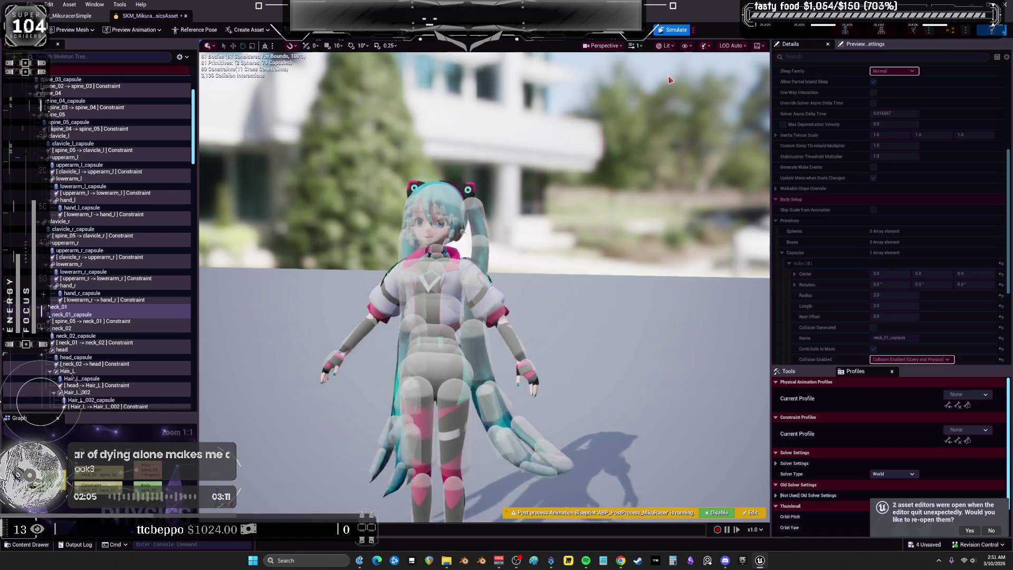
# Stop, rerun and stop the ragdoll simulation to check the resized neck capsules.
pyautogui.click(671, 30)
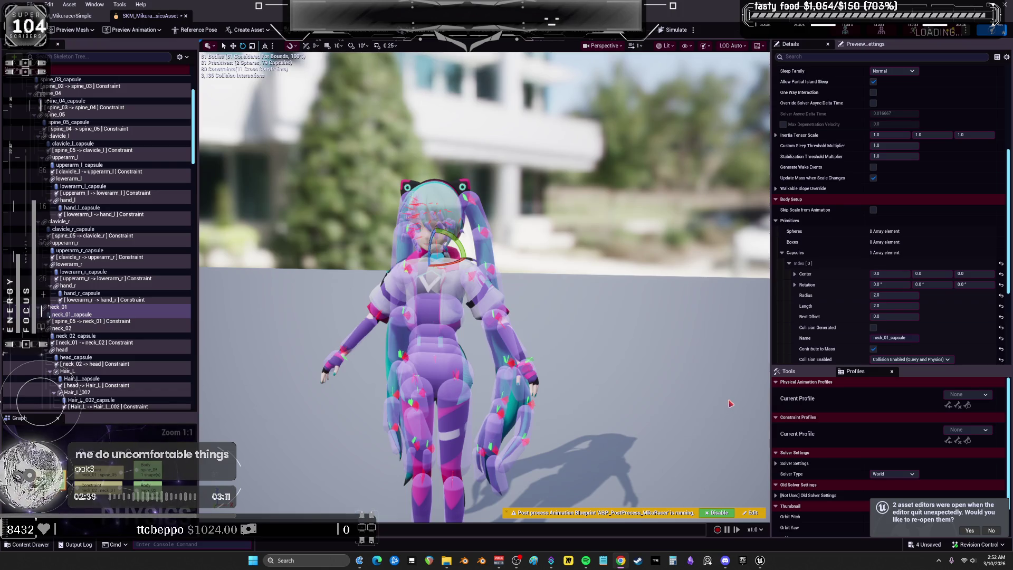
pyautogui.click(669, 30)
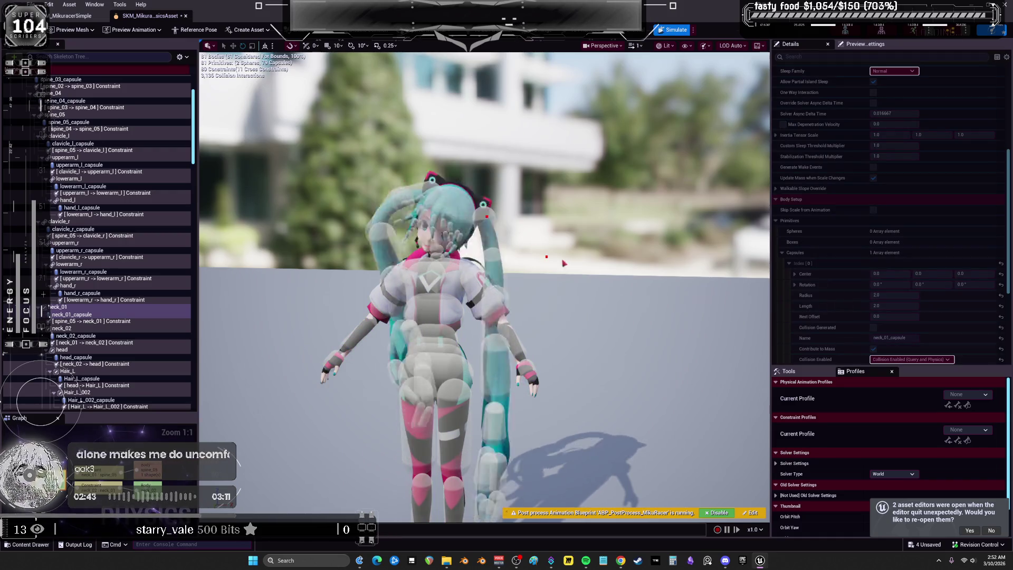
pyautogui.click(669, 29)
# Select the clavicle_l and head physics bodies to inspect their settings.
pyautogui.scroll(5, 509, 315)
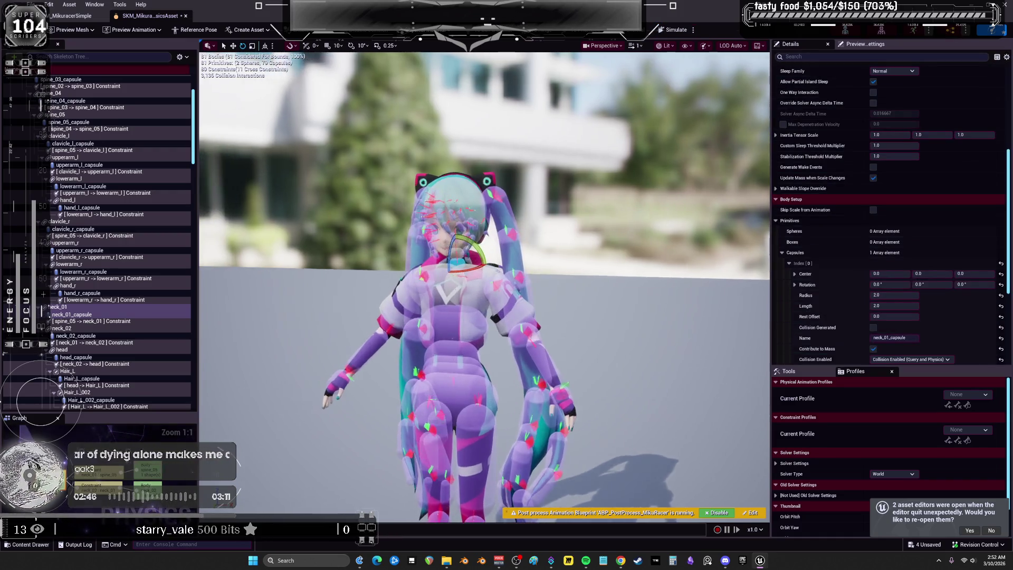
pyautogui.click(447, 304)
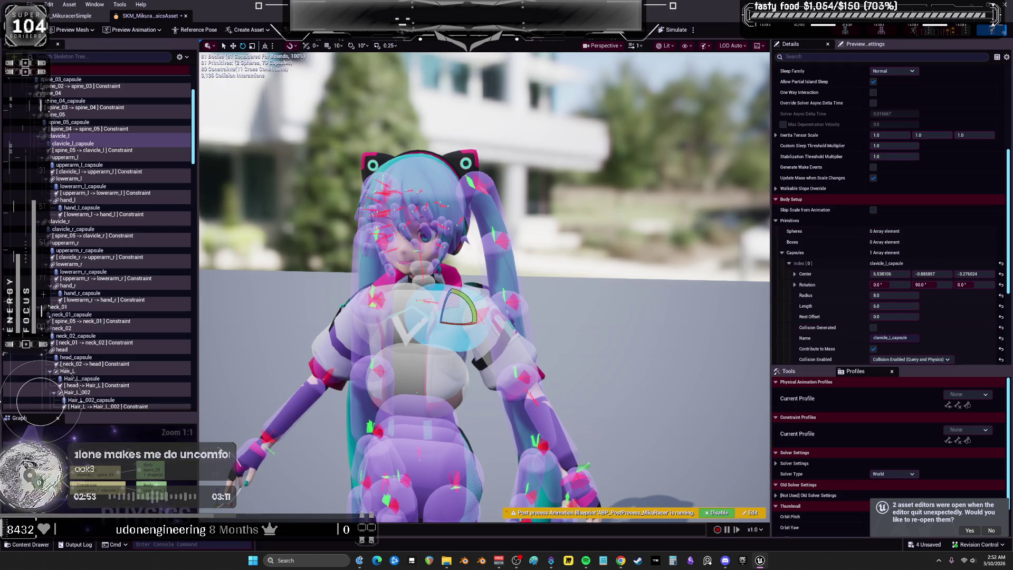
pyautogui.click(428, 222)
pyautogui.scroll(8, 840, 171)
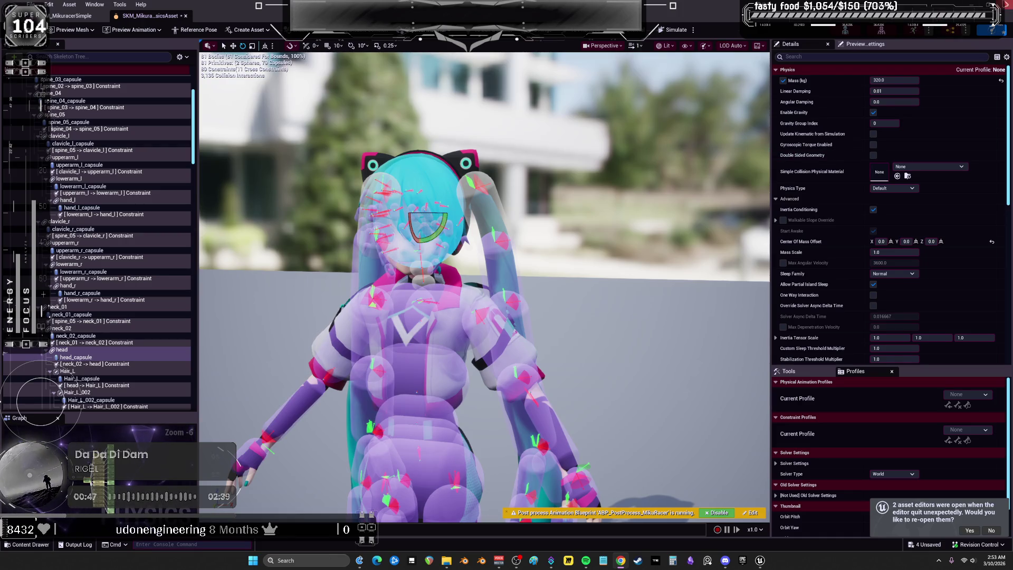
# Switch from the Physics Asset editor to the BP_ThirdPersonMikuRacer EventGraph with Alt+Tab.
pyautogui.hotkey('alt', 'Tab')
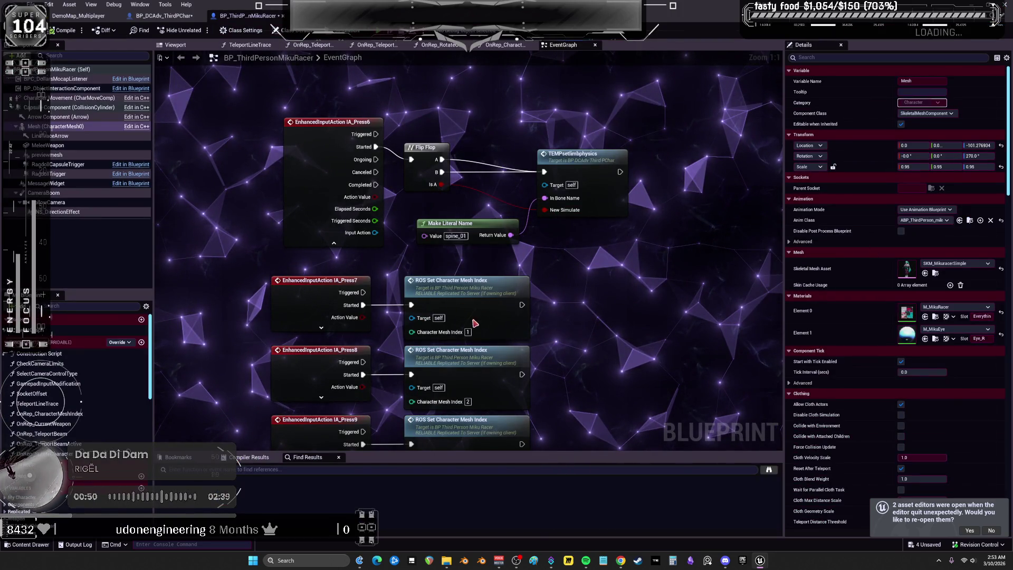
# Play the level and walk the character around the garage with WASD, then end the session.
pyautogui.hotkey('alt', 'Tab')
pyautogui.press('w')
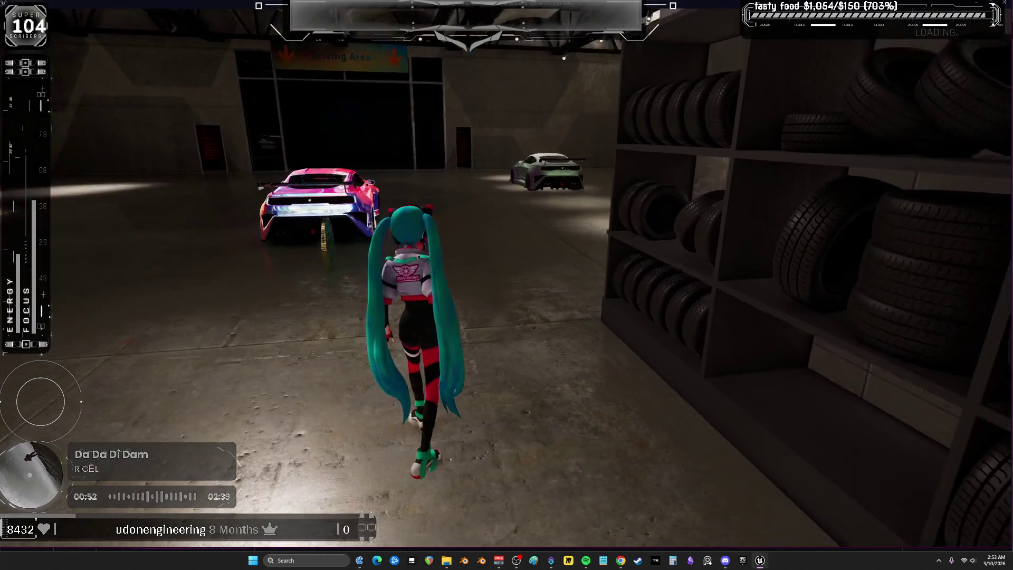
pyautogui.press('a')
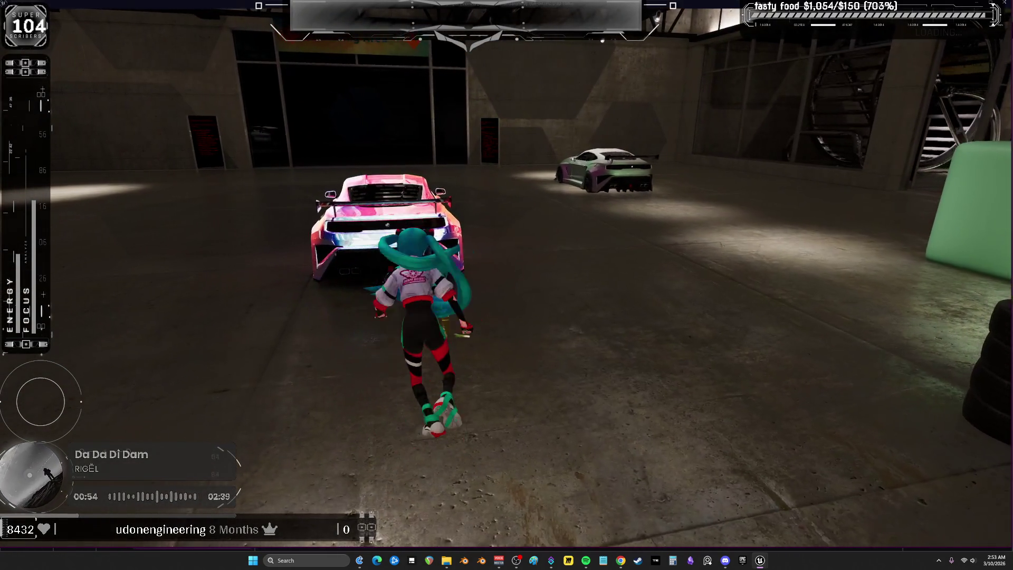
pyautogui.press('d')
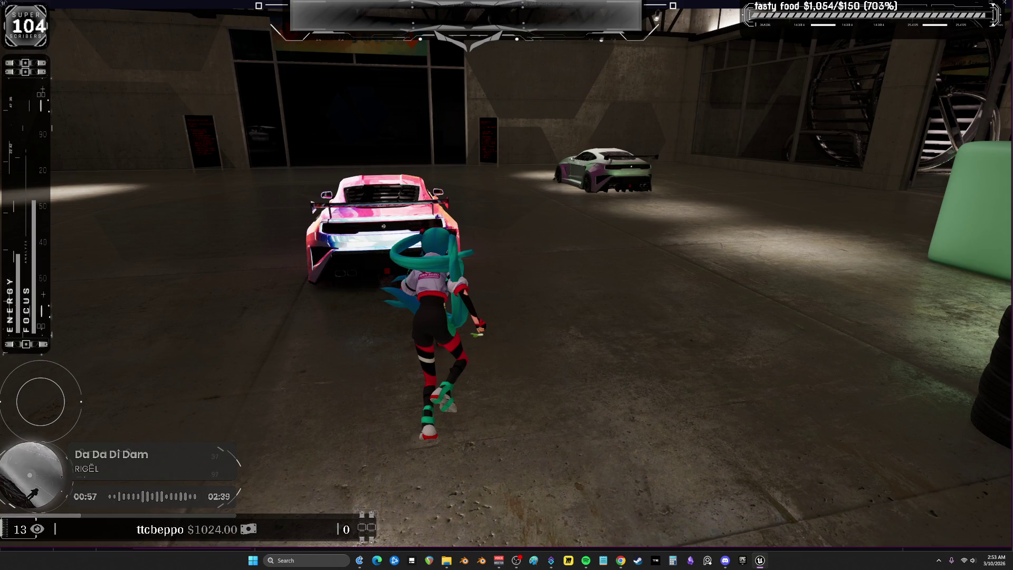
pyautogui.press('s')
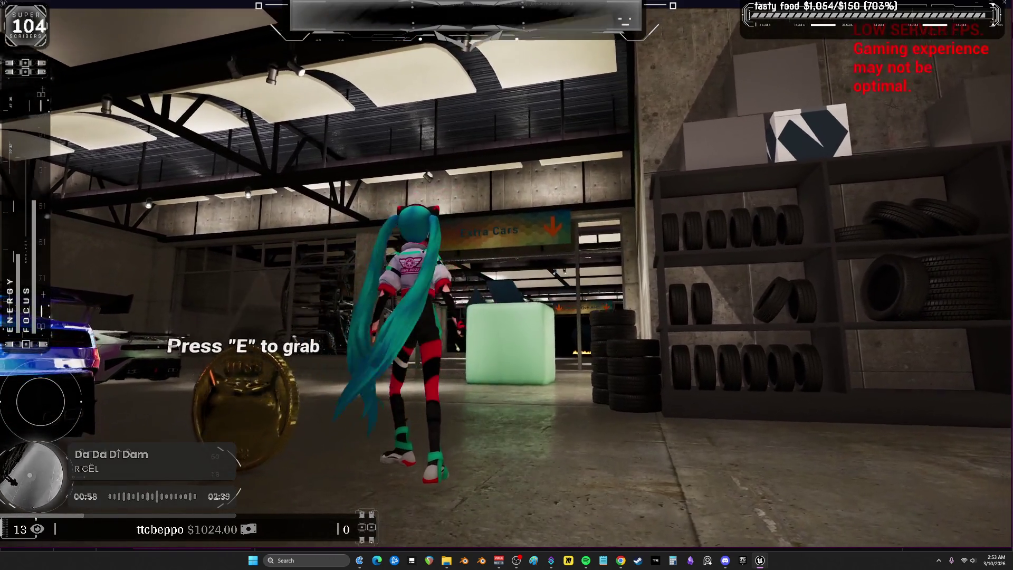
pyautogui.press('w')
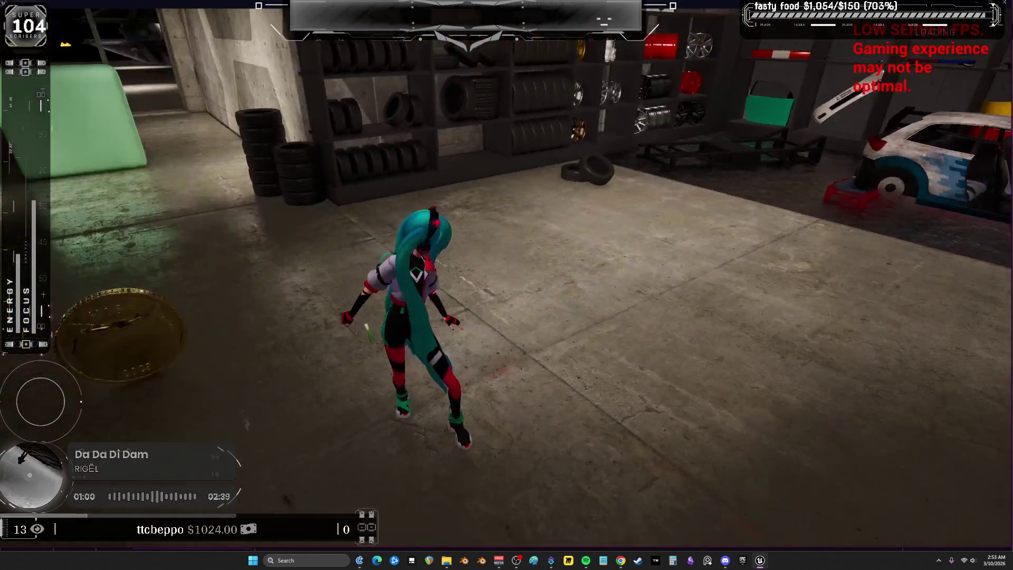
pyautogui.press('a')
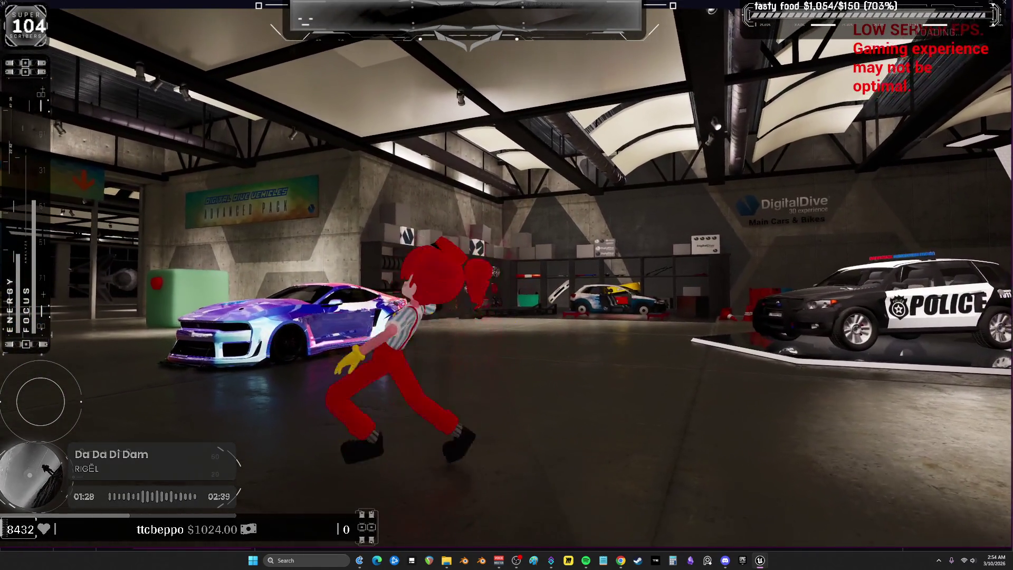
pyautogui.press('Escape')
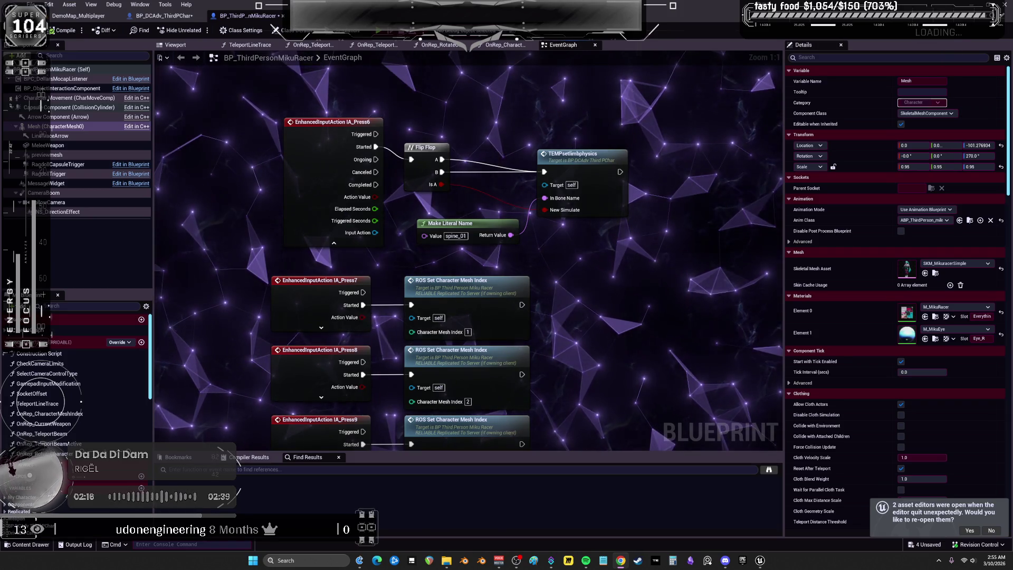
# Open the BP_ManaRegenMachine Blueprint from the UniqueBlueprints folder in the Content Browser.
pyautogui.hotkey('alt', 'Tab')
pyautogui.click(378, 97)
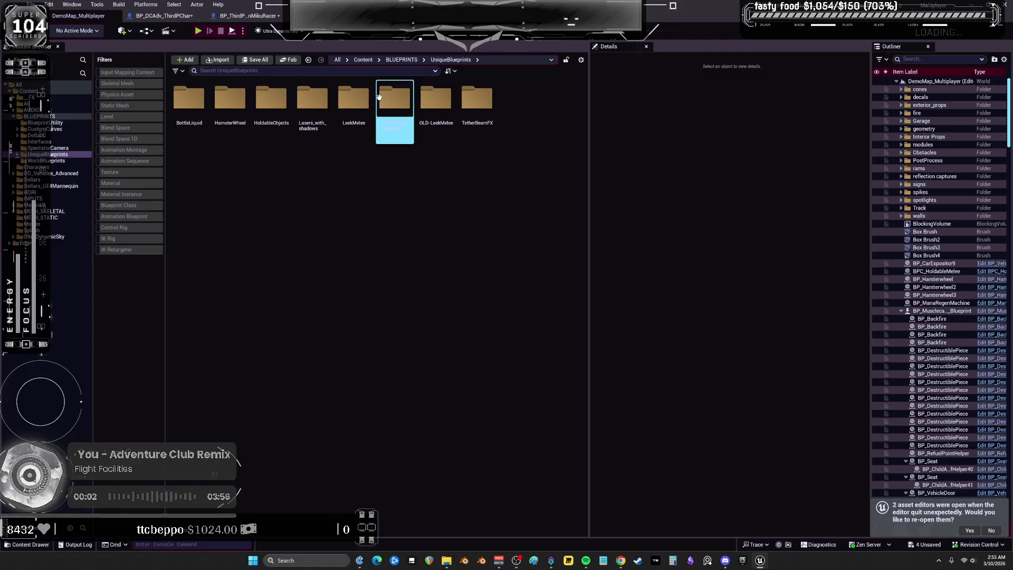
pyautogui.doubleClick(379, 96)
pyautogui.doubleClick(235, 104)
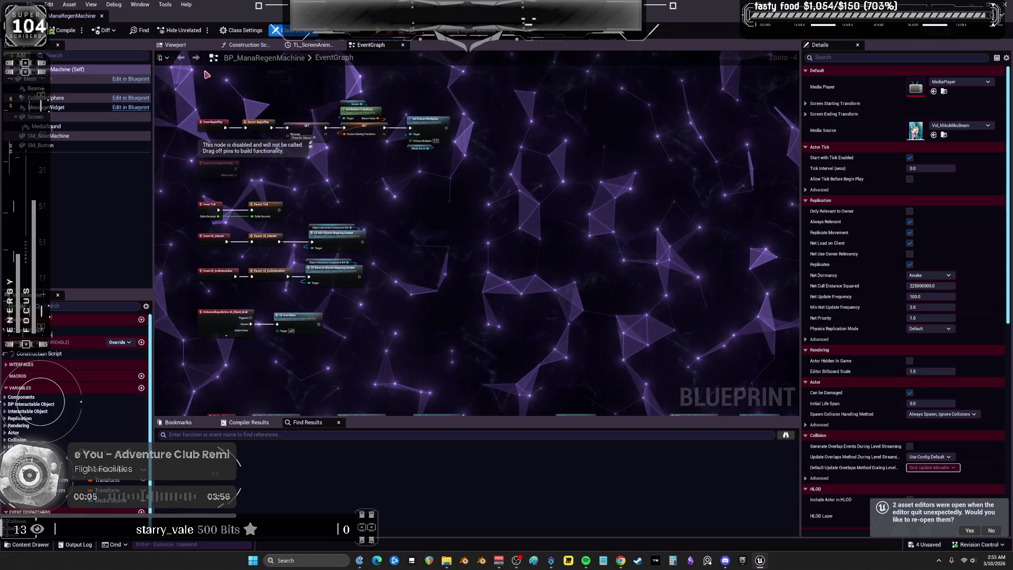
# Preview the mana machine in the Viewport tab, then return to its EventGraph.
pyautogui.click(189, 47)
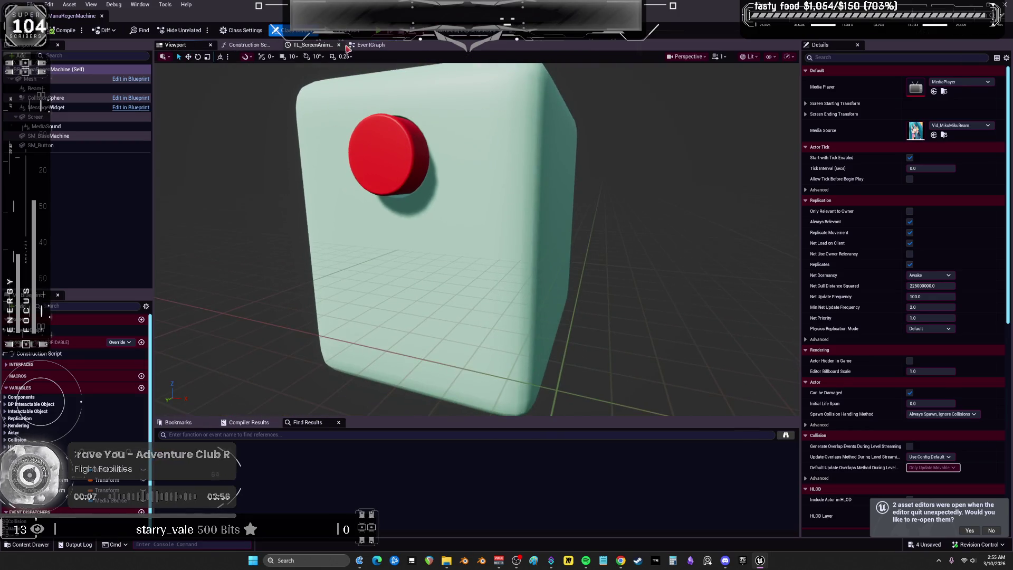
pyautogui.click(352, 46)
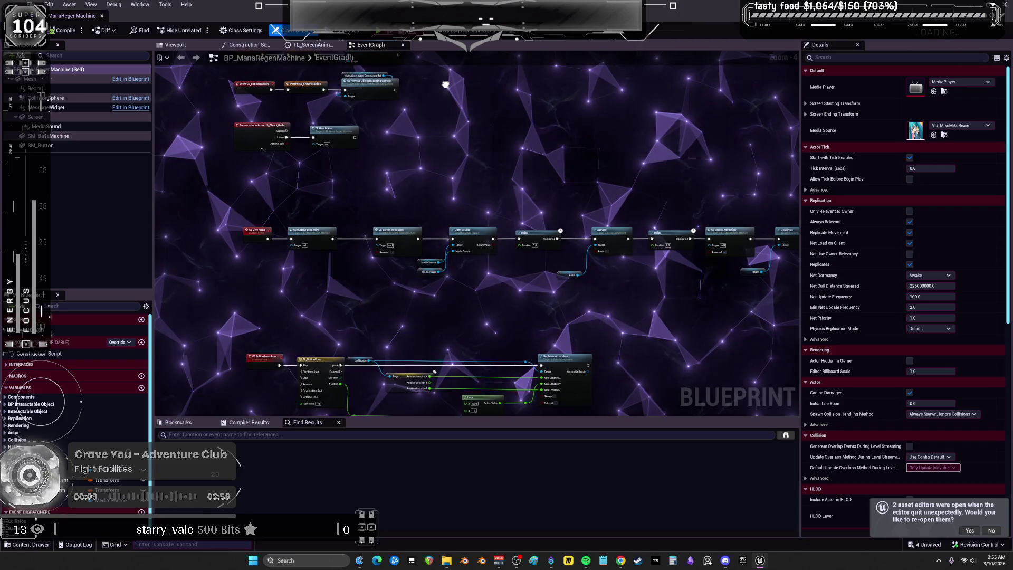
pyautogui.scroll(4, 366, 237)
pyautogui.scroll(-2, 367, 240)
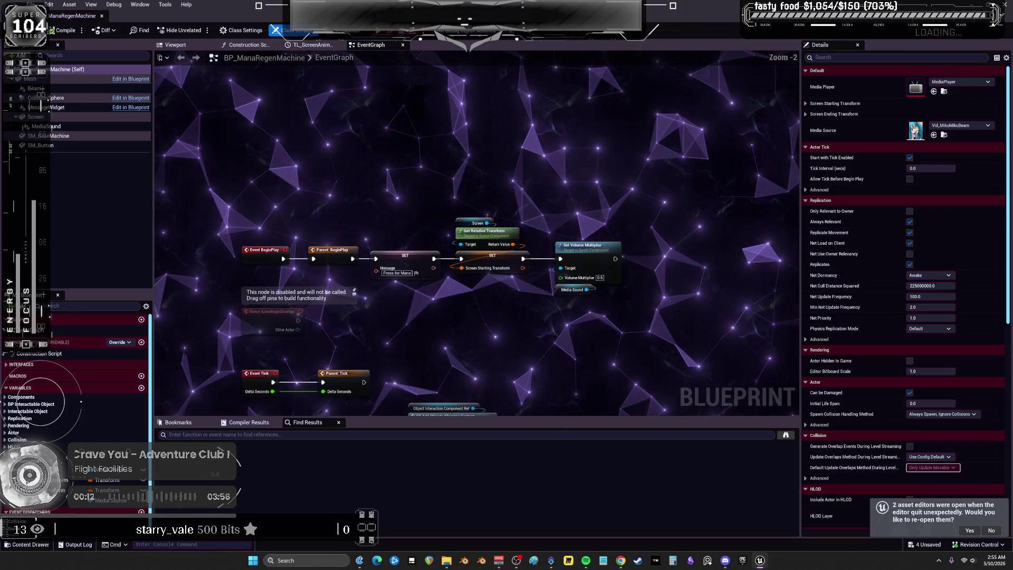
# Move the Event Tick nodes up, pan to the Beam activation chain, and open NS_Energy_1.
pyautogui.moveTo(372, 362)
pyautogui.mouseDown()
pyautogui.moveTo(239, 324)
pyautogui.moveTo(255, 160)
pyautogui.mouseUp()
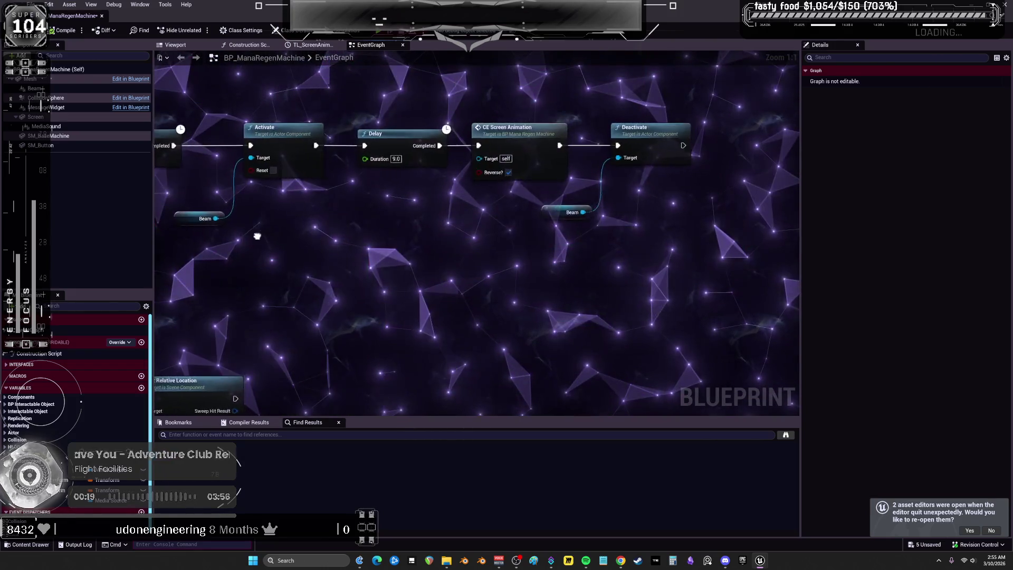
pyautogui.moveTo(304, 224); pyautogui.dragTo(391, 262)
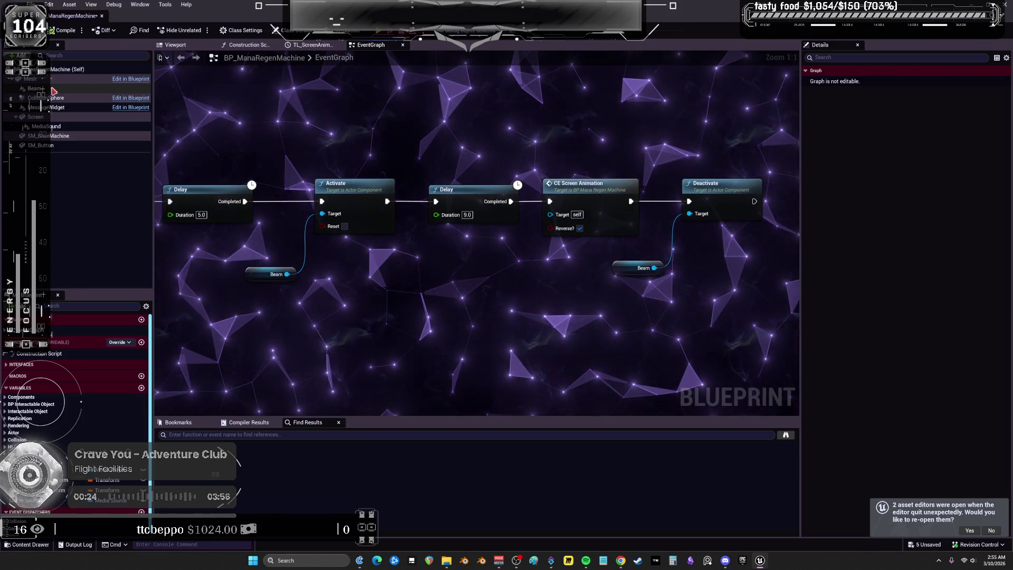
pyautogui.click(35, 88)
pyautogui.doubleClick(917, 204)
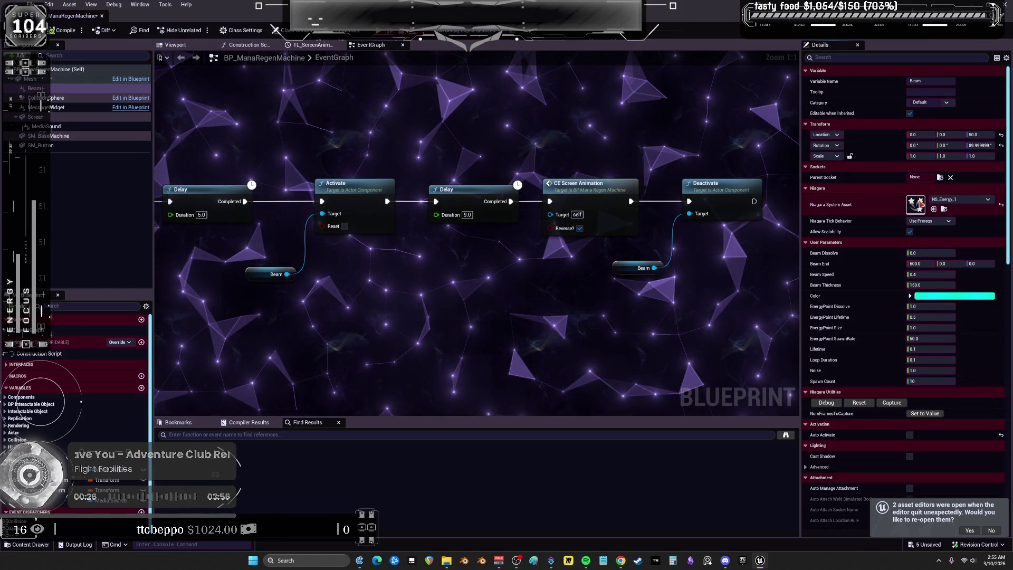
# Add a Vector user parameter named TargetLocation in NS_Energy_1, then go back to BP_ManaRegenMachine.
pyautogui.click(73, 15)
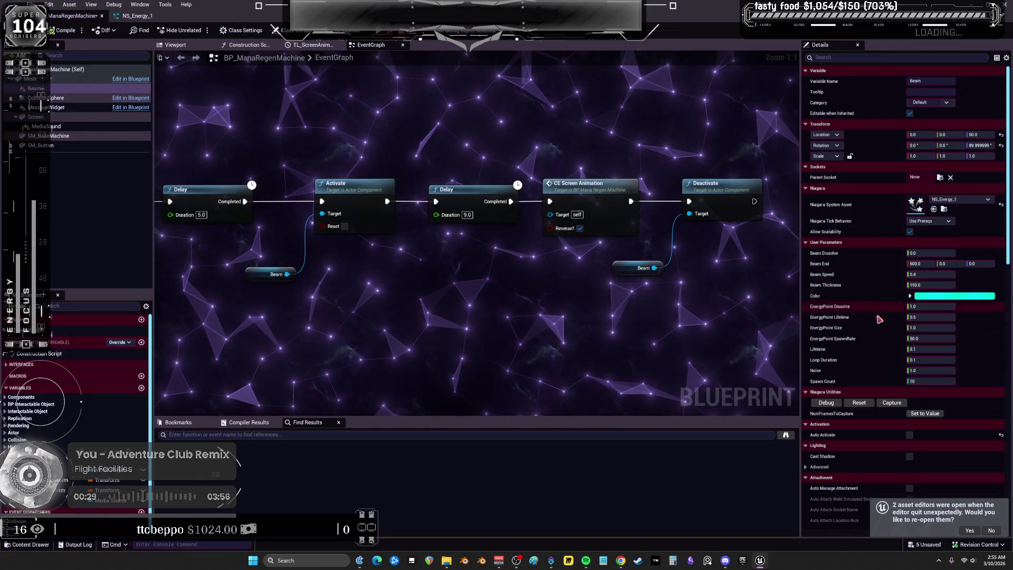
pyautogui.click(144, 20)
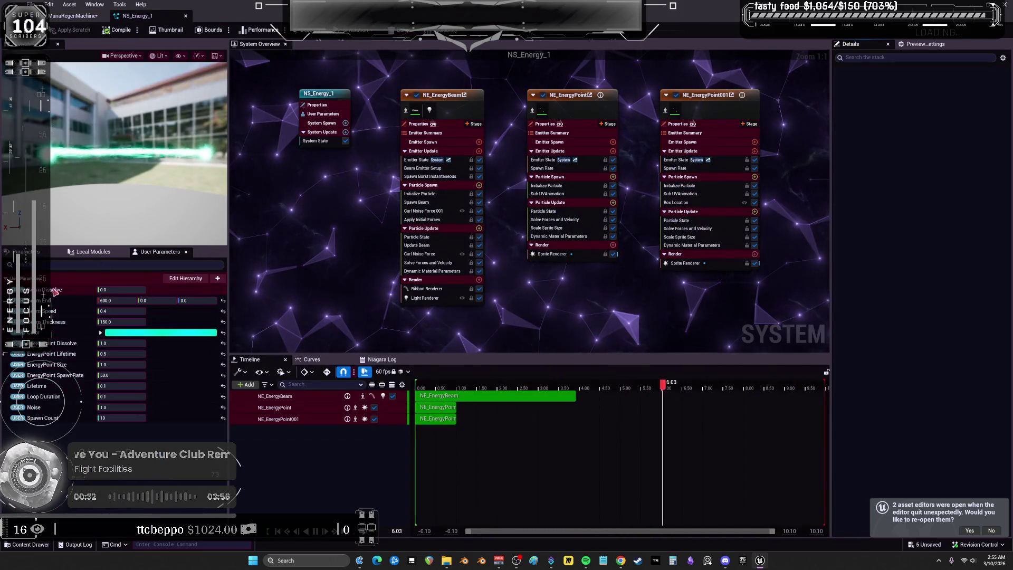
pyautogui.click(216, 280)
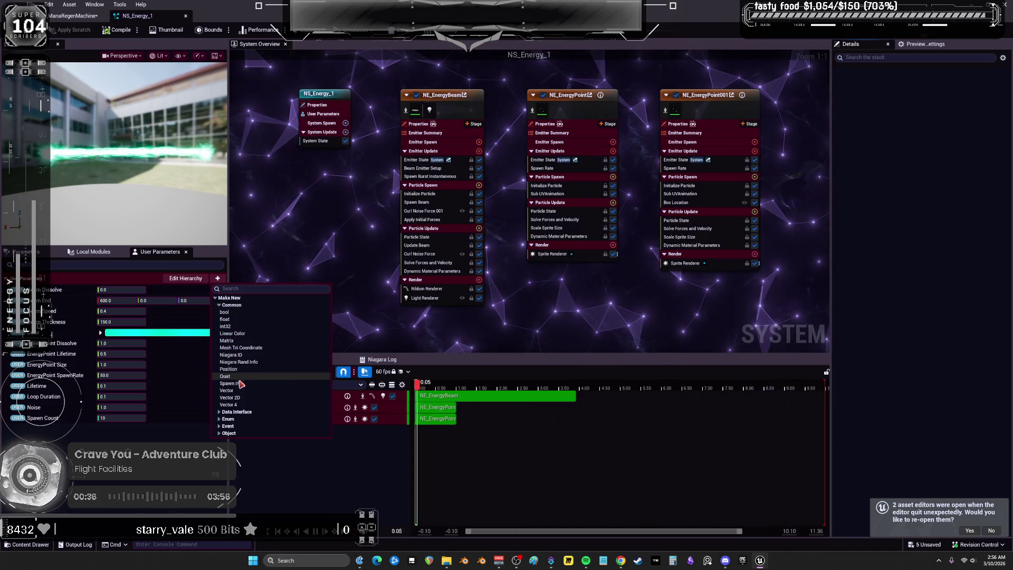
pyautogui.click(235, 392)
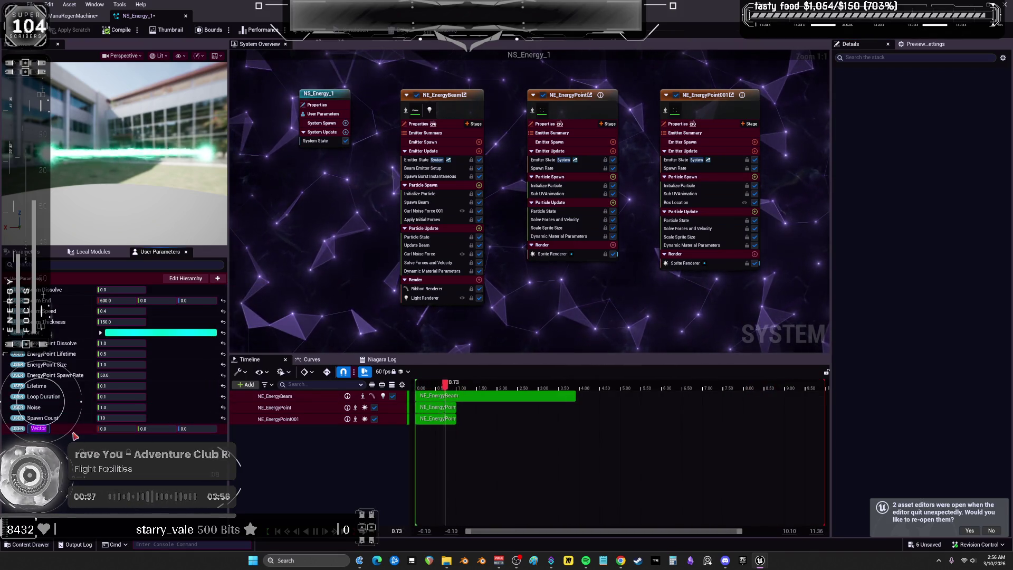
pyautogui.write('tar')
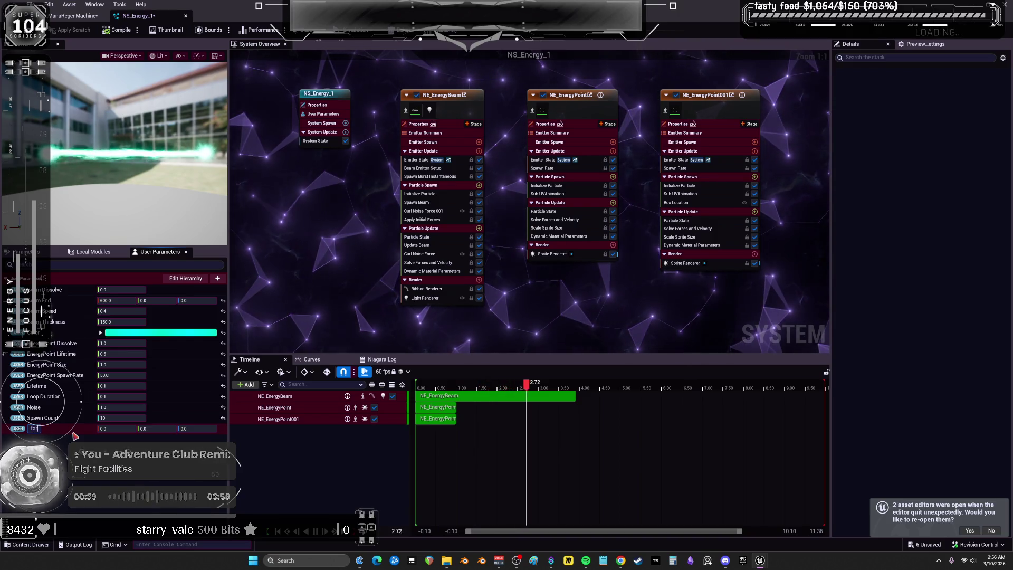
pyautogui.write('getlocatiuon')
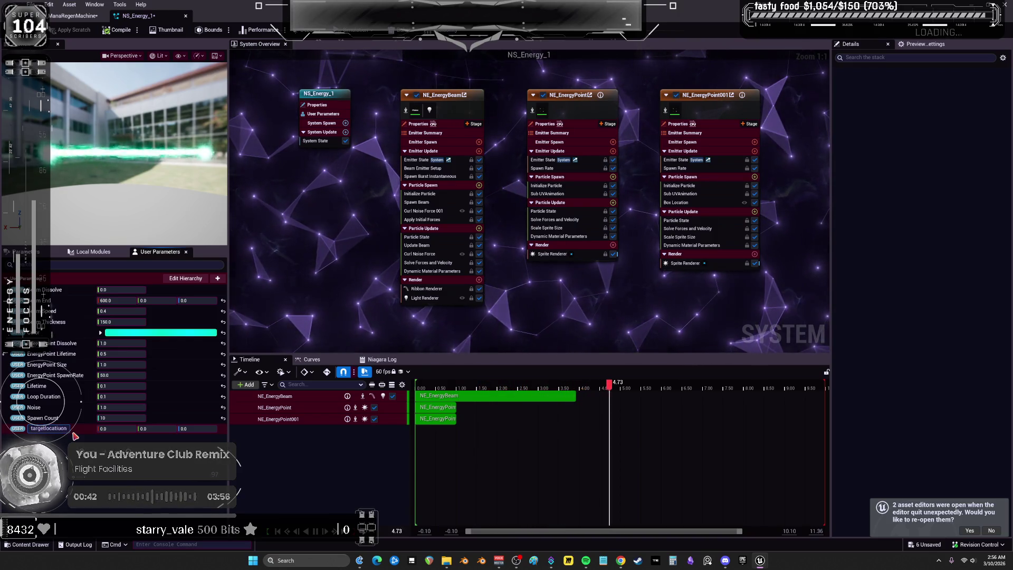
pyautogui.write('TargetLocation')
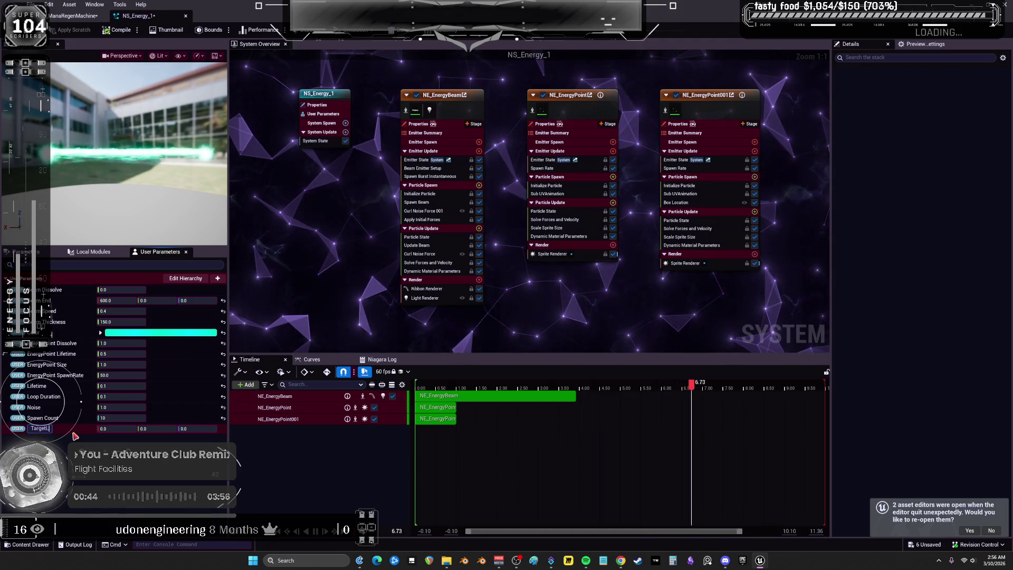
pyautogui.press('Return')
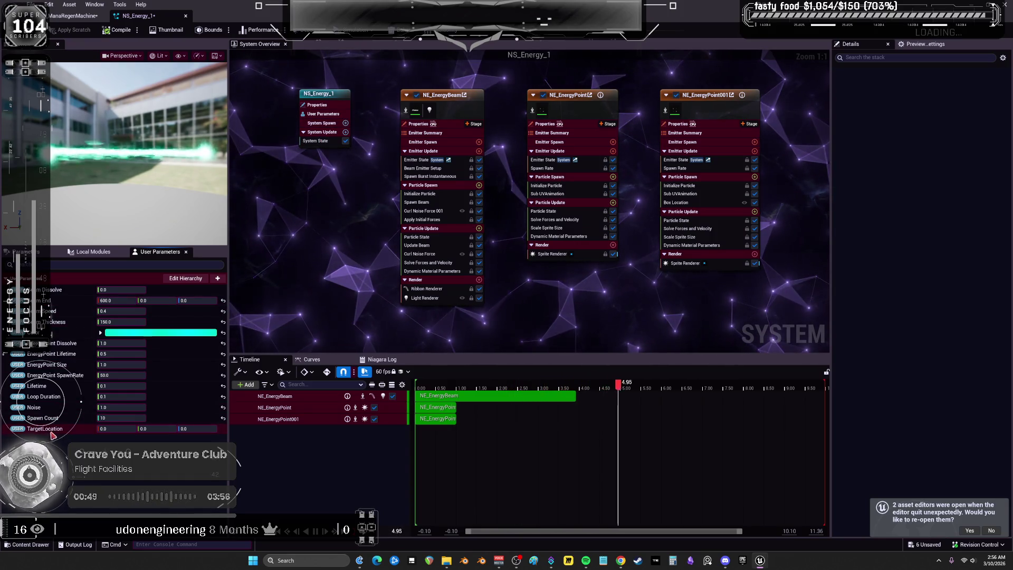
pyautogui.click(77, 15)
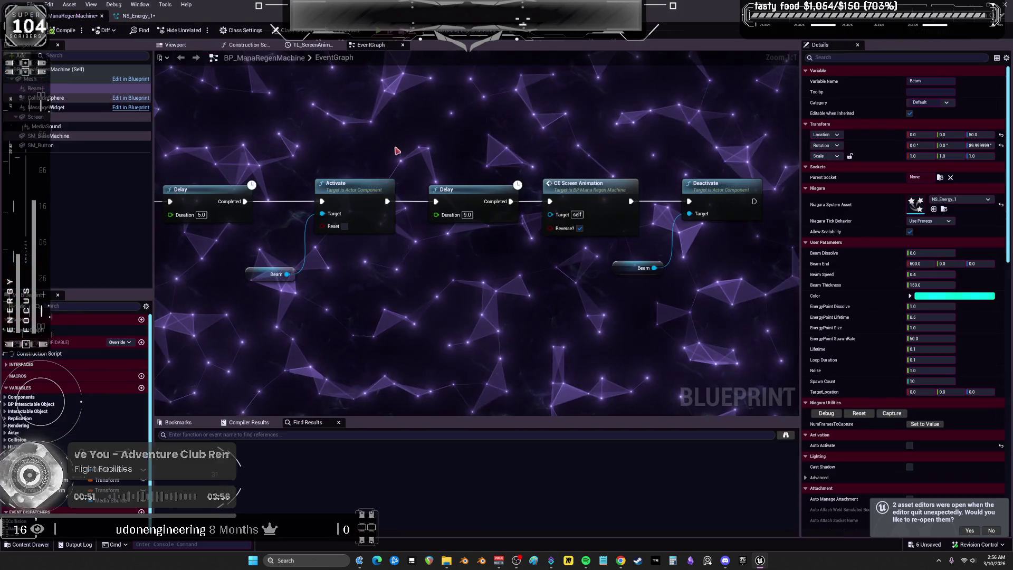
# Near Event Tick, paste a Beam getter and add a Set Niagara Variable (Vector3) node.
pyautogui.click(272, 274)
pyautogui.scroll(-3, 470, 142)
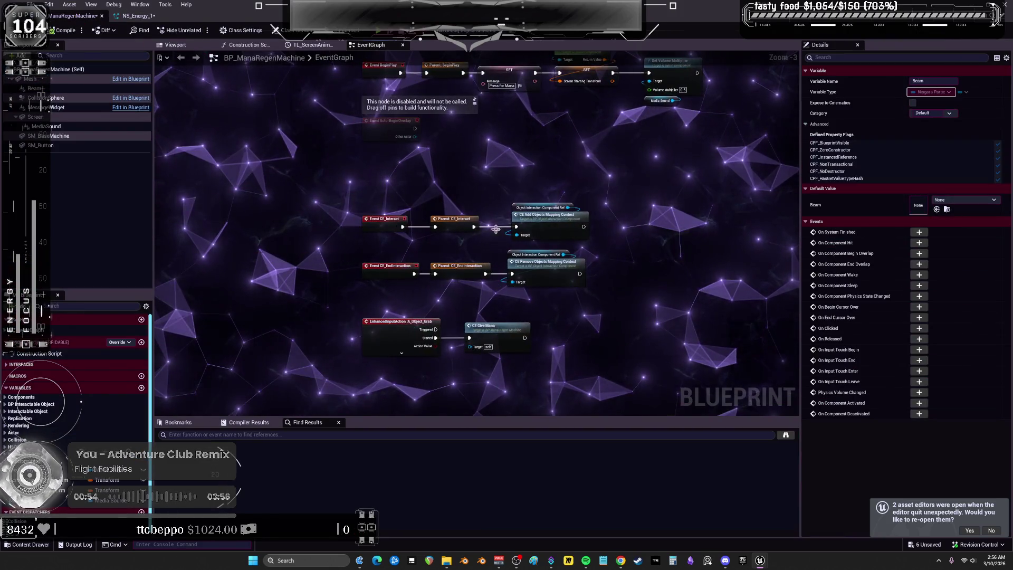
pyautogui.moveTo(470, 142); pyautogui.dragTo(439, 237)
pyautogui.moveTo(431, 119); pyautogui.dragTo(417, 158)
pyautogui.scroll(4, 411, 163)
pyautogui.click(381, 268)
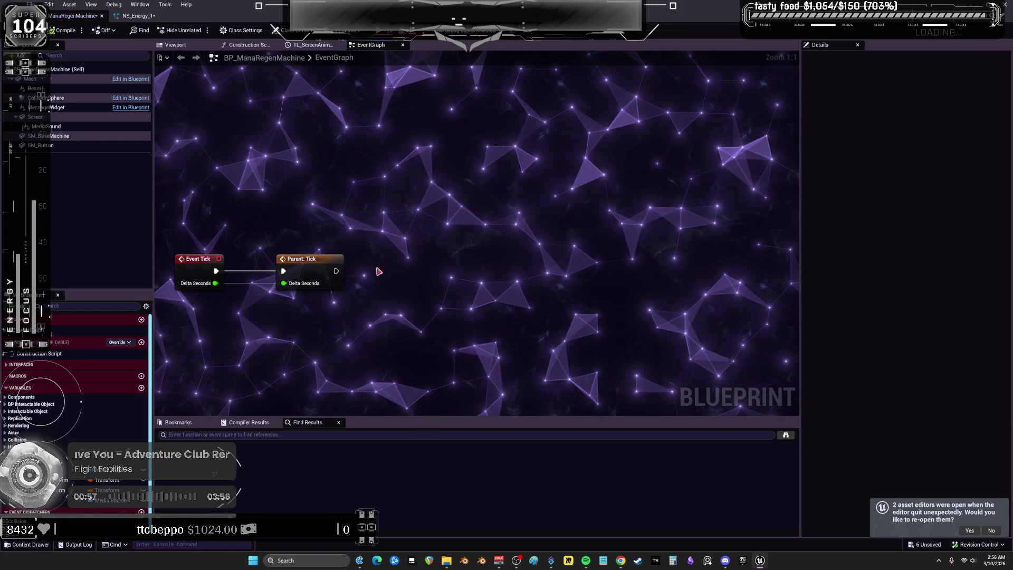
pyautogui.hotkey('ctrl', 'v')
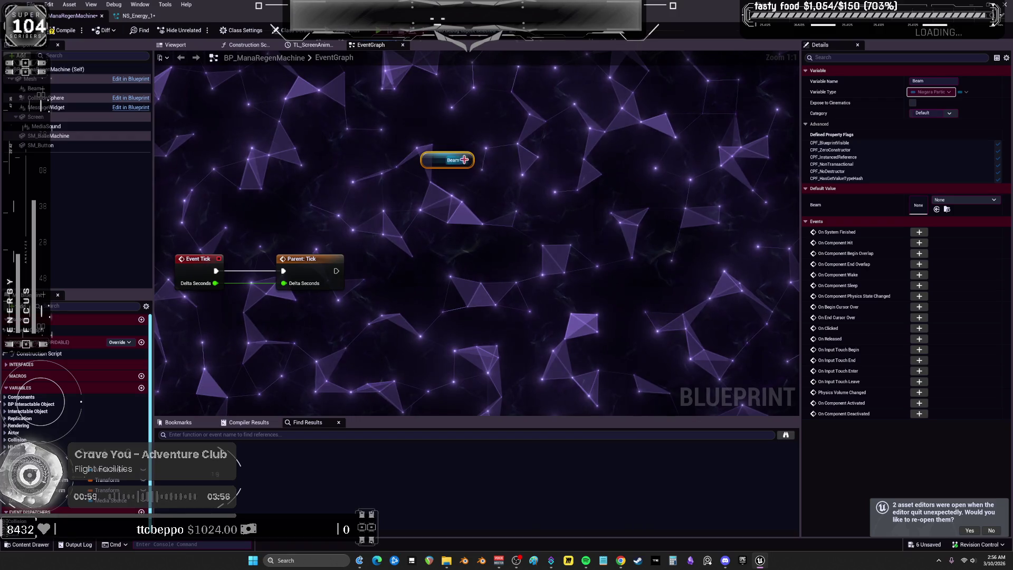
pyautogui.write('set v')
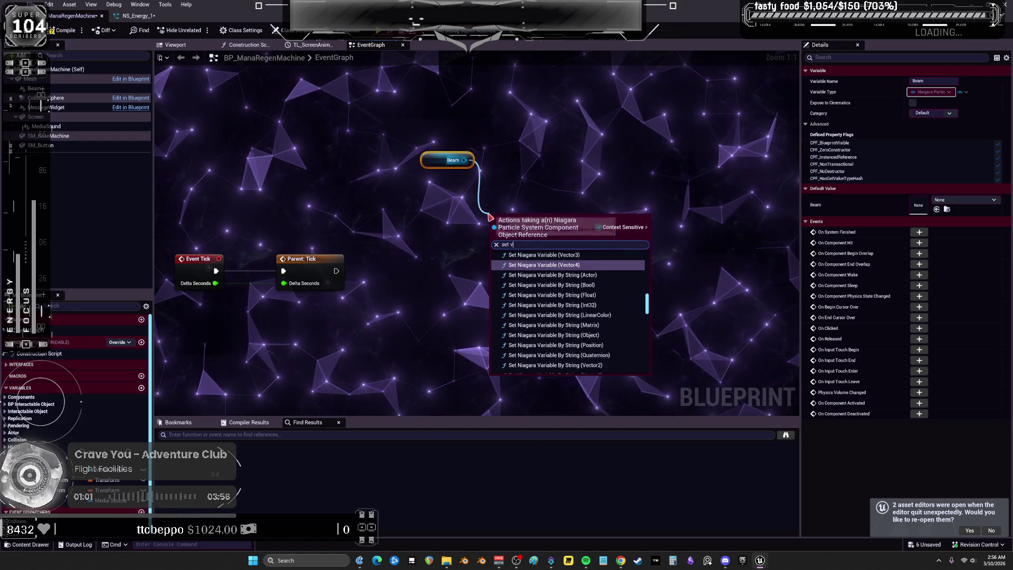
pyautogui.write('ecc')
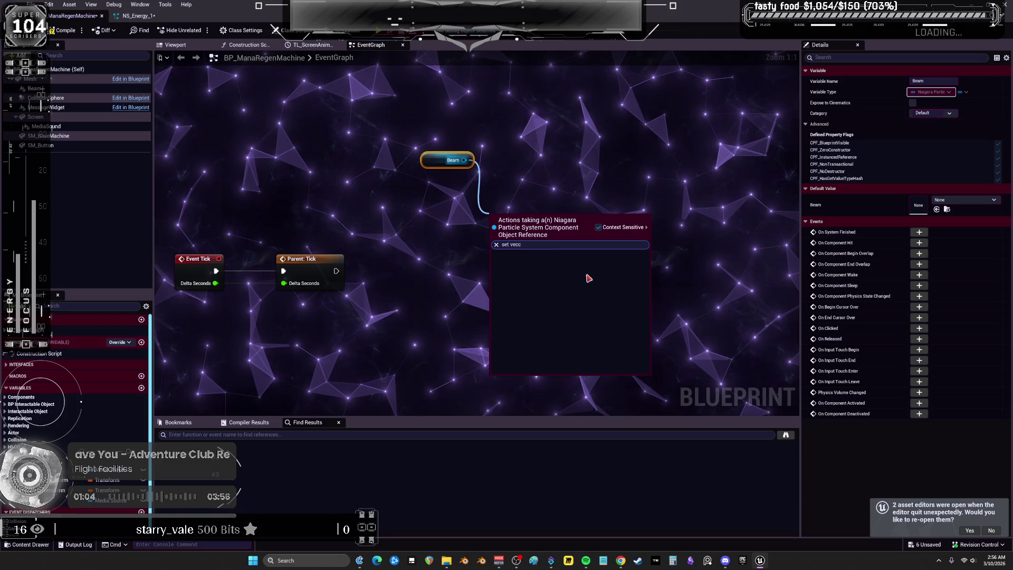
pyautogui.press('BackSpace')
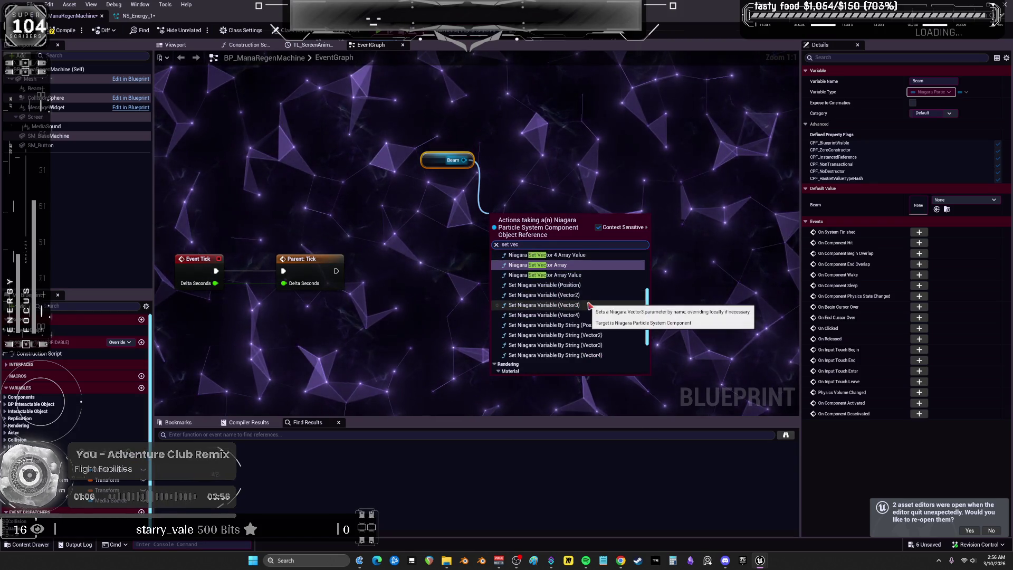
pyautogui.click(588, 305)
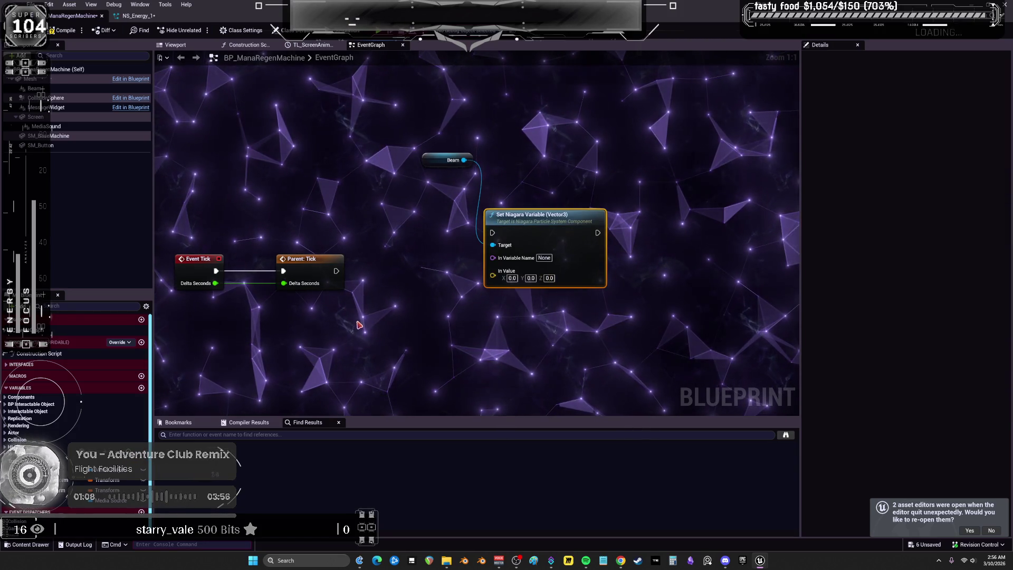
# Create a BeamActive Boolean and wire it into a Branch whose true path runs the setter.
pyautogui.click(141, 387)
pyautogui.write('BeamAng')
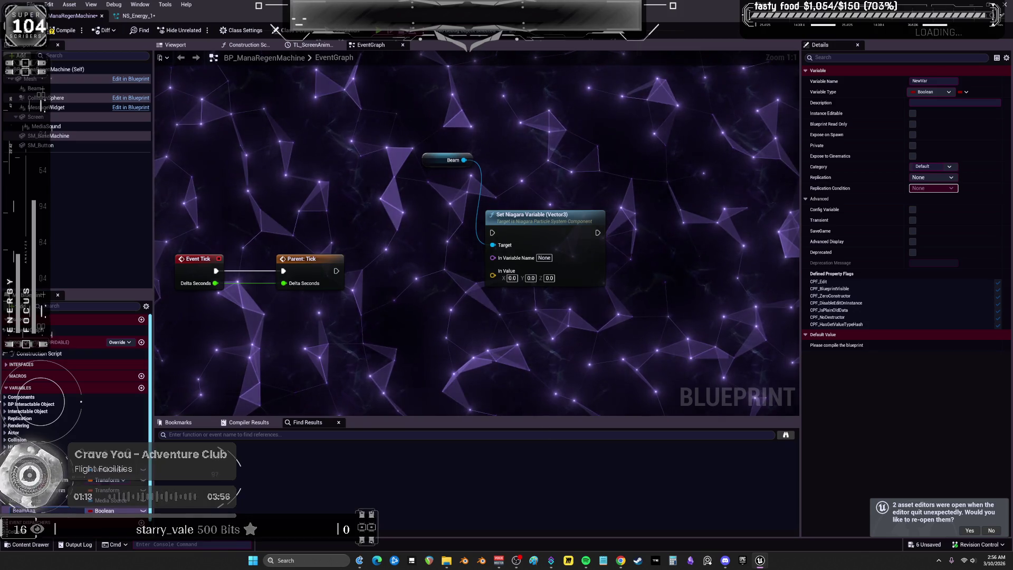
pyautogui.press('BackSpace')
pyautogui.press('BackSpace')
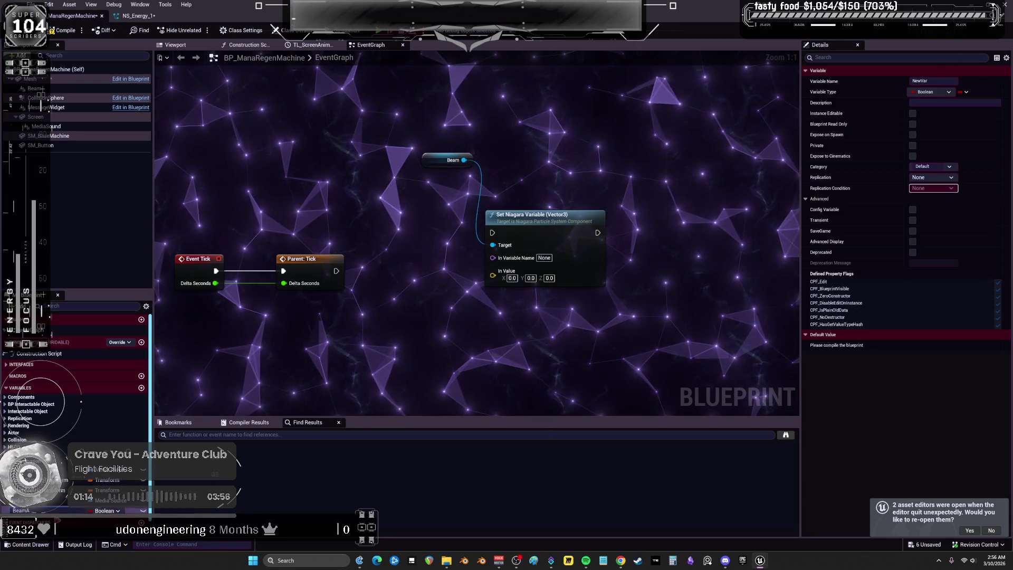
pyautogui.press('Return')
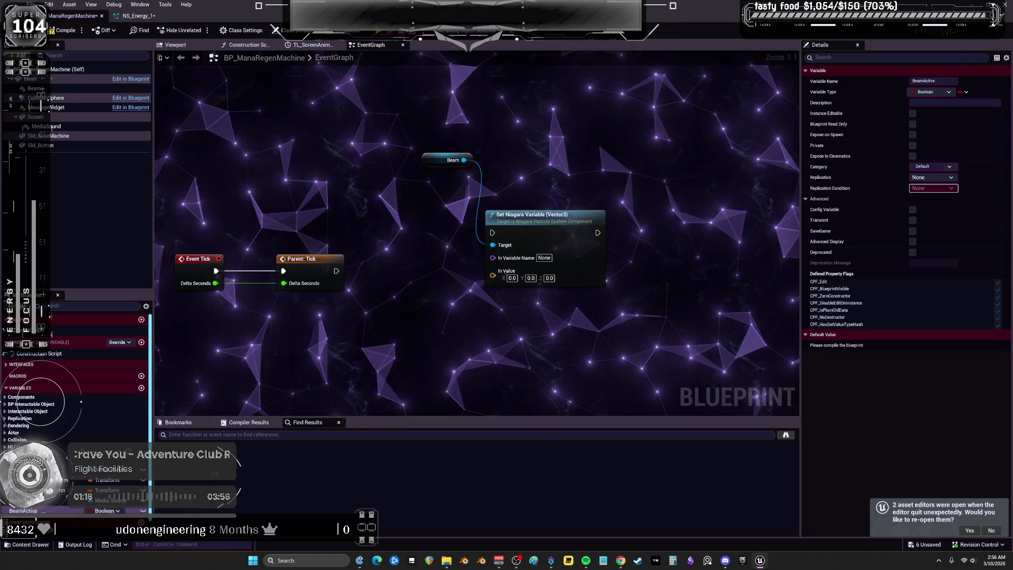
pyautogui.click(381, 279)
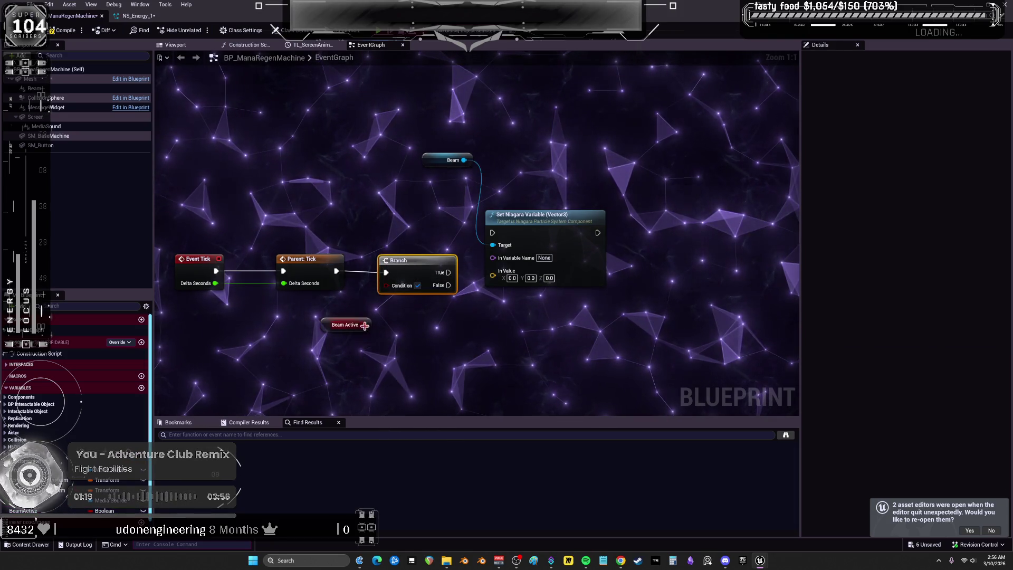
pyautogui.moveTo(388, 289); pyautogui.dragTo(386, 268)
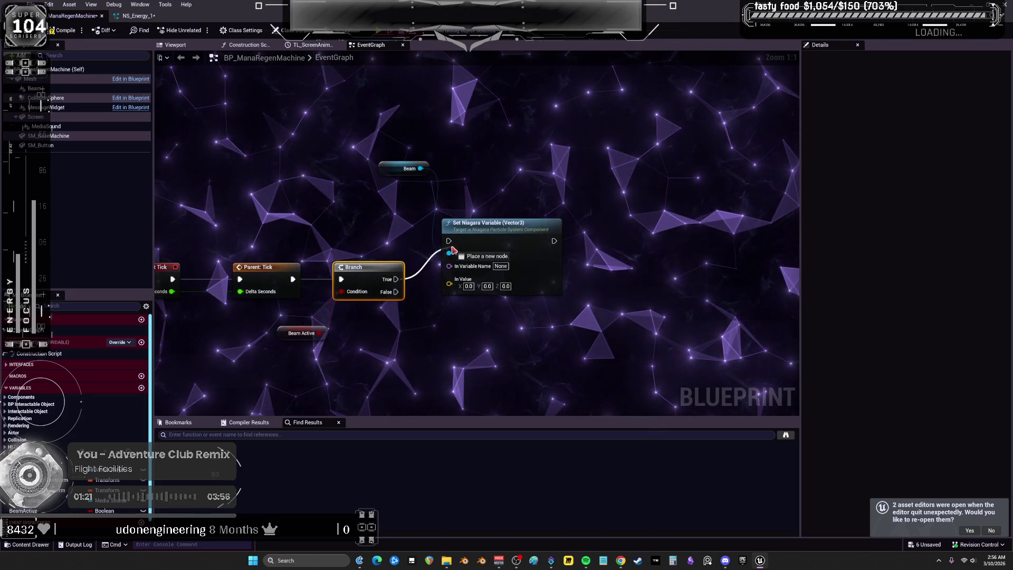
pyautogui.moveTo(496, 225); pyautogui.dragTo(515, 256)
pyautogui.moveTo(397, 167)
pyautogui.mouseDown()
pyautogui.moveTo(479, 243)
pyautogui.moveTo(529, 261)
pyautogui.mouseUp()
pyautogui.keyDown('shift'); pyautogui.click(523, 255); pyautogui.keyUp('shift')
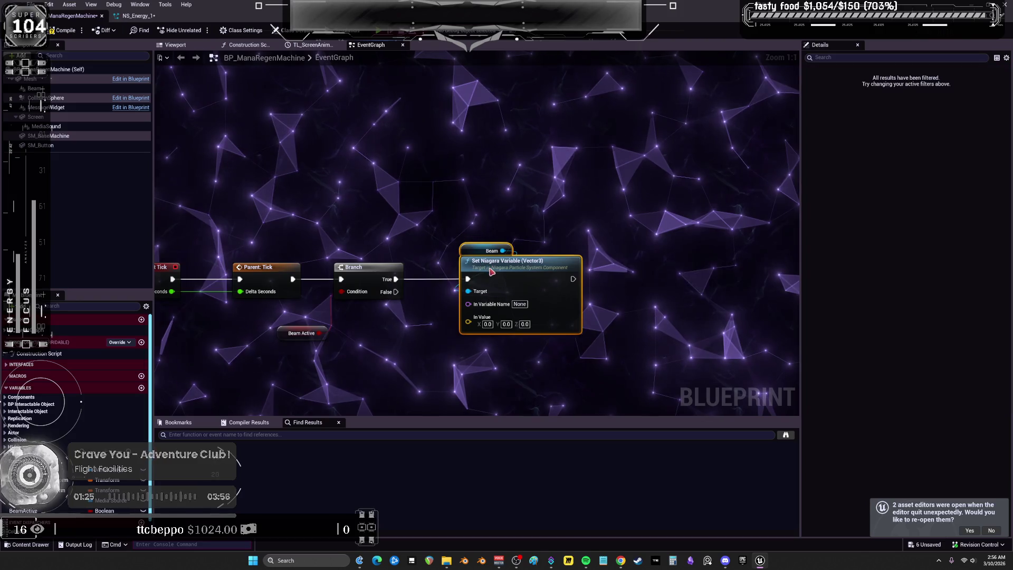
# Name the setter's variable User.TargetLocation, position the Beam Active node, and compile.
pyautogui.click(526, 305)
pyautogui.write('User')
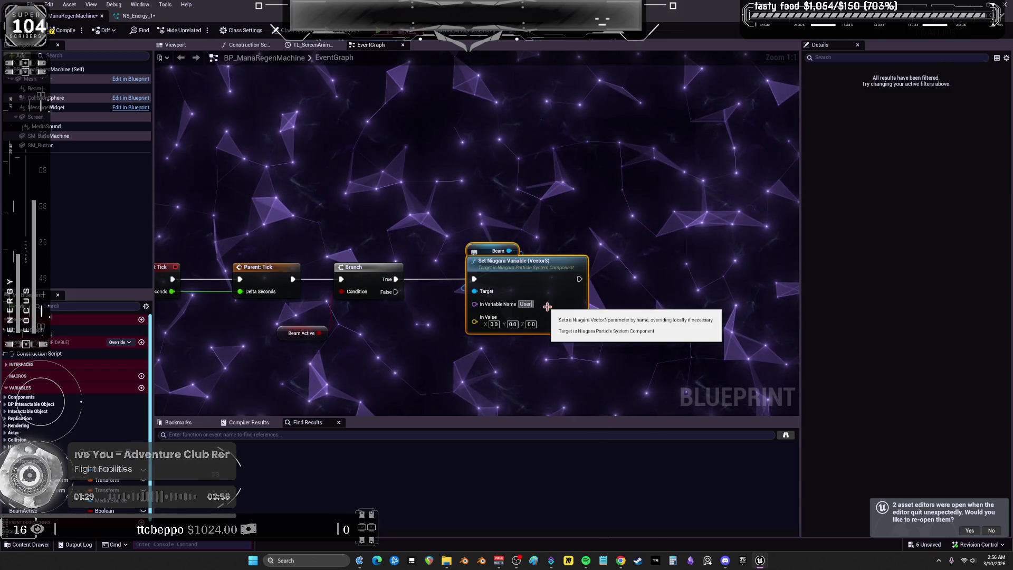
pyautogui.write('.Tail')
pyautogui.write('et')
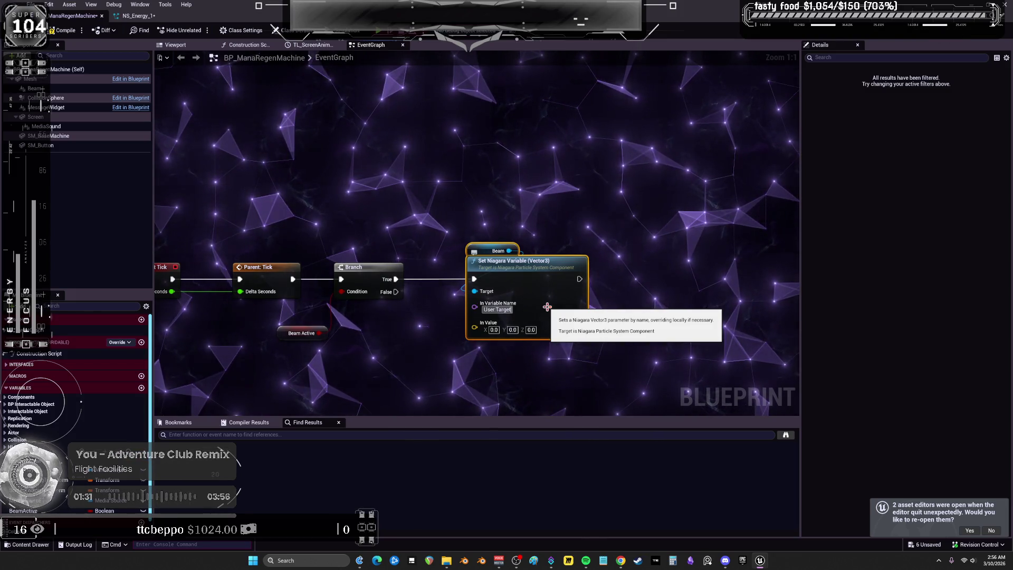
pyautogui.write('ation')
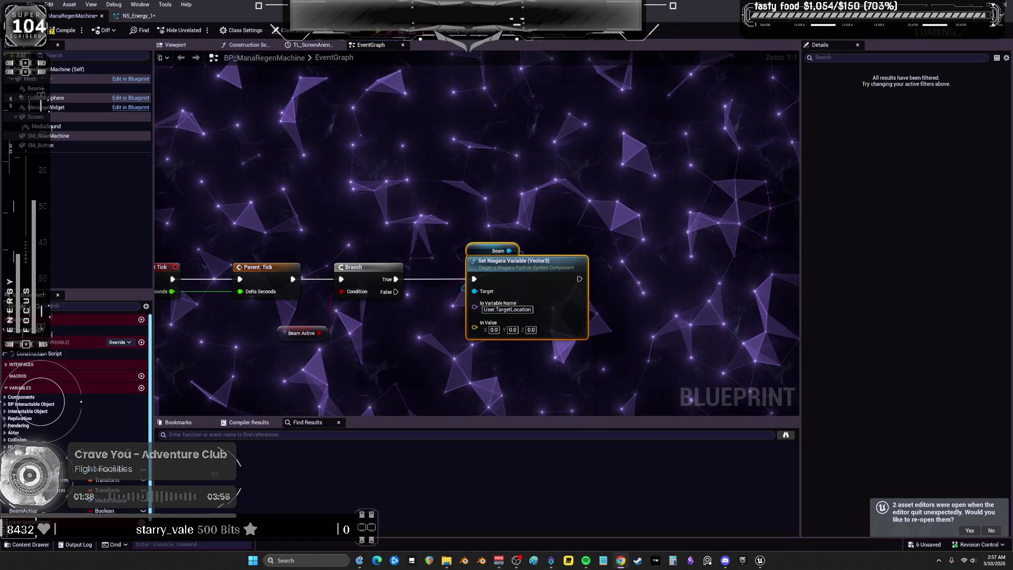
pyautogui.moveTo(275, 338)
pyautogui.mouseDown()
pyautogui.moveTo(342, 304)
pyautogui.moveTo(346, 249)
pyautogui.mouseUp()
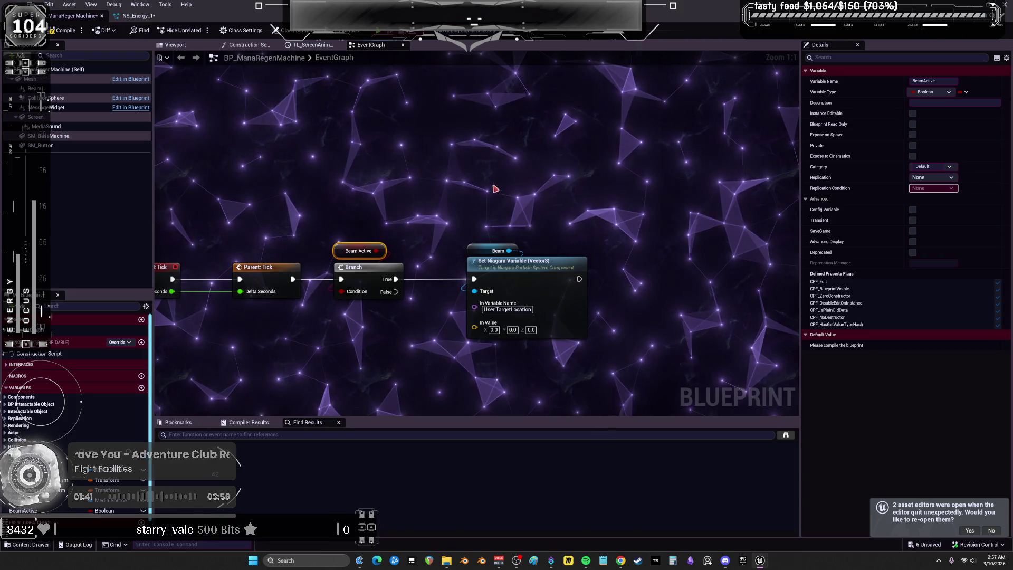
pyautogui.press('F7')
pyautogui.moveTo(499, 143)
pyautogui.mouseDown()
pyautogui.moveTo(477, 256)
pyautogui.moveTo(513, 277)
pyautogui.mouseUp()
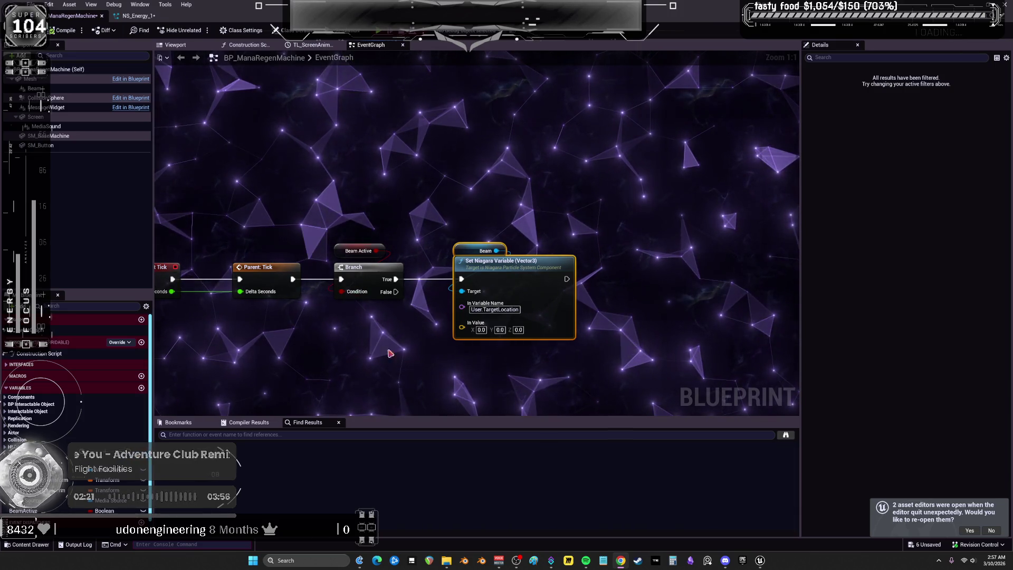
# Expand Interactable Object > Interaction and view ActorToInteract's Actor details.
pyautogui.click(8, 412)
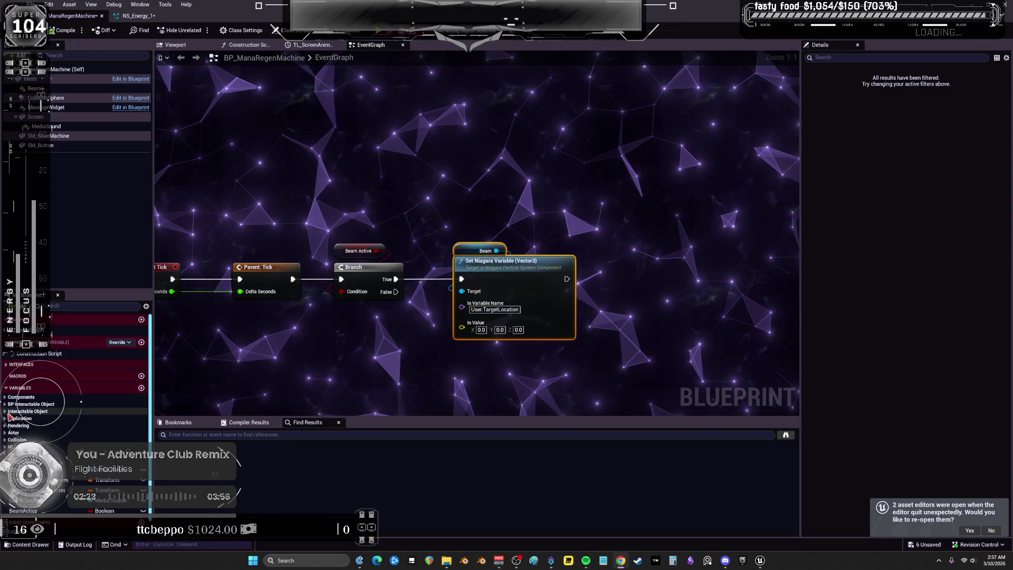
pyautogui.click(8, 432)
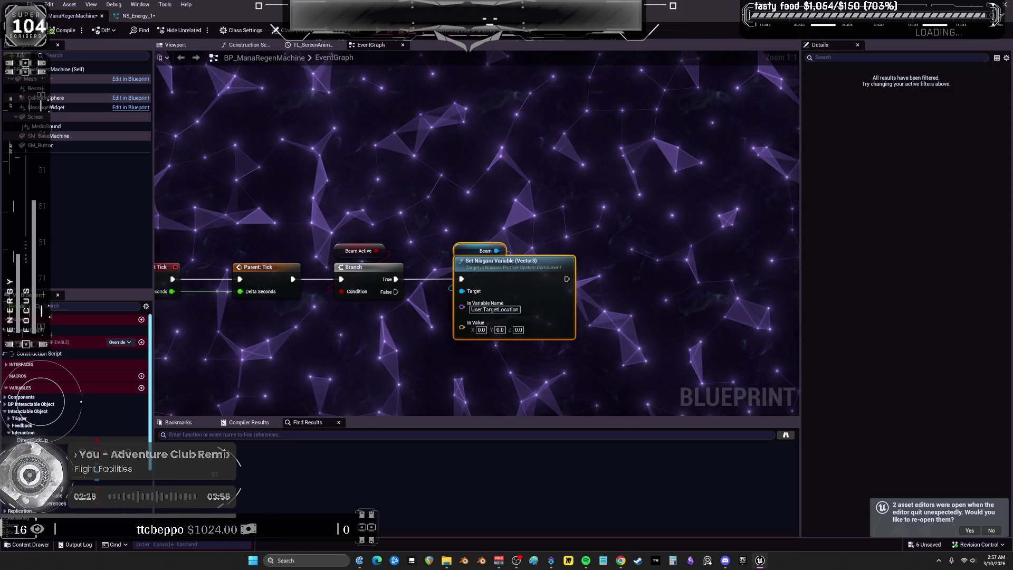
pyautogui.click(11, 434)
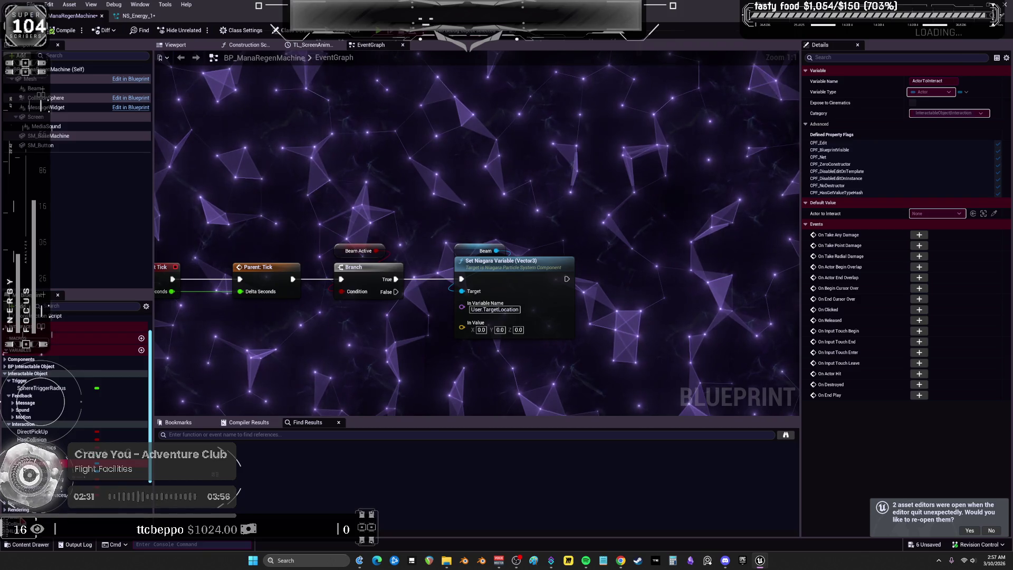
pyautogui.scroll(-1, 73, 395)
pyautogui.scroll(-5, 74, 396)
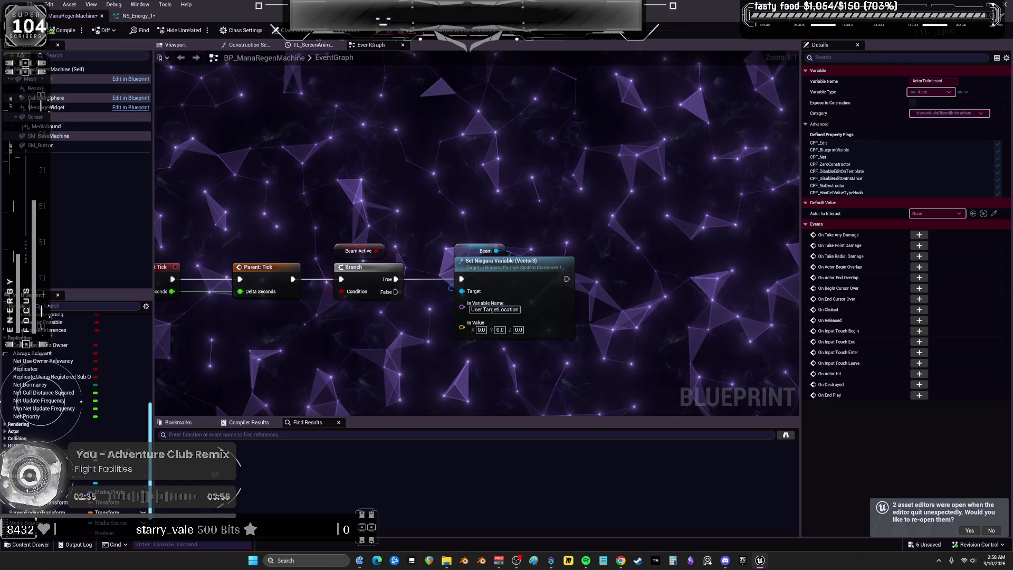
pyautogui.click(6, 432)
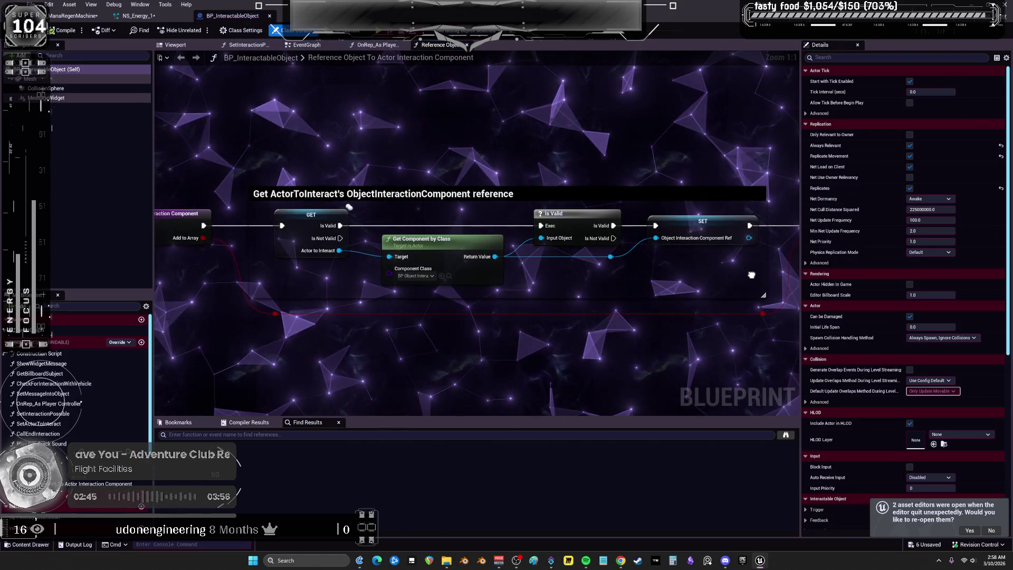
# Pan through Reference Object To Actor Interaction Component to the array and Enable/Disable Inputs nodes.
pyautogui.moveTo(752, 275); pyautogui.dragTo(771, 267)
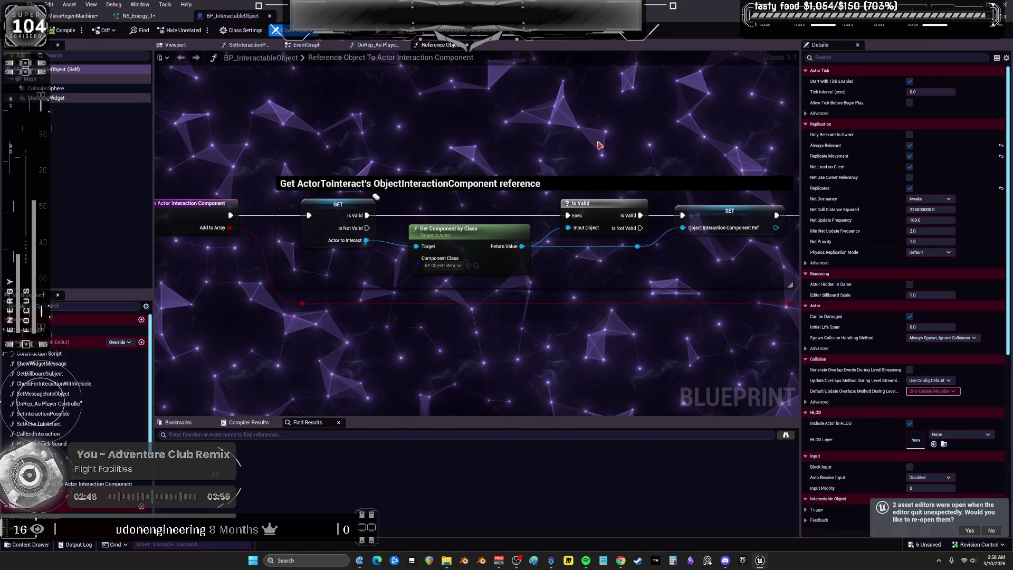
pyautogui.moveTo(575, 149); pyautogui.dragTo(204, 153)
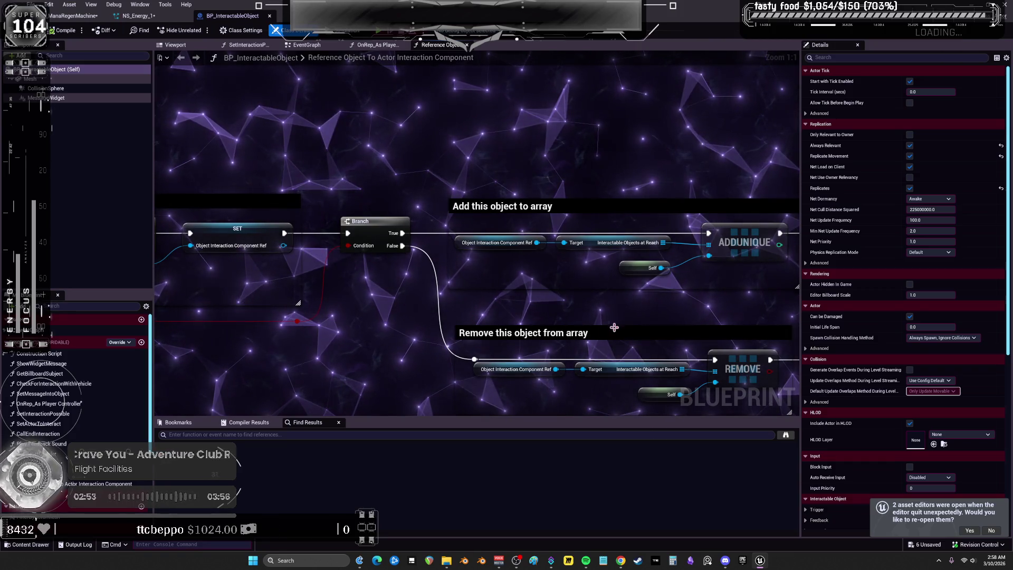
pyautogui.moveTo(668, 330)
pyautogui.mouseDown()
pyautogui.moveTo(463, 276)
pyautogui.moveTo(162, 252)
pyautogui.mouseUp()
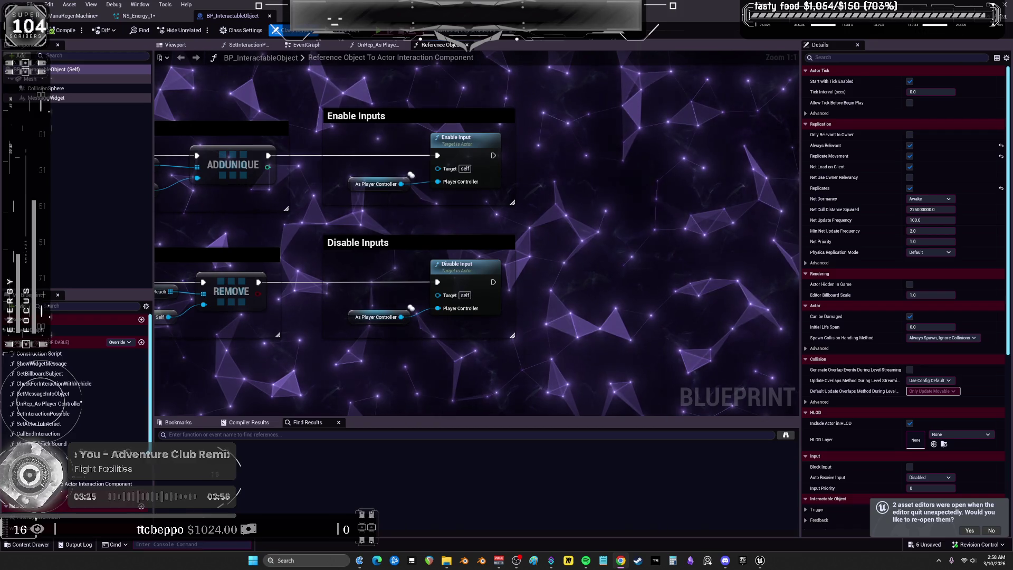
pyautogui.scroll(-4, 662, 141)
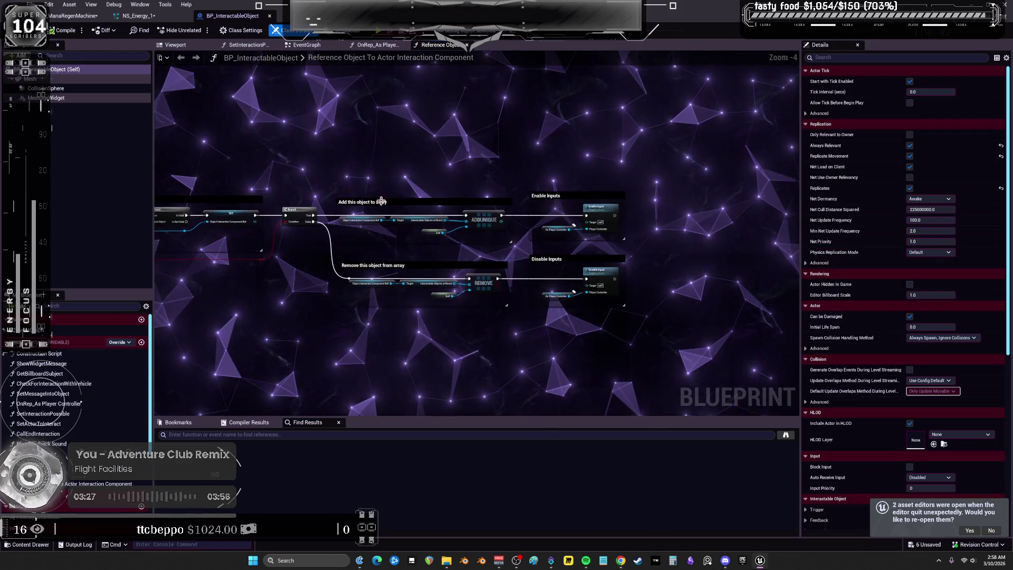
# Inspect the SET As Player Controller node in the EventGraph, then return to BP_ManaRegenMachine's graph.
pyautogui.click(305, 45)
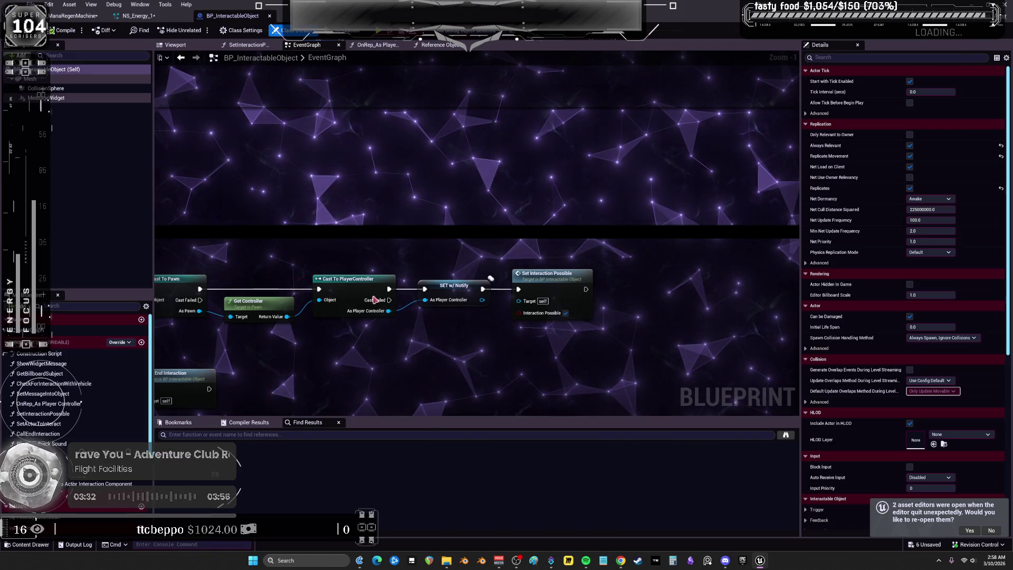
pyautogui.click(442, 294)
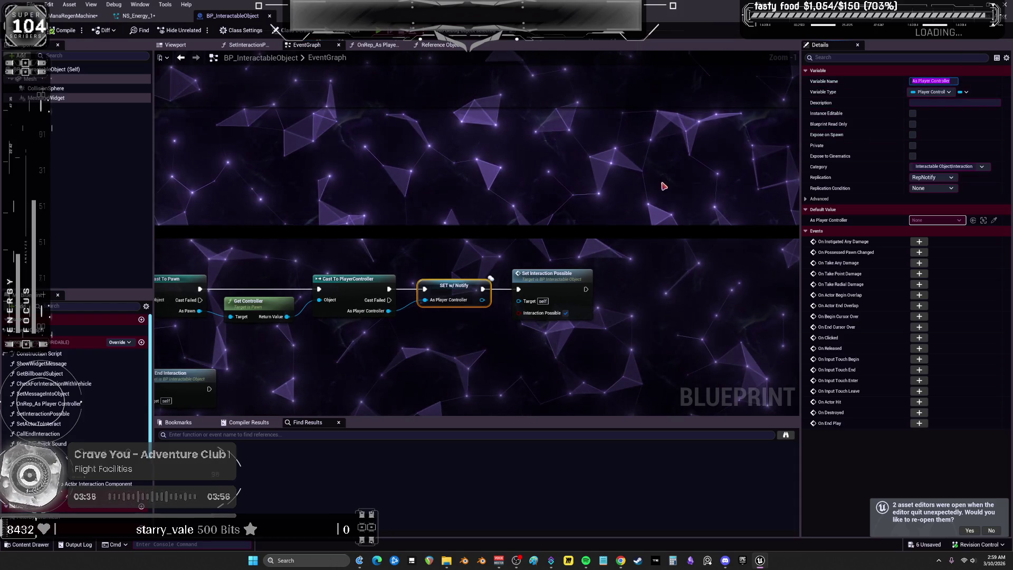
pyautogui.click(74, 16)
pyautogui.rightClick(431, 204)
# Add an As Player Controller getter and a Get Actor Location node from its pin.
pyautogui.write('As Player Controller')
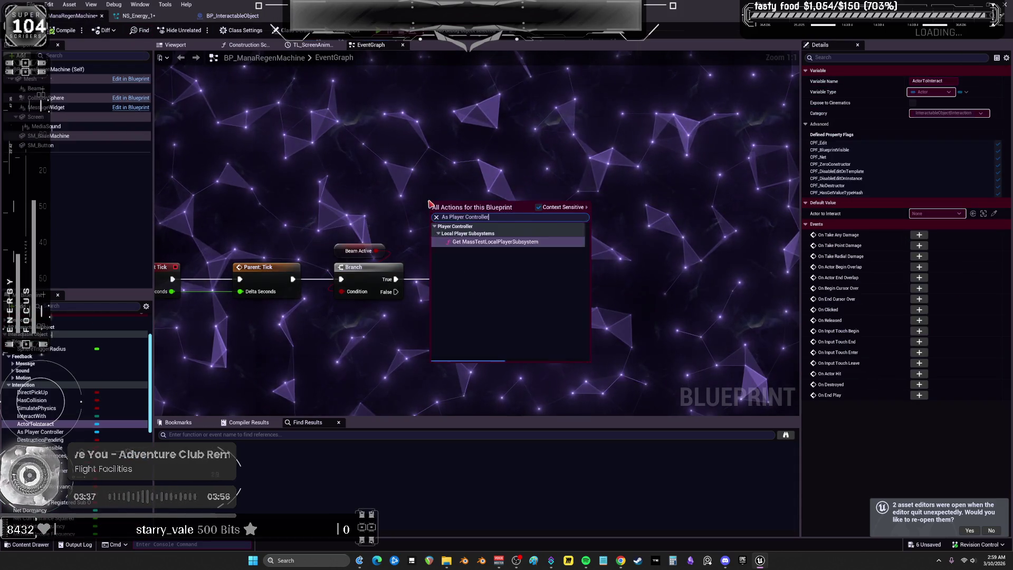
pyautogui.click(485, 345)
pyautogui.moveTo(433, 211)
pyautogui.mouseDown()
pyautogui.moveTo(353, 311)
pyautogui.moveTo(338, 171)
pyautogui.moveTo(419, 176)
pyautogui.mouseUp()
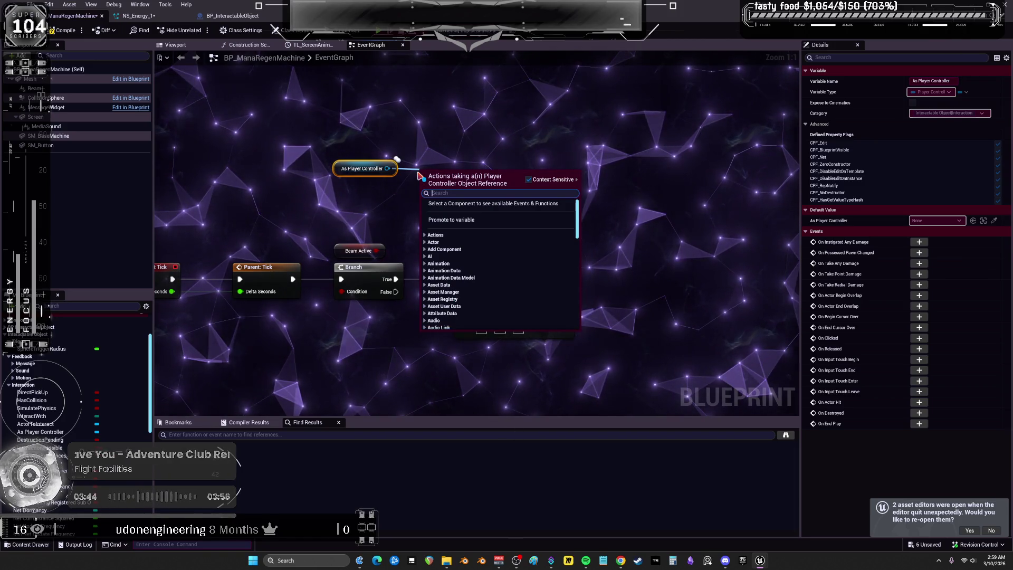
pyautogui.write('world')
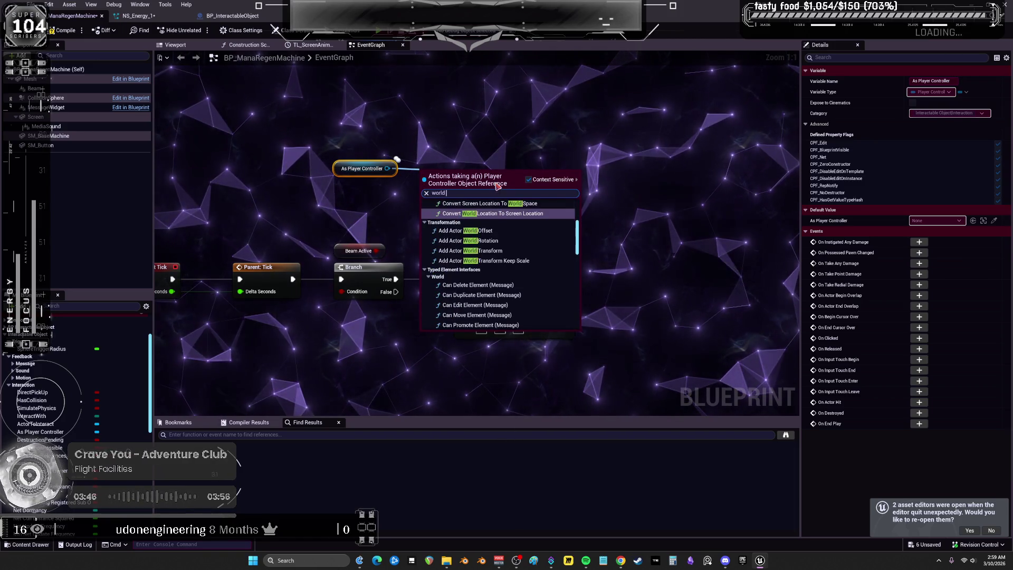
pyautogui.write(' get')
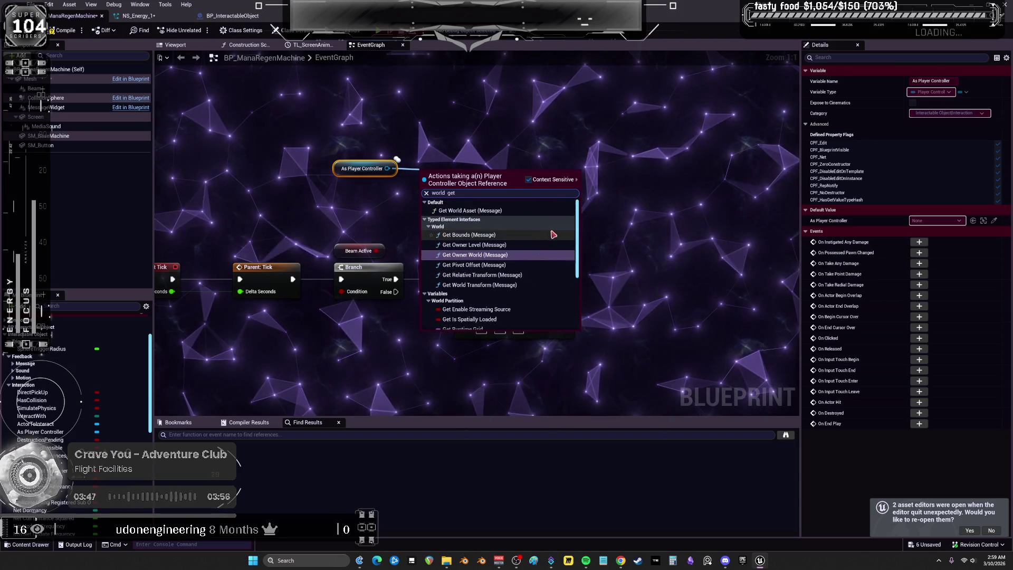
pyautogui.scroll(3, 543, 238)
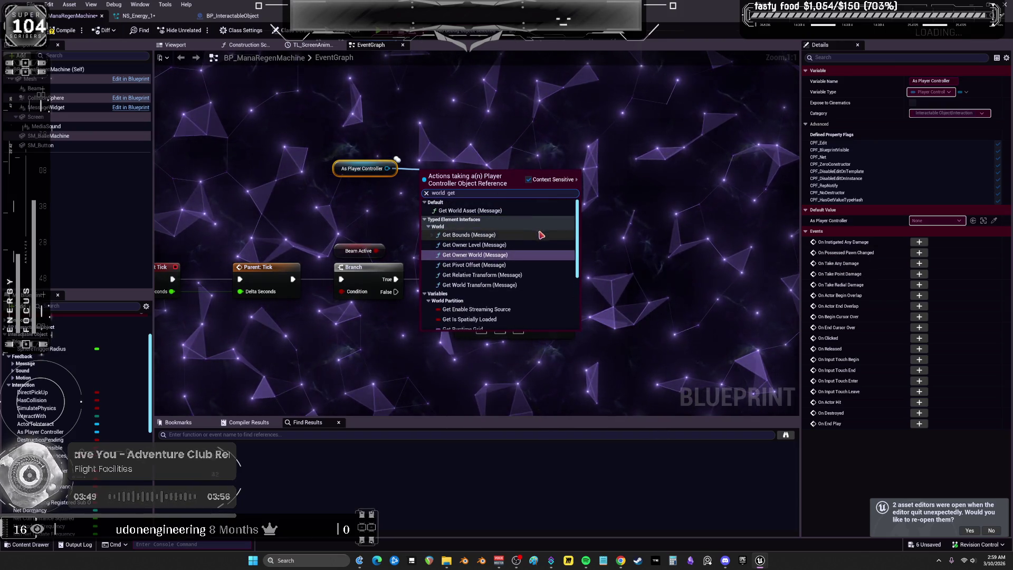
pyautogui.hotkey('ctrl', 'a')
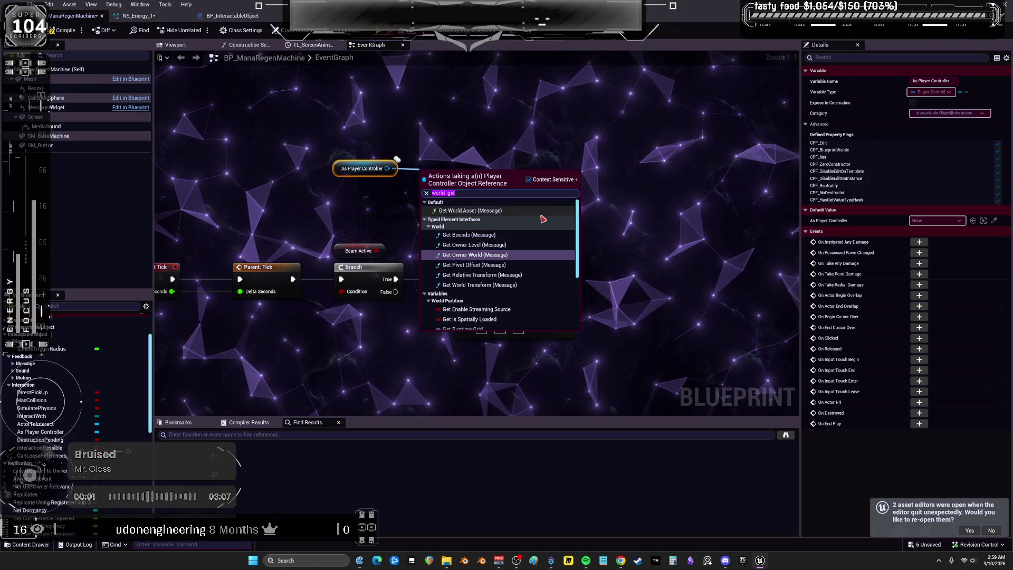
pyautogui.write('actor lk')
pyautogui.press('BackSpace')
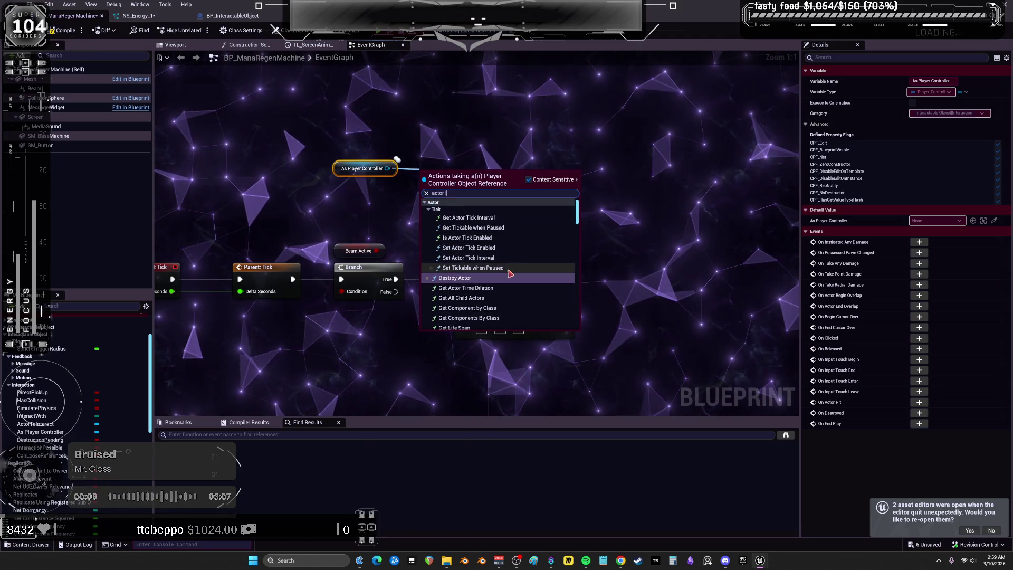
pyautogui.scroll(-1, 508, 283)
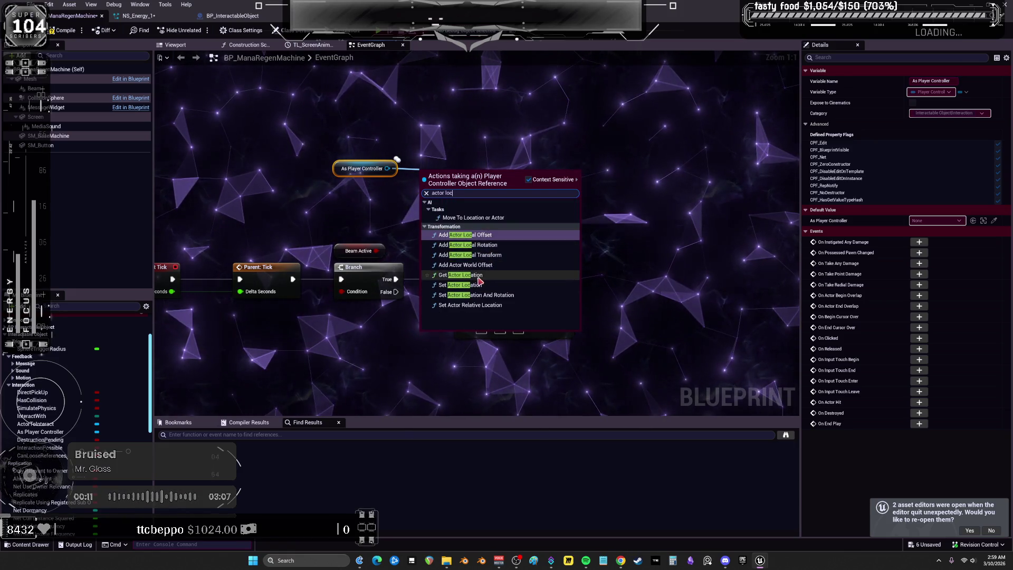
pyautogui.click(477, 277)
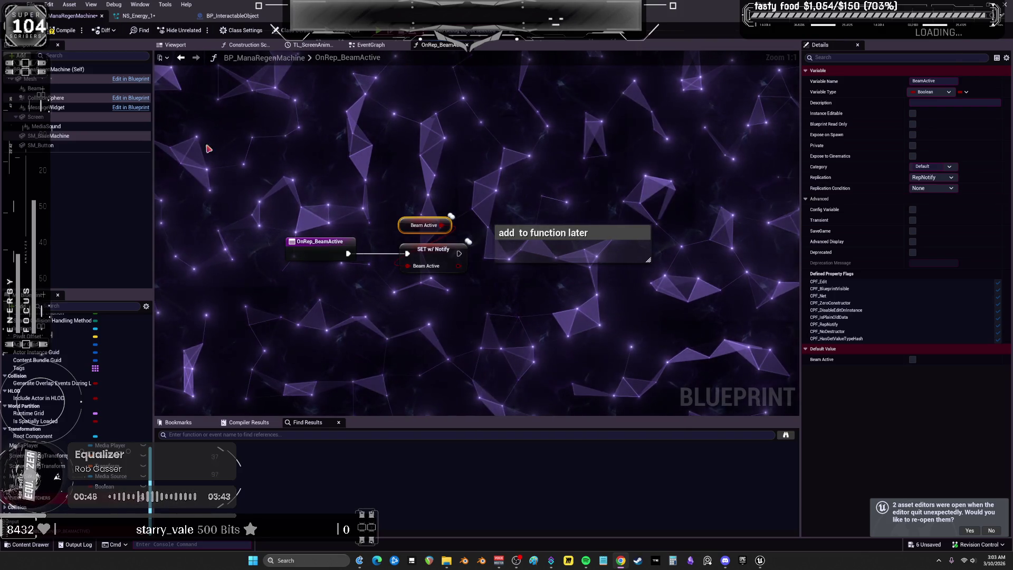
# Go back to the EventGraph and frame the Delay, Activate and Deactivate beam chain.
pyautogui.click(364, 46)
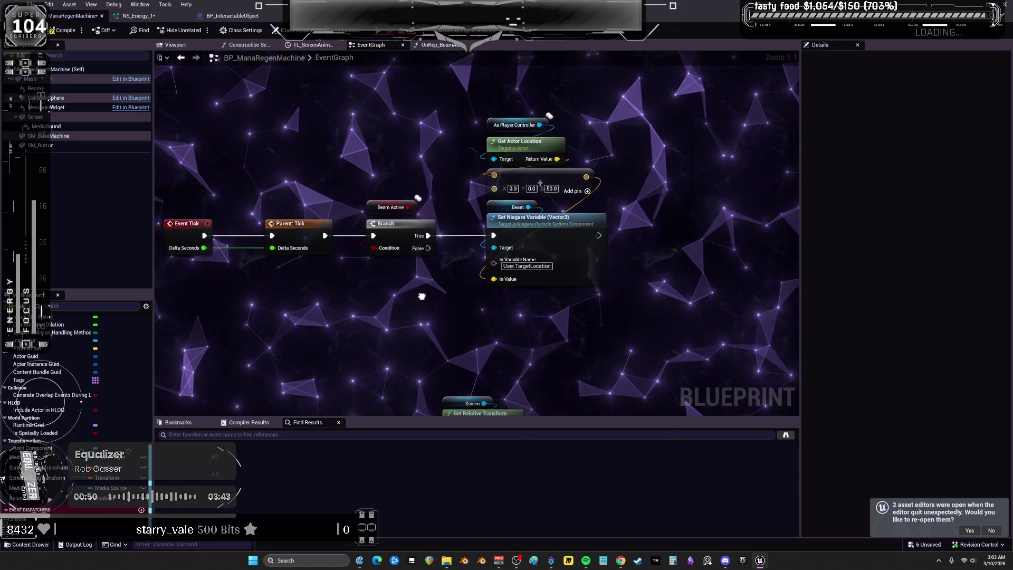
pyautogui.scroll(-2, 417, 283)
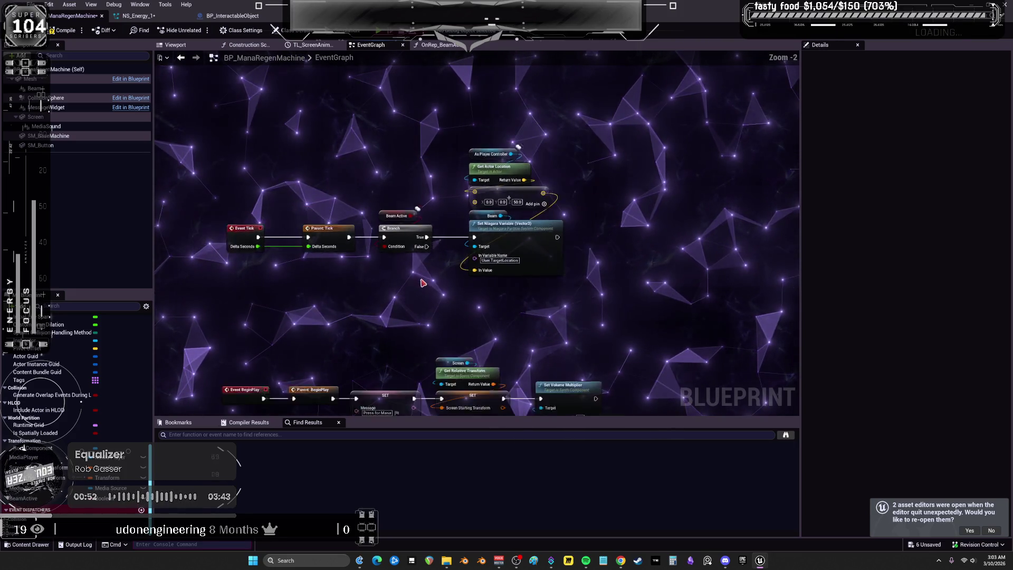
pyautogui.moveTo(519, 309); pyautogui.dragTo(498, 245)
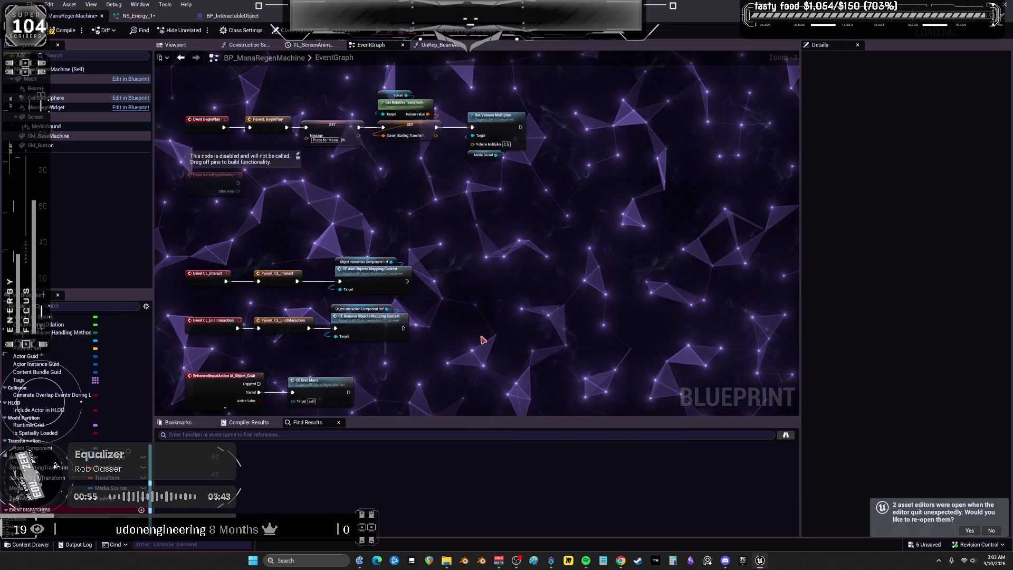
pyautogui.moveTo(482, 340); pyautogui.dragTo(448, 298)
pyautogui.moveTo(492, 245)
pyautogui.mouseDown()
pyautogui.moveTo(455, 372)
pyautogui.moveTo(468, 225)
pyautogui.moveTo(400, 197)
pyautogui.moveTo(408, 293)
pyautogui.mouseUp()
pyautogui.scroll(-1, 455, 372)
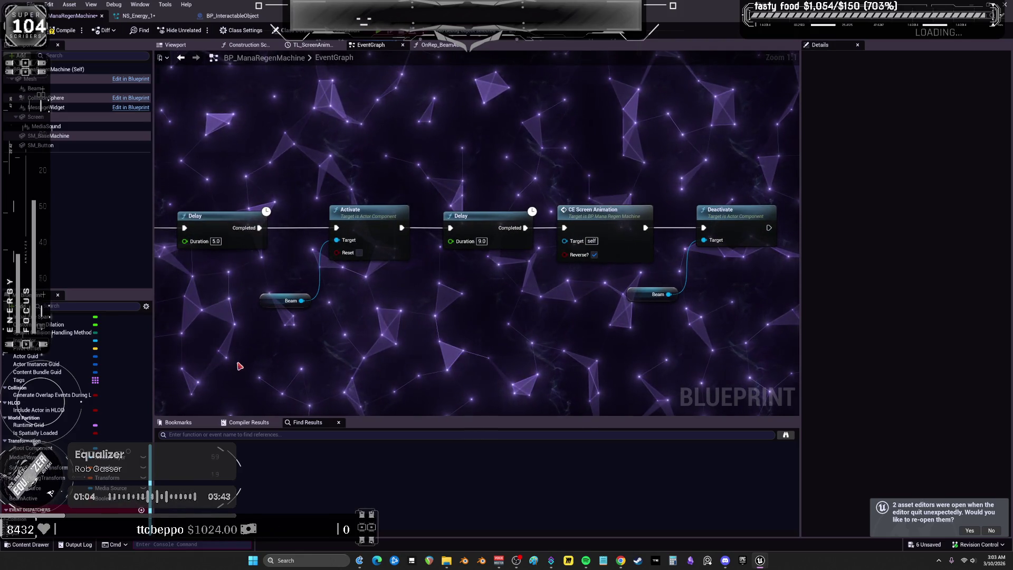
# Add two Beam Active setters, one wired after Activate and one after Deactivate.
pyautogui.moveTo(23, 498); pyautogui.dragTo(395, 306)
pyautogui.click(416, 328)
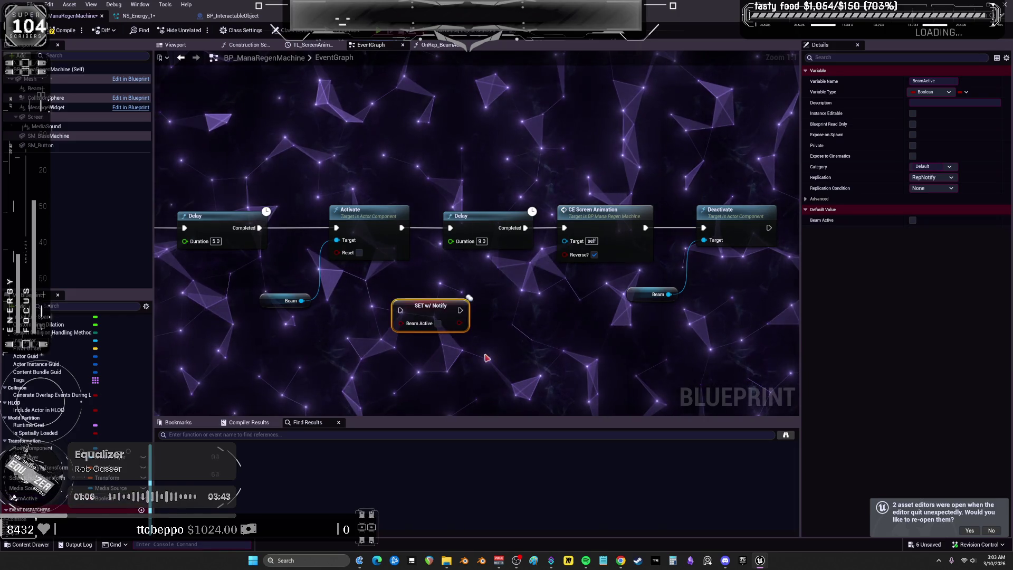
pyautogui.hotkey('ctrl', 'c')
pyautogui.hotkey('ctrl', 'v')
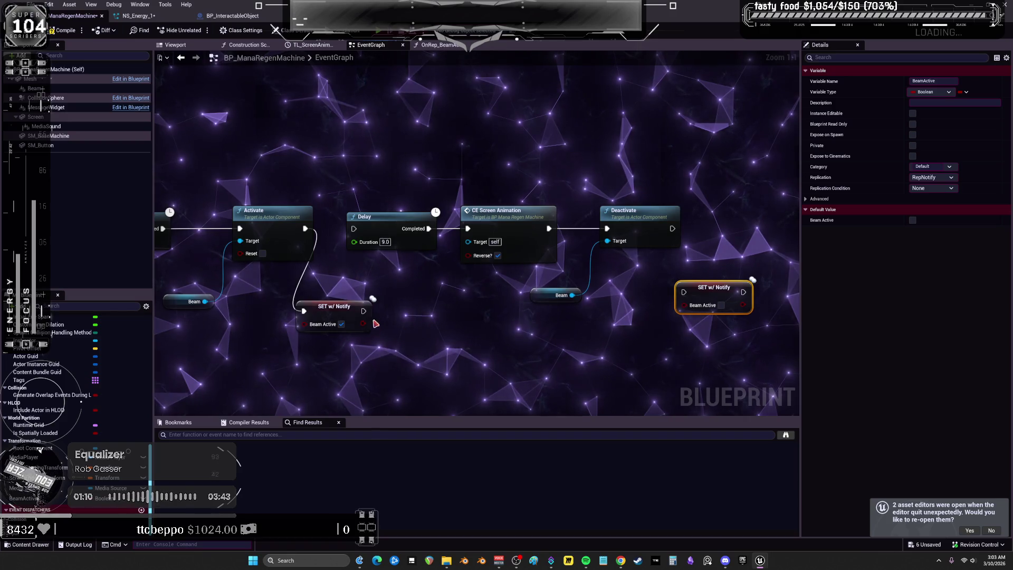
pyautogui.moveTo(354, 238); pyautogui.dragTo(353, 229)
pyautogui.moveTo(334, 306); pyautogui.dragTo(334, 161)
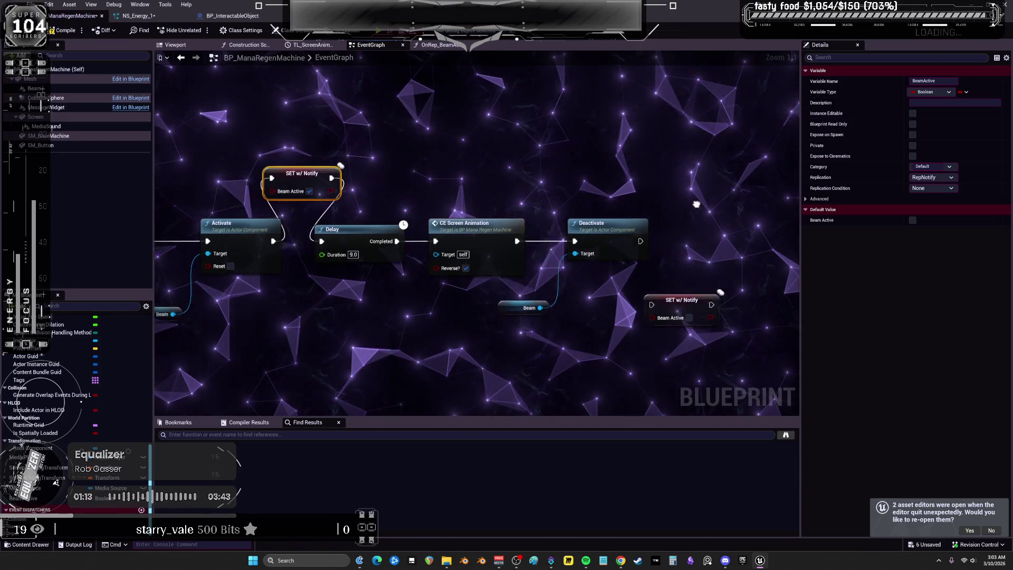
pyautogui.moveTo(594, 248); pyautogui.dragTo(609, 311)
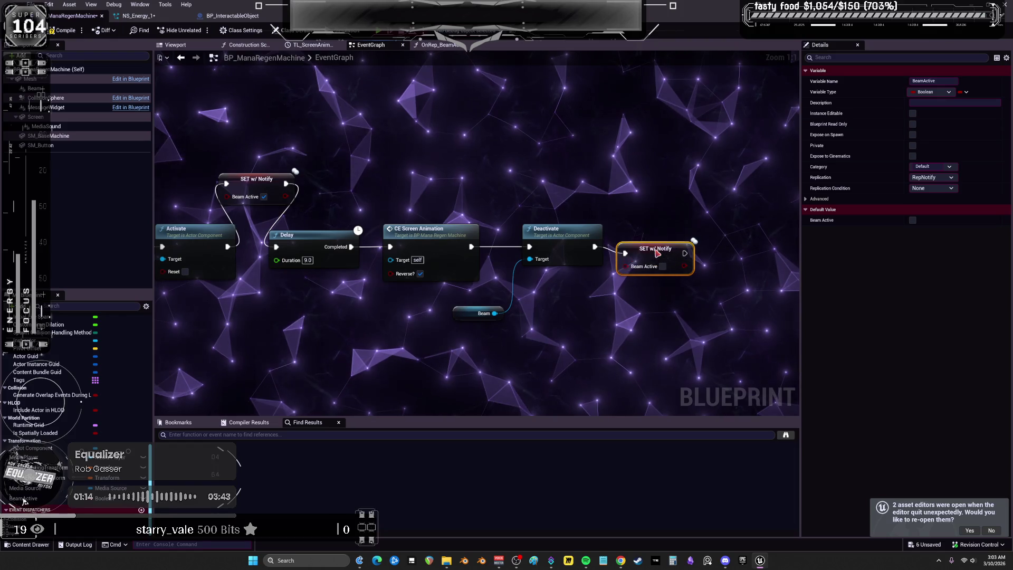
pyautogui.moveTo(657, 253); pyautogui.dragTo(657, 251)
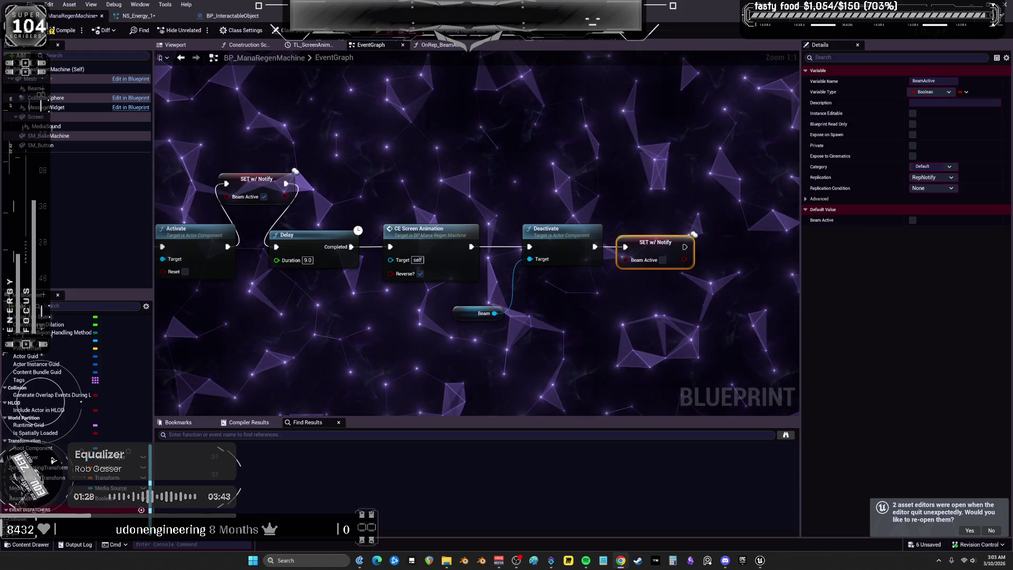
# Space the SET, Delay, screen animation, Deactivate, Beam and final SET nodes evenly in one row.
pyautogui.click(1001, 414)
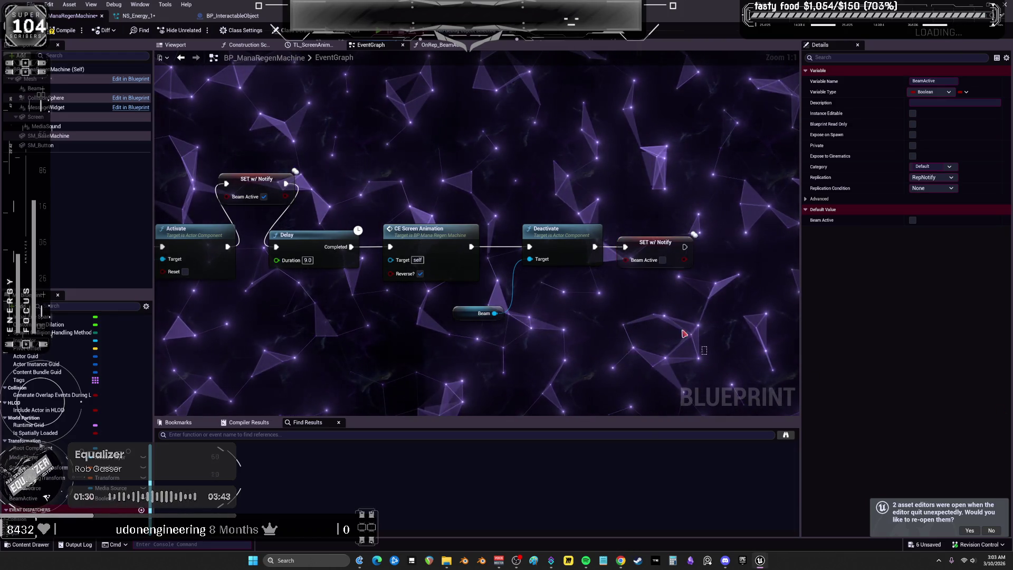
pyautogui.moveTo(343, 228); pyautogui.dragTo(452, 227)
pyautogui.moveTo(260, 192); pyautogui.dragTo(311, 249)
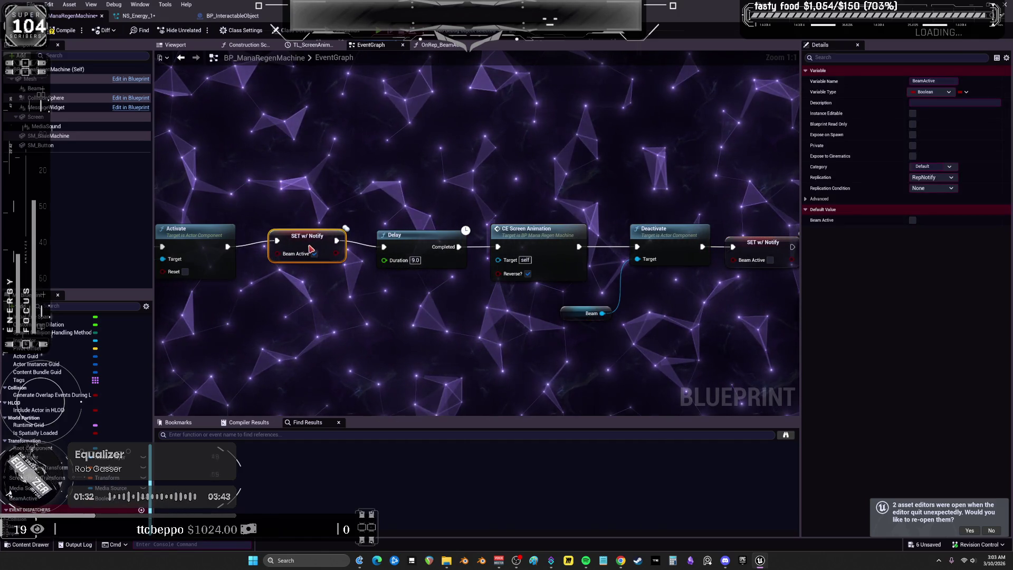
pyautogui.moveTo(396, 235); pyautogui.dragTo(358, 235)
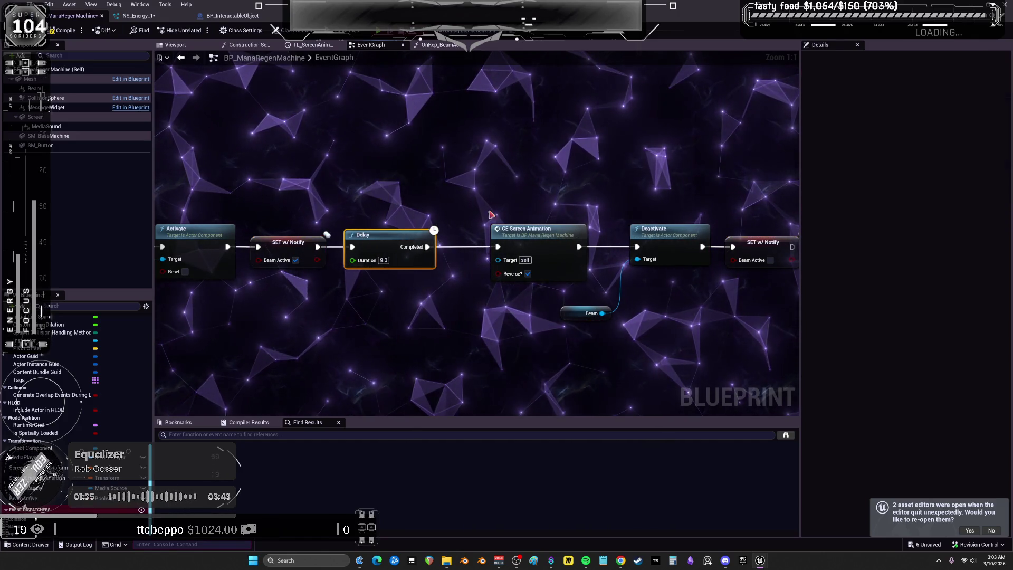
pyautogui.moveTo(527, 228); pyautogui.dragTo(521, 229)
pyautogui.moveTo(563, 314); pyautogui.dragTo(653, 302)
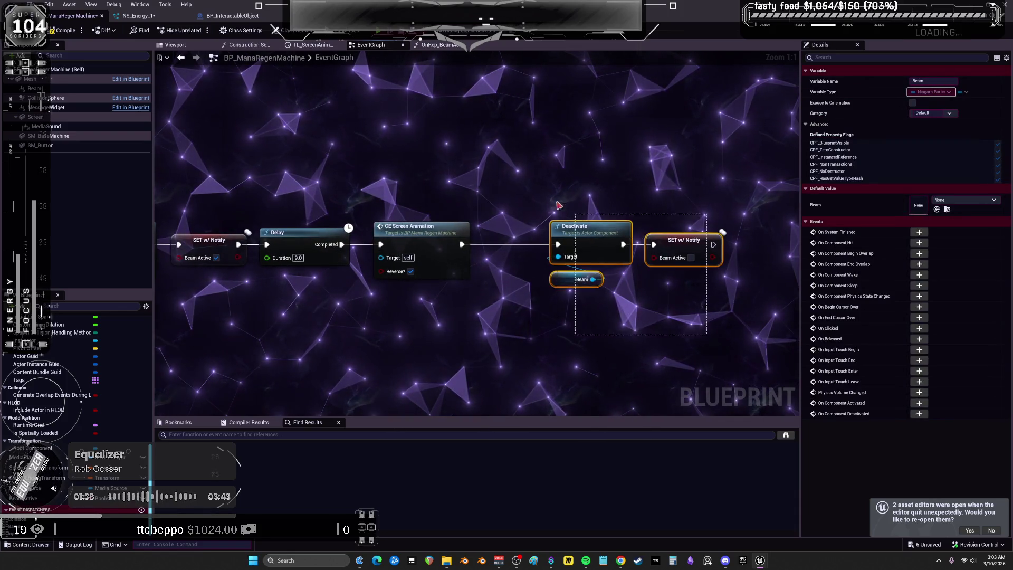
pyautogui.moveTo(652, 236); pyautogui.dragTo(589, 236)
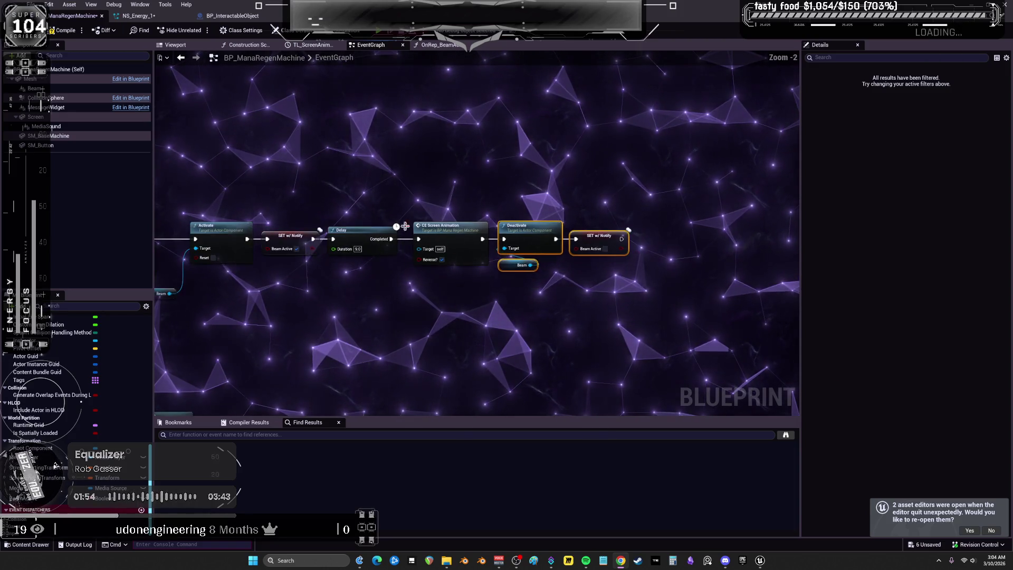
# Pan the graph to the Event Tick beam update logic.
pyautogui.moveTo(422, 235); pyautogui.dragTo(573, 235)
pyautogui.scroll(-2, 343, 191)
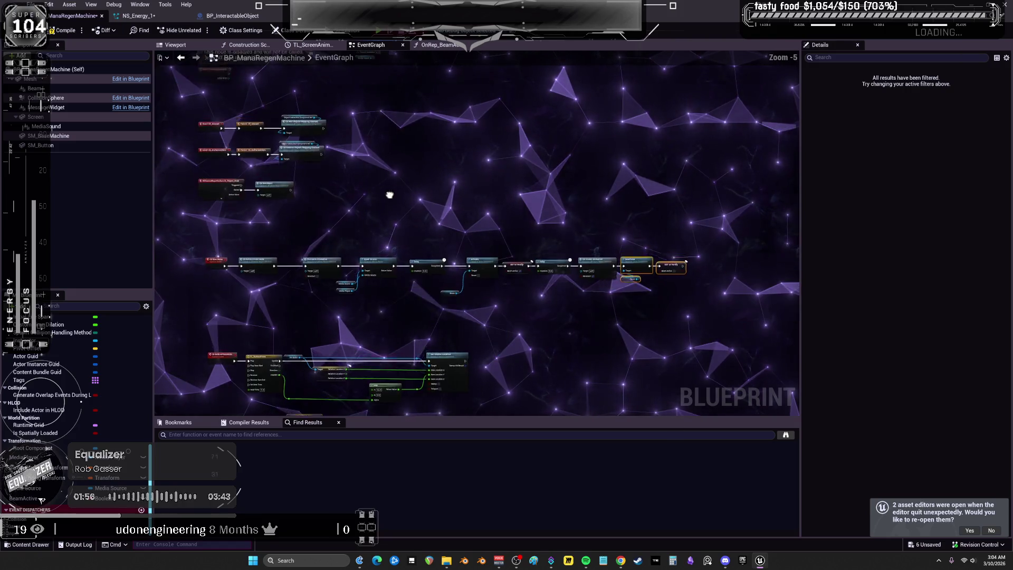
pyautogui.moveTo(388, 190); pyautogui.dragTo(563, 357)
pyautogui.scroll(3, 563, 357)
pyautogui.moveTo(477, 106)
pyautogui.mouseDown()
pyautogui.moveTo(464, 113)
pyautogui.moveTo(573, 285)
pyautogui.mouseUp()
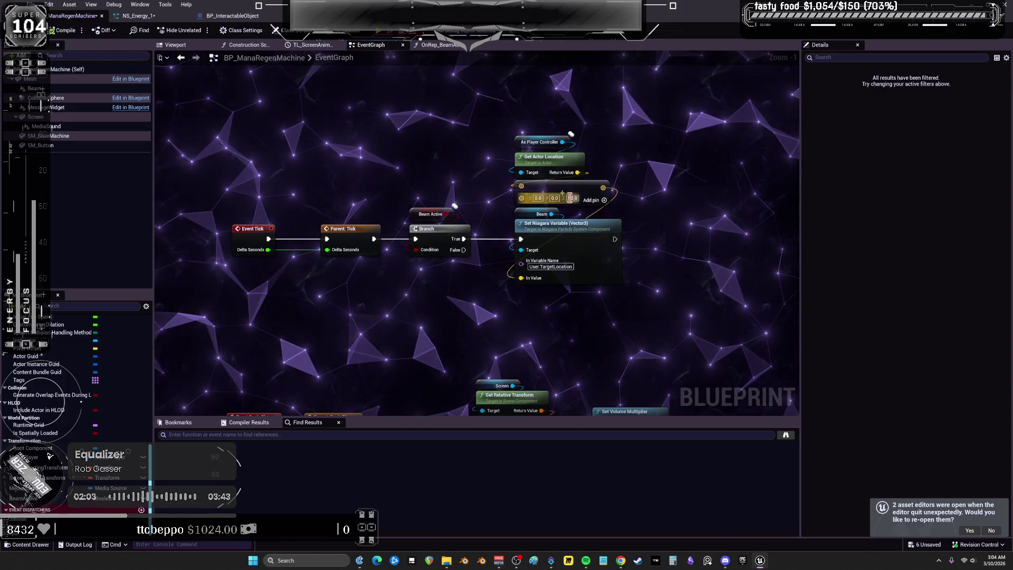
# Check the Get Actor Location and User.TargetLocation nodes, then open the Beam's NS_Energy_1 system.
pyautogui.click(570, 160)
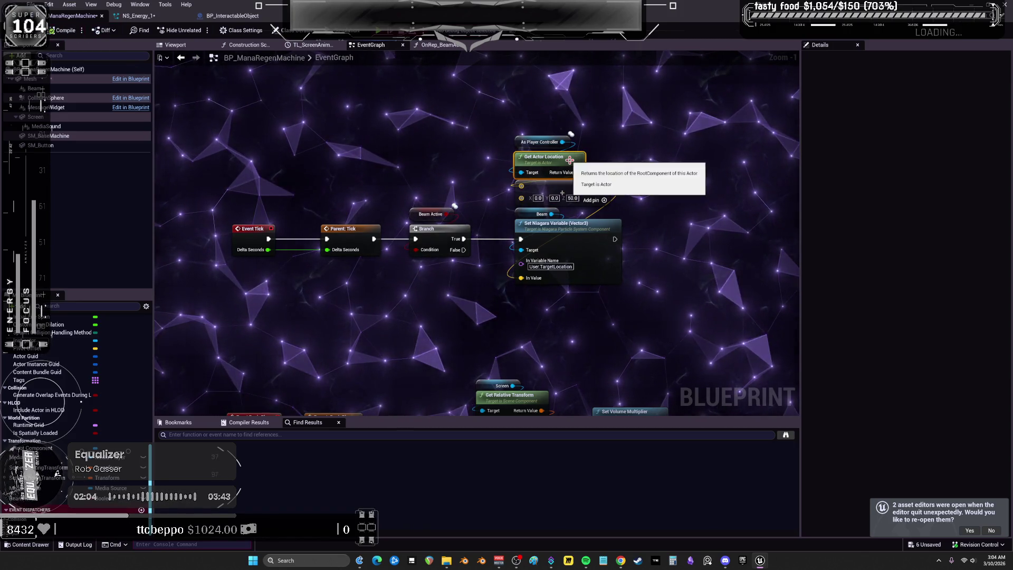
pyautogui.click(559, 266)
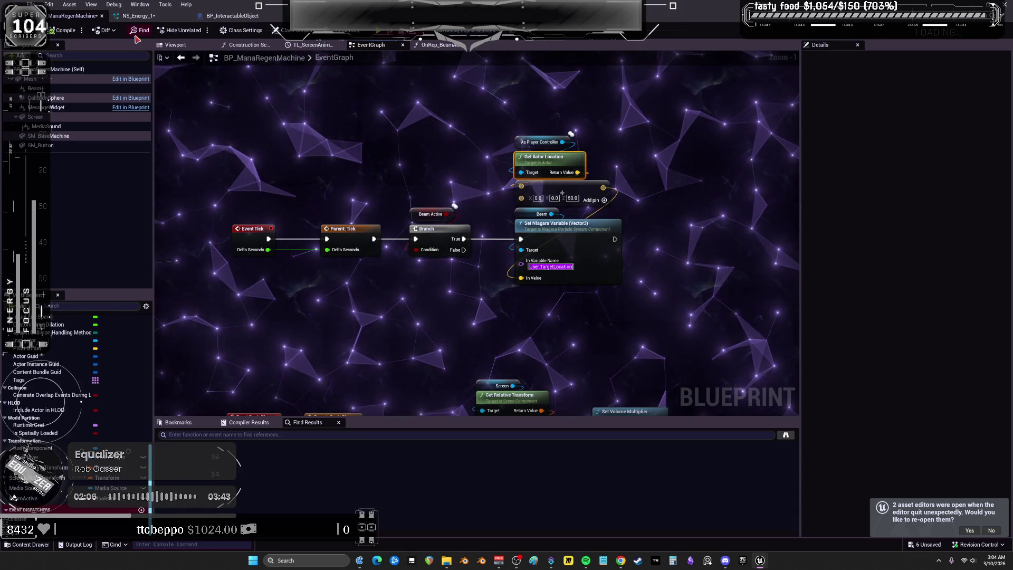
pyautogui.click(35, 88)
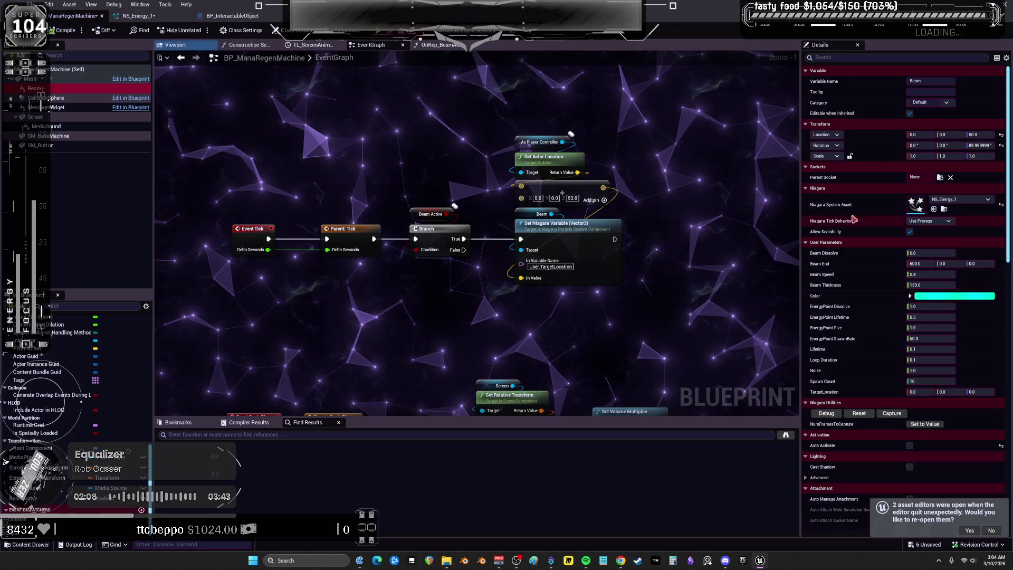
pyautogui.doubleClick(908, 208)
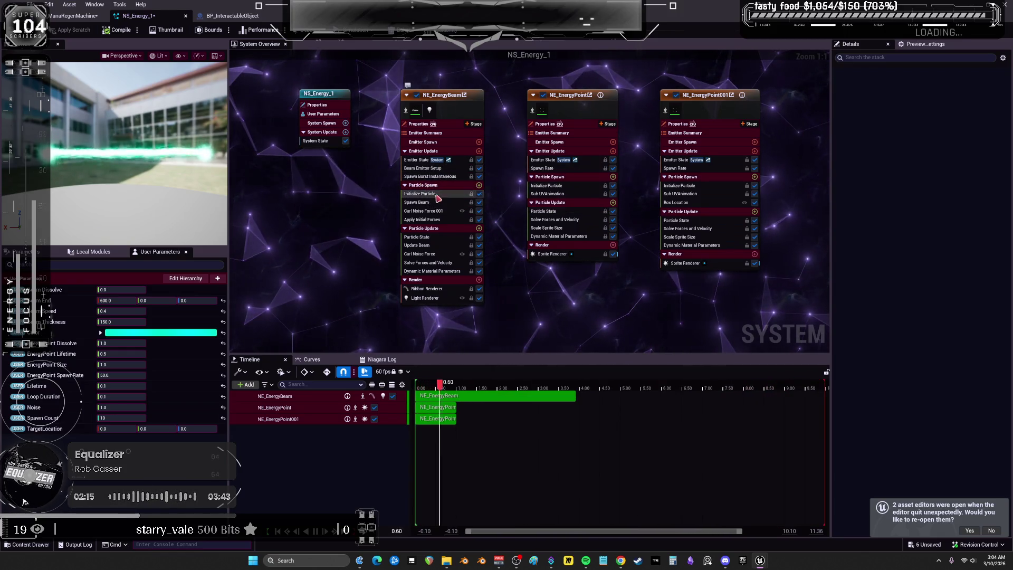
# Look through NE_EnergyBeam's Update Beam, Spawn Beam and Initialize Particle modules, then select Beam Emitter Setup.
pyautogui.click(425, 245)
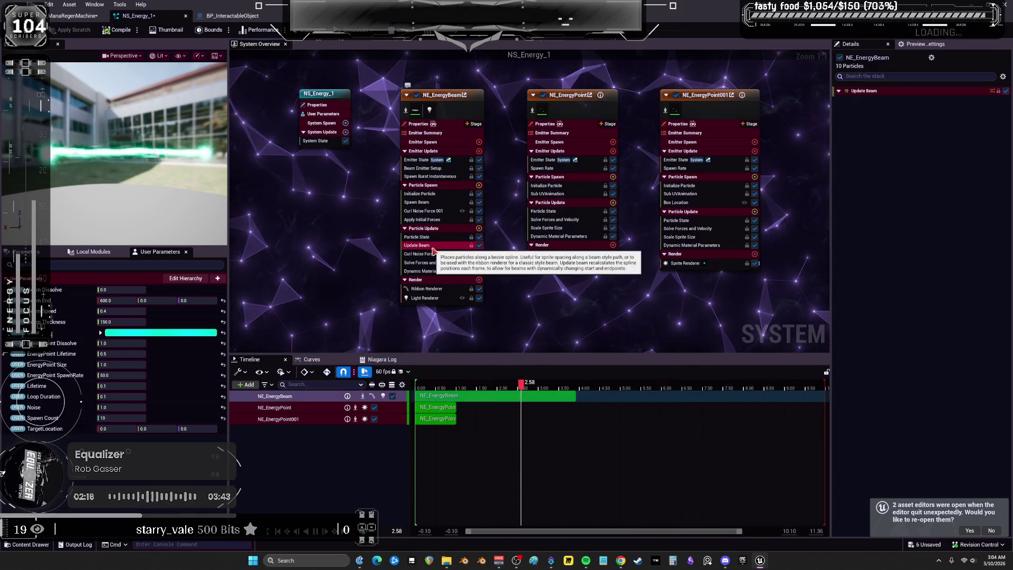
pyautogui.click(427, 202)
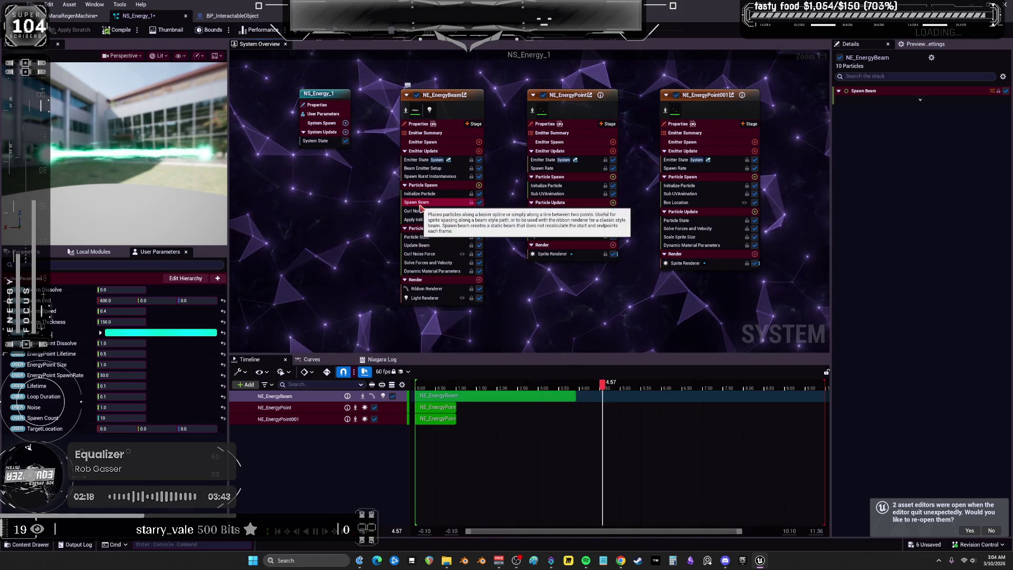
pyautogui.click(426, 194)
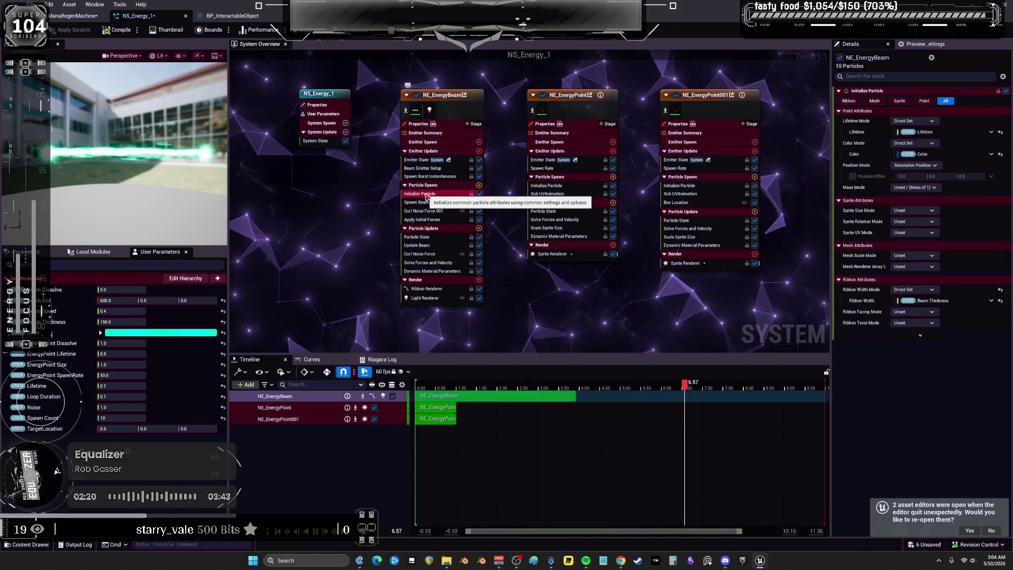
pyautogui.click(414, 168)
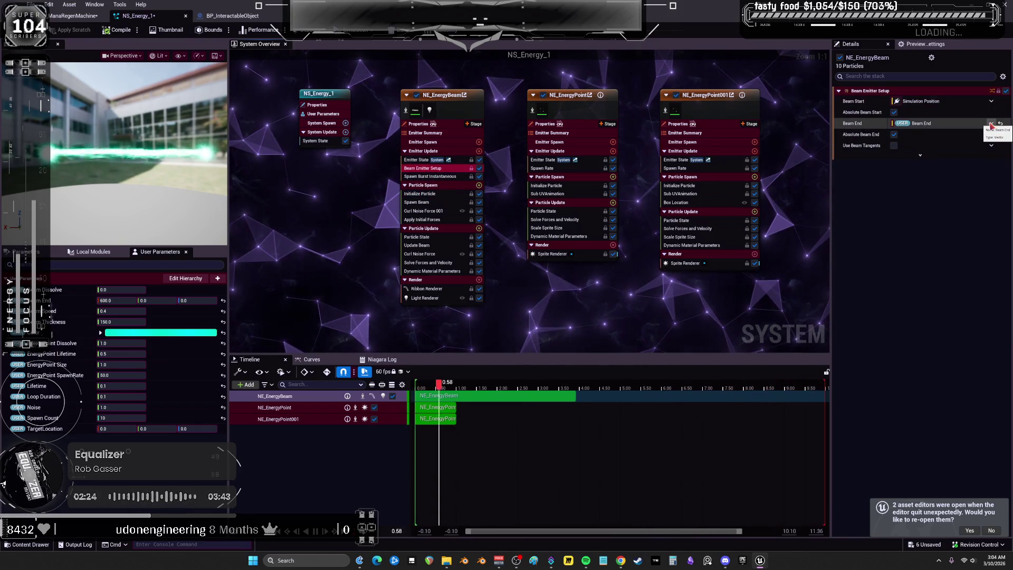
# Set Beam End's source to the User TargetLocation parameter and shrink the Niagara editor.
pyautogui.click(991, 125)
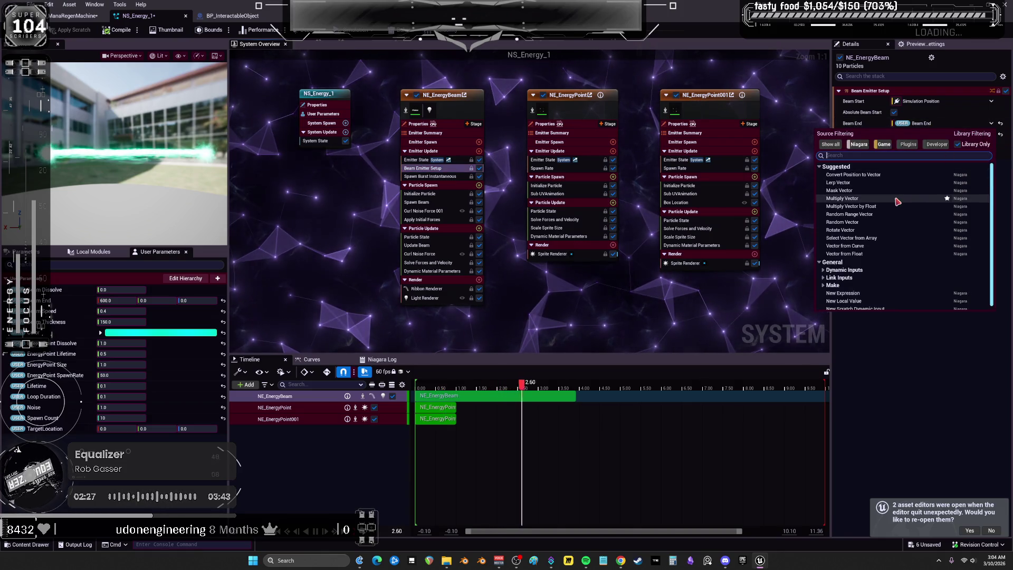
pyautogui.write('taget')
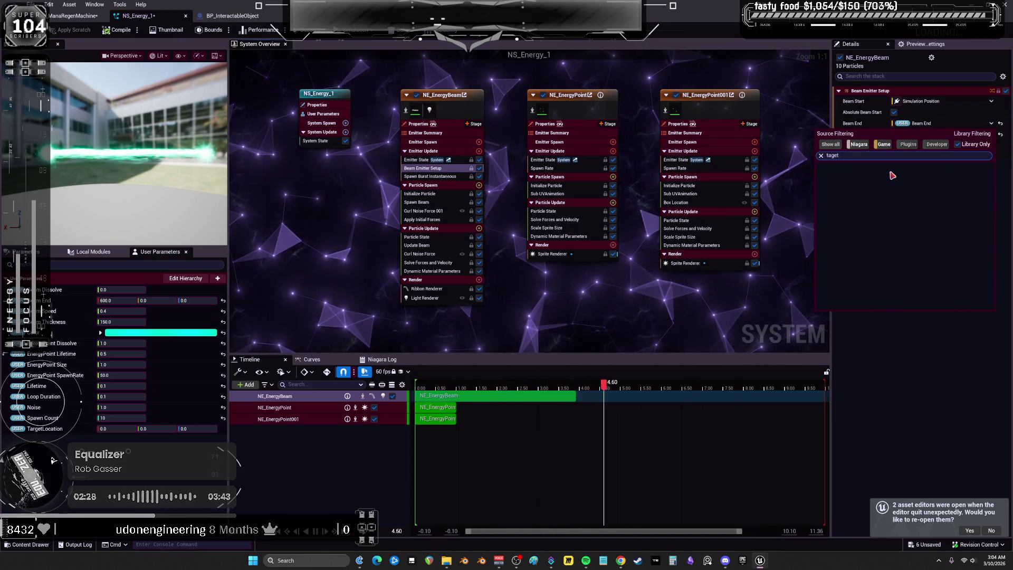
pyautogui.press('BackSpace')
pyautogui.press('BackSpace')
pyautogui.press('BackSpace')
pyautogui.write('rget')
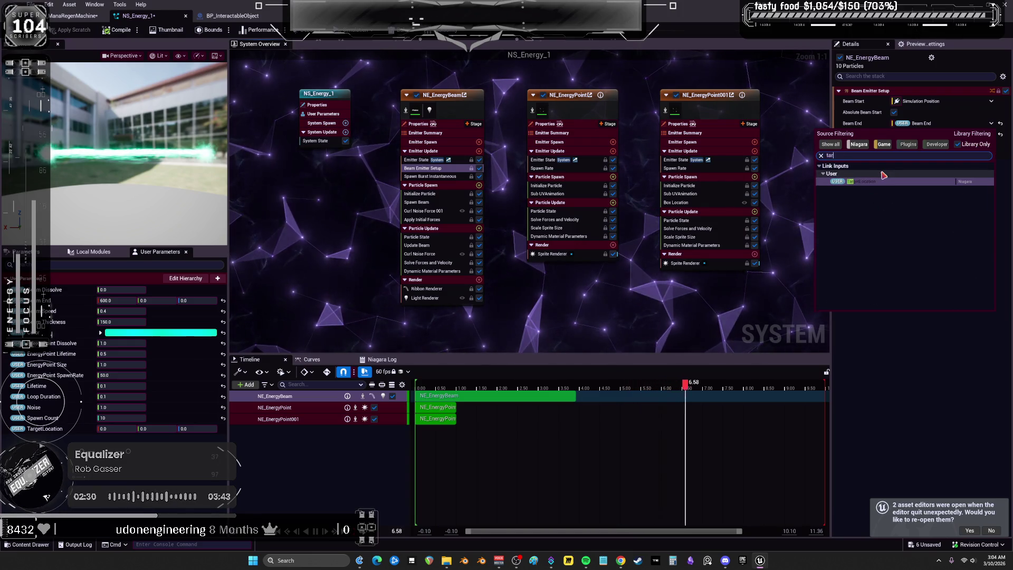
pyautogui.click(879, 183)
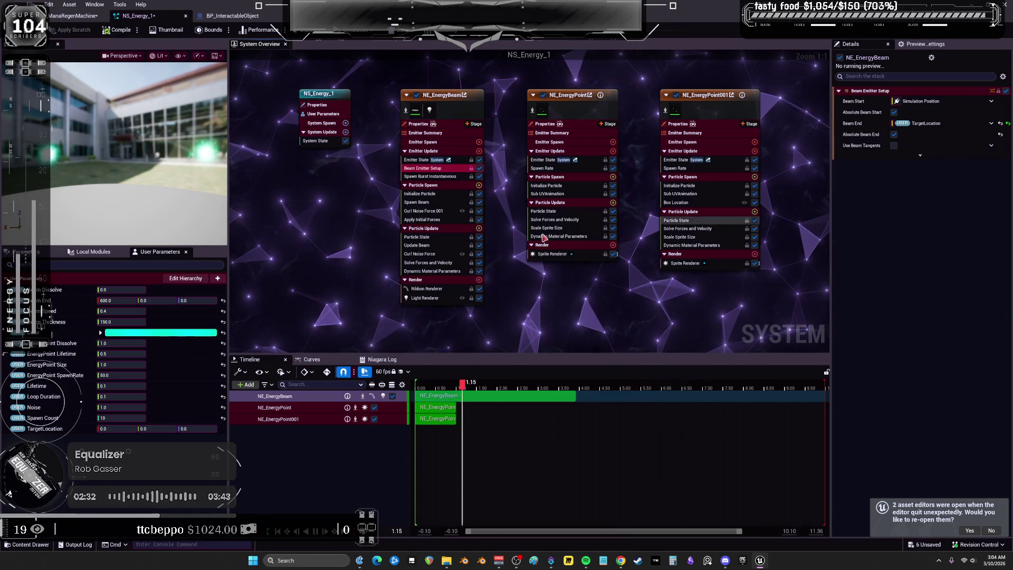
pyautogui.moveTo(546, 170); pyautogui.dragTo(394, 181)
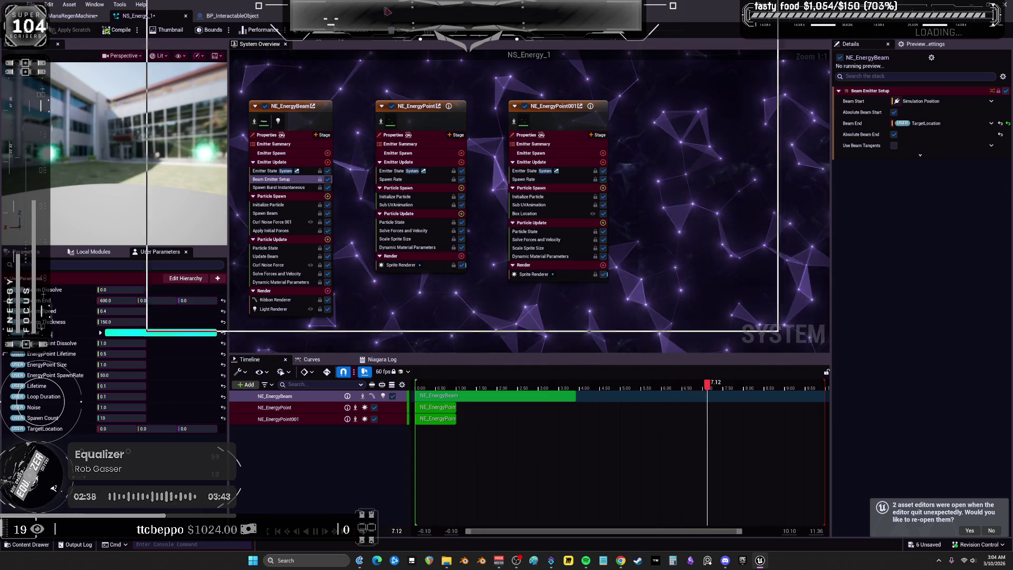
pyautogui.doubleClick(57, 24)
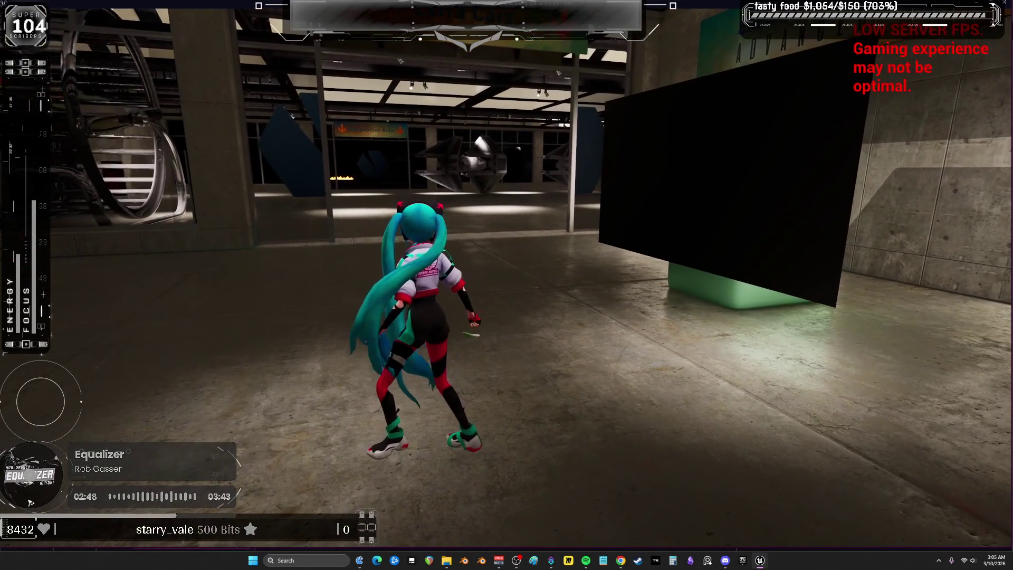
# Leave the test play and return to the editor.
pyautogui.hotkey('alt', 'Tab')
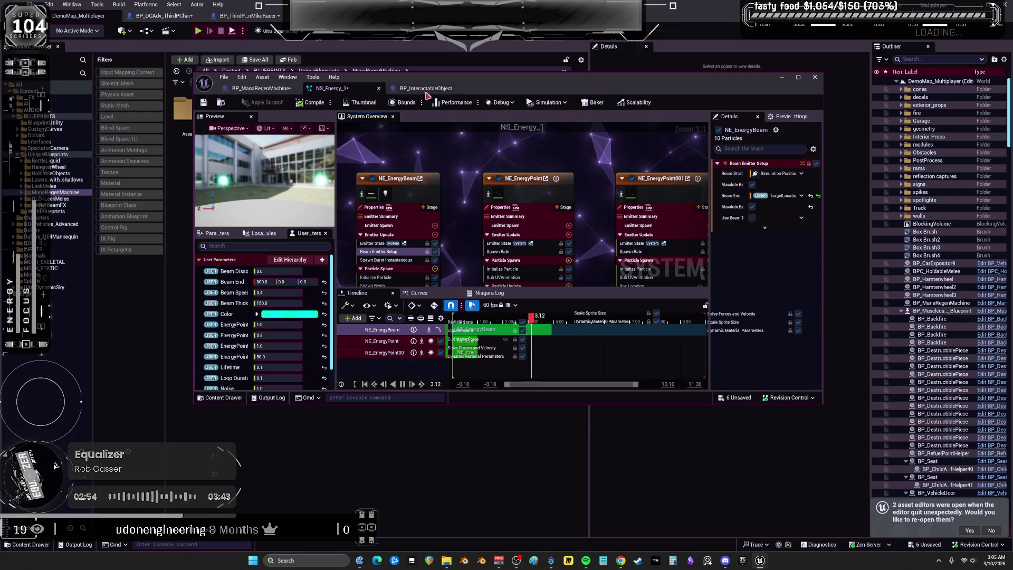
# Move the Niagara window aside, jump to OnRep_BeamActive from the loop warning, and start a play test.
pyautogui.moveTo(425, 97); pyautogui.dragTo(530, 268)
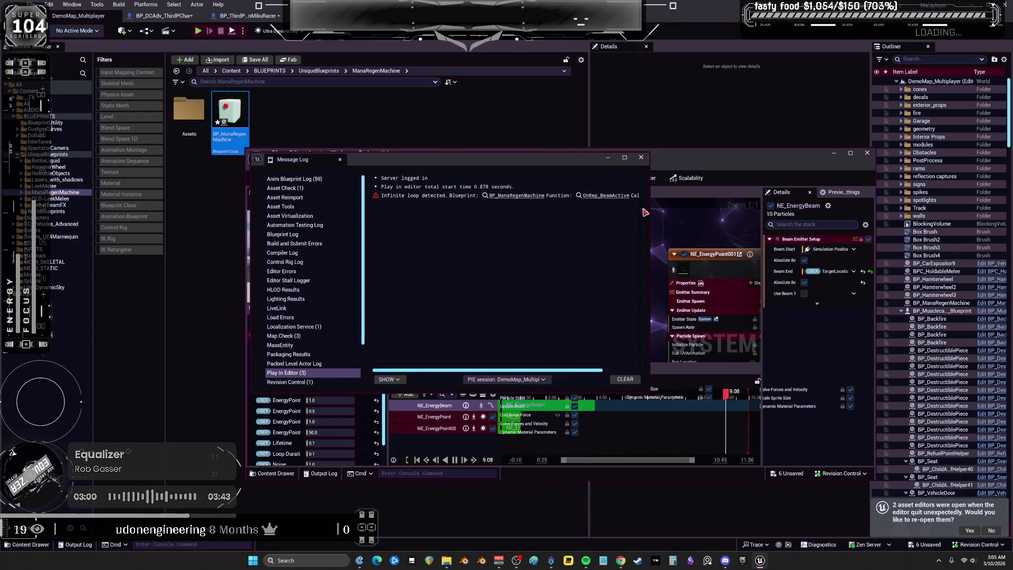
pyautogui.click(602, 196)
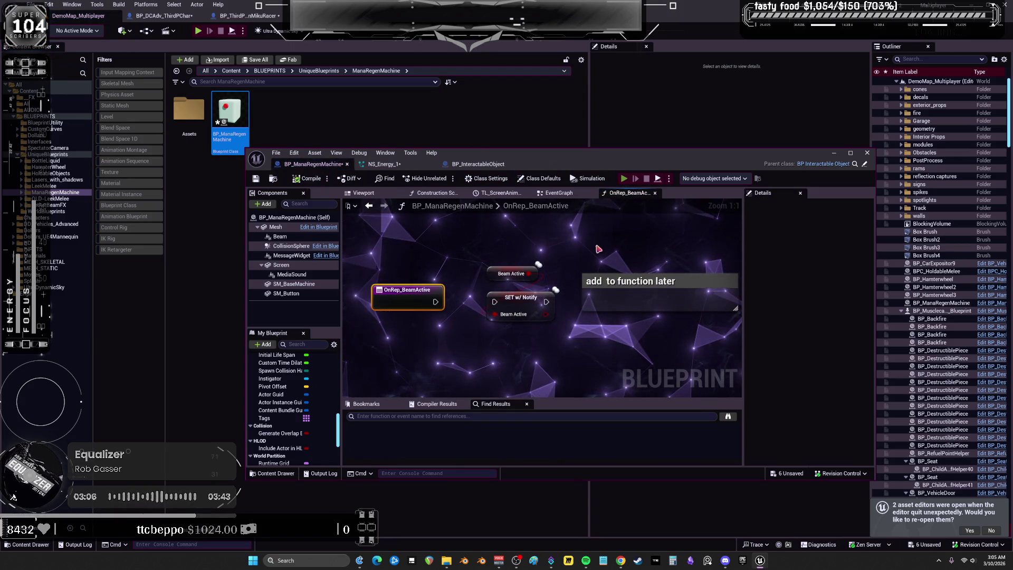
pyautogui.hotkey('alt', 'p')
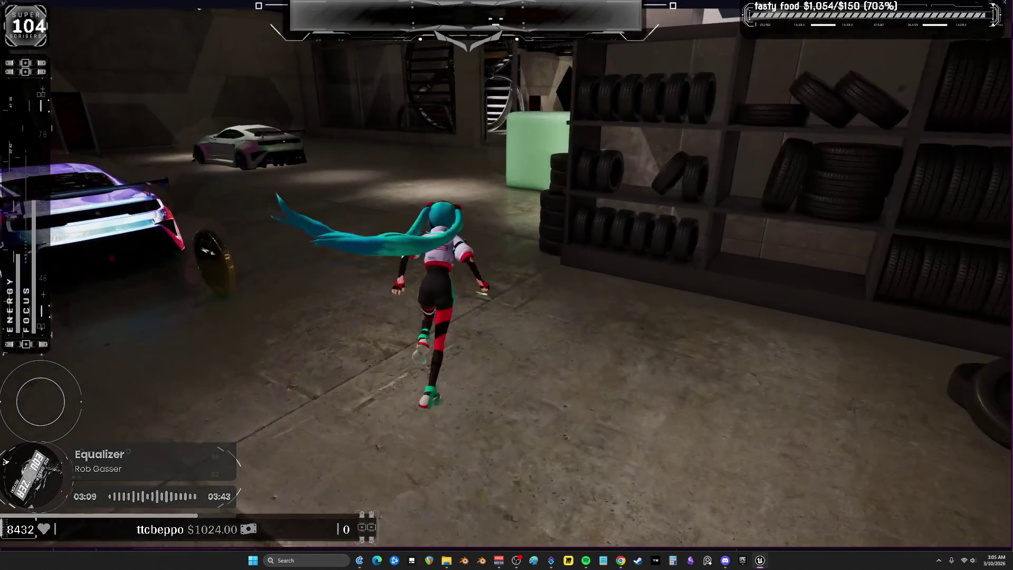
# Run the character to the mana machine and across the hangar to check the beam, then stop playing.
pyautogui.press('w')
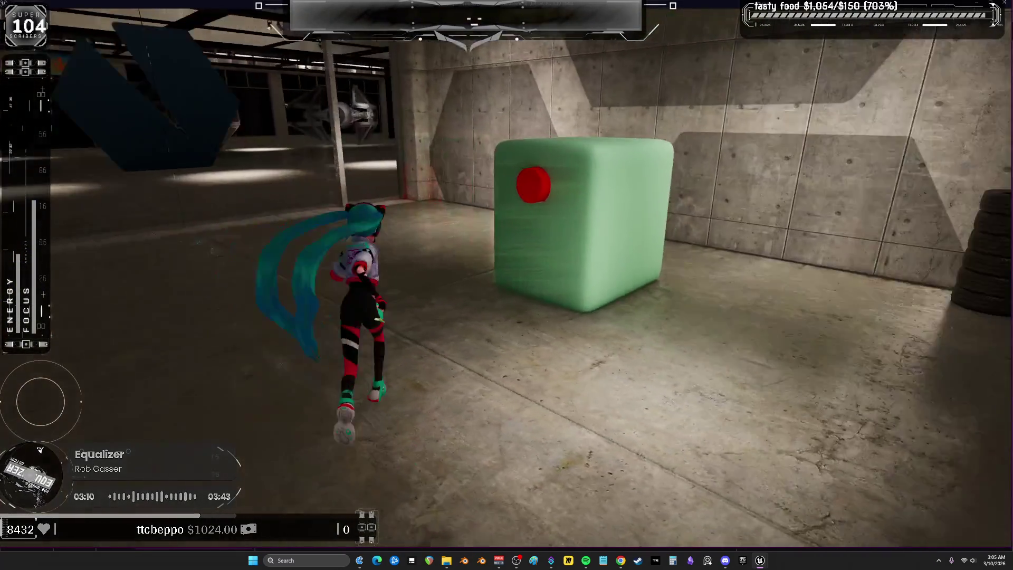
pyautogui.press('w')
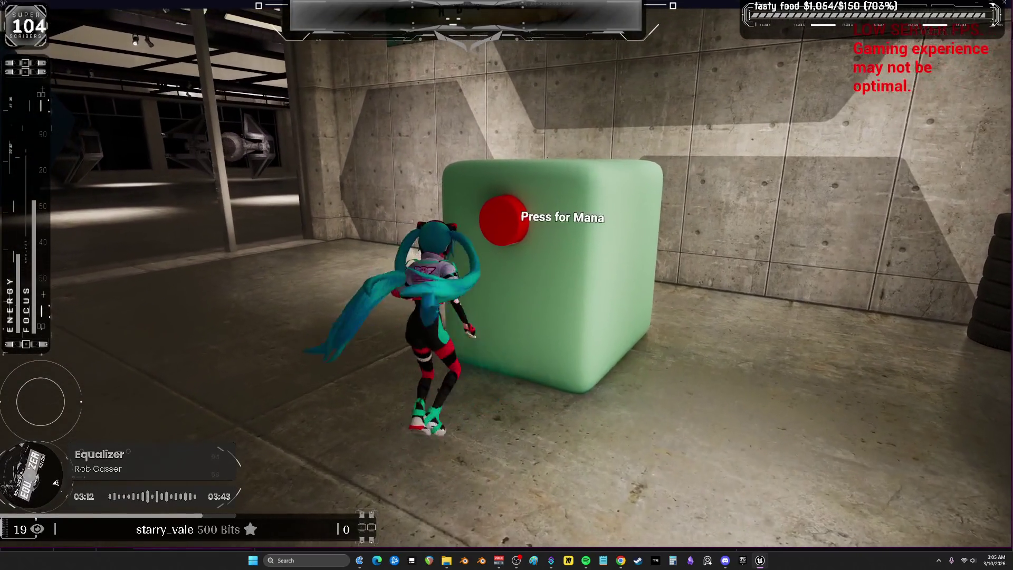
pyautogui.press('a')
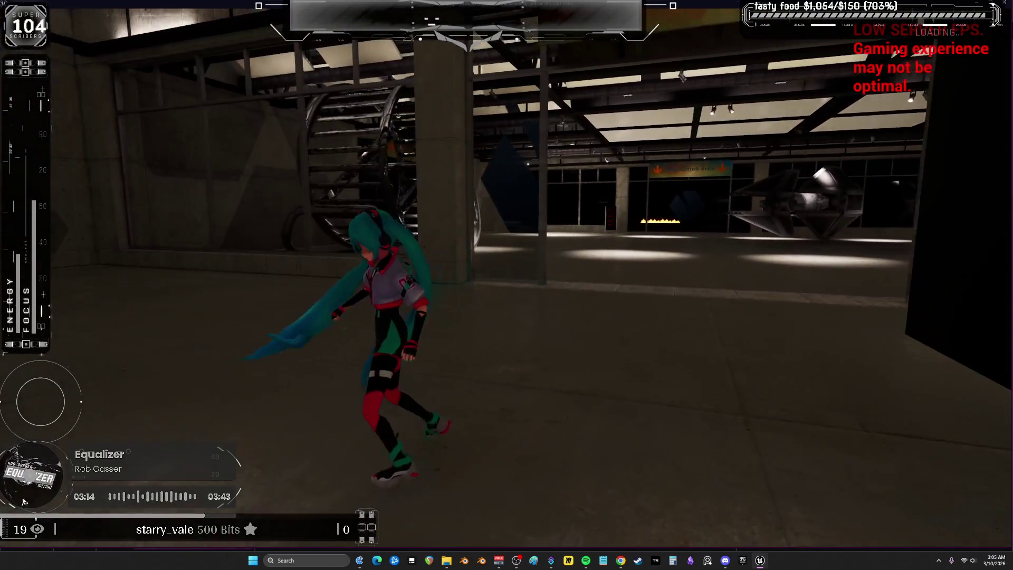
pyautogui.press('w')
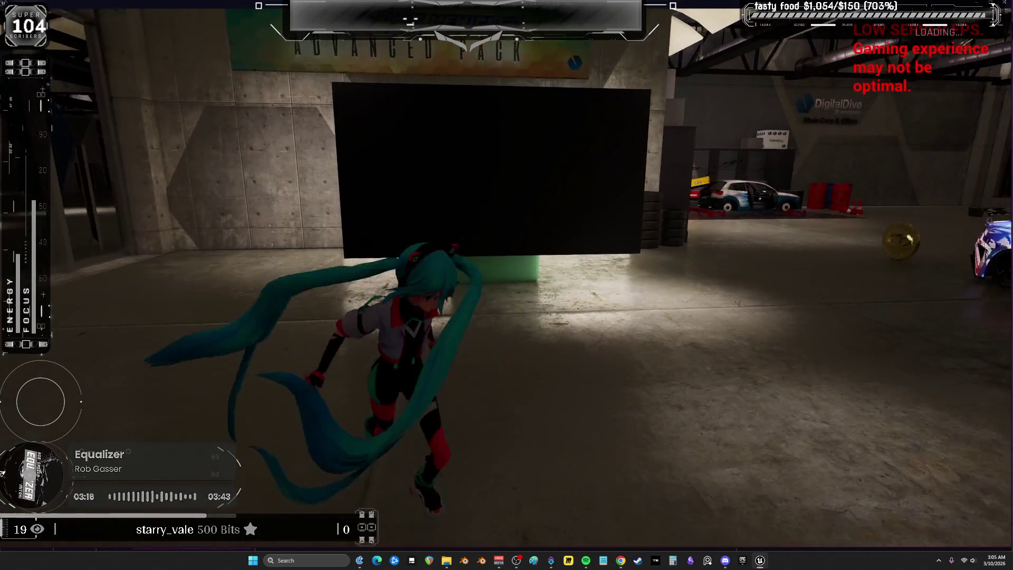
pyautogui.press('a')
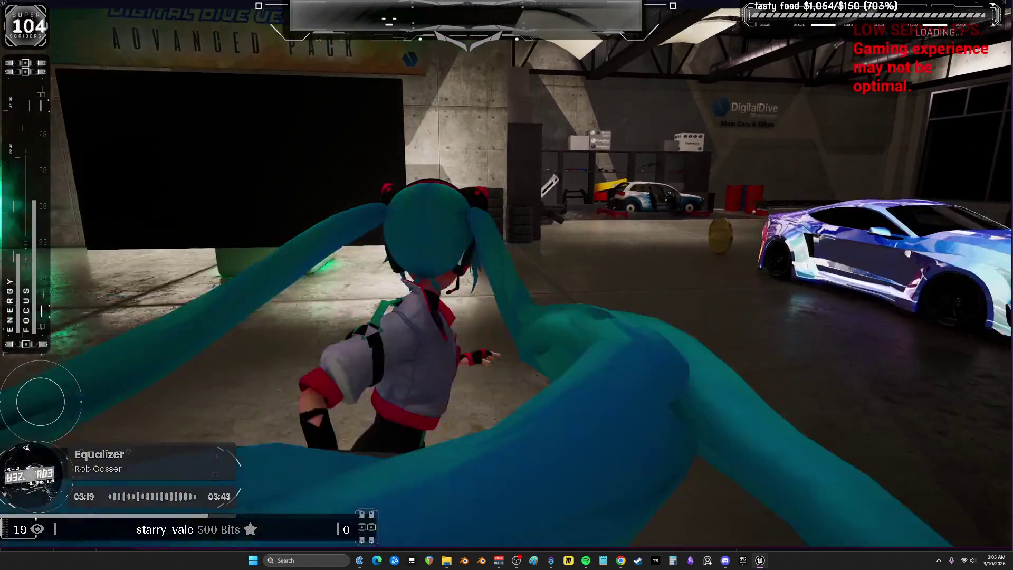
pyautogui.press('a')
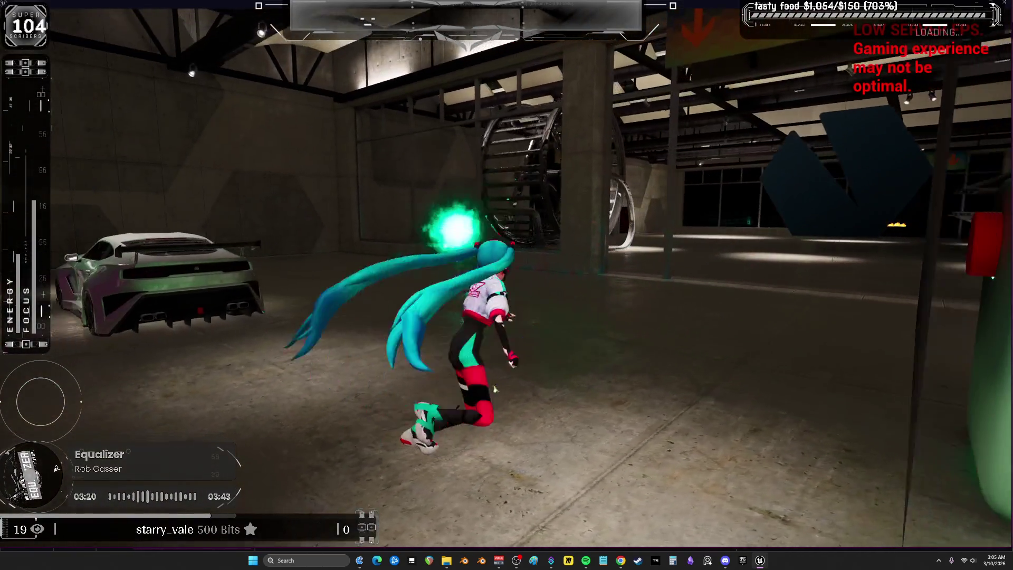
pyautogui.press('Escape')
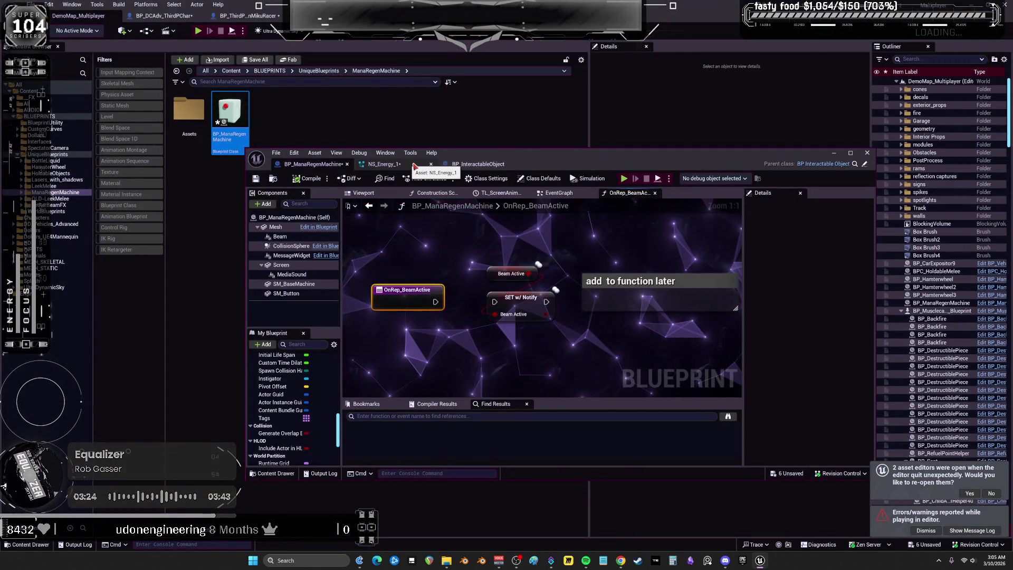
# Maximize the Blueprint editor and switch to BP_ManaRegenMachine's event graph.
pyautogui.click(477, 164)
pyautogui.doubleClick(527, 152)
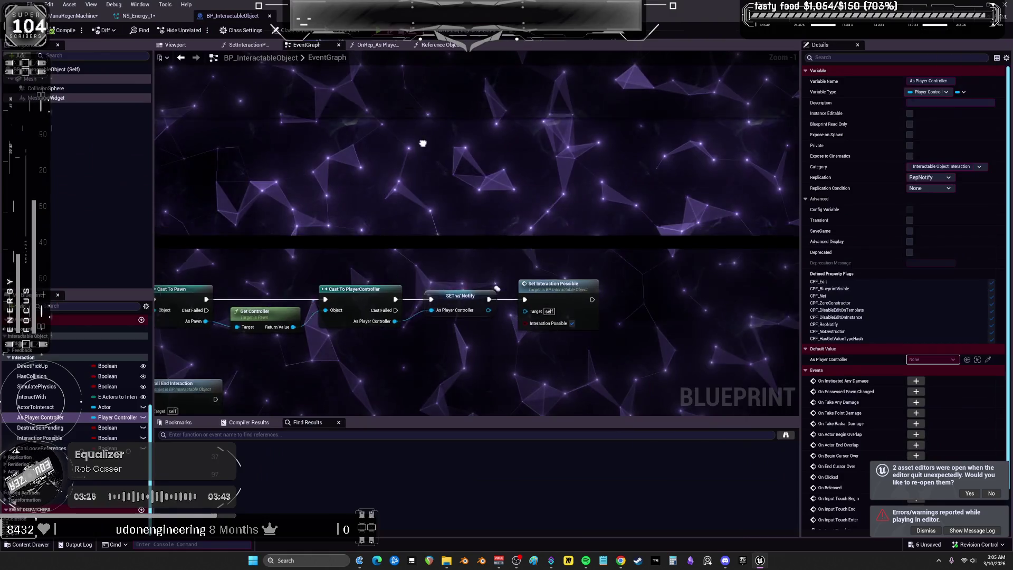
pyautogui.scroll(-4, 422, 143)
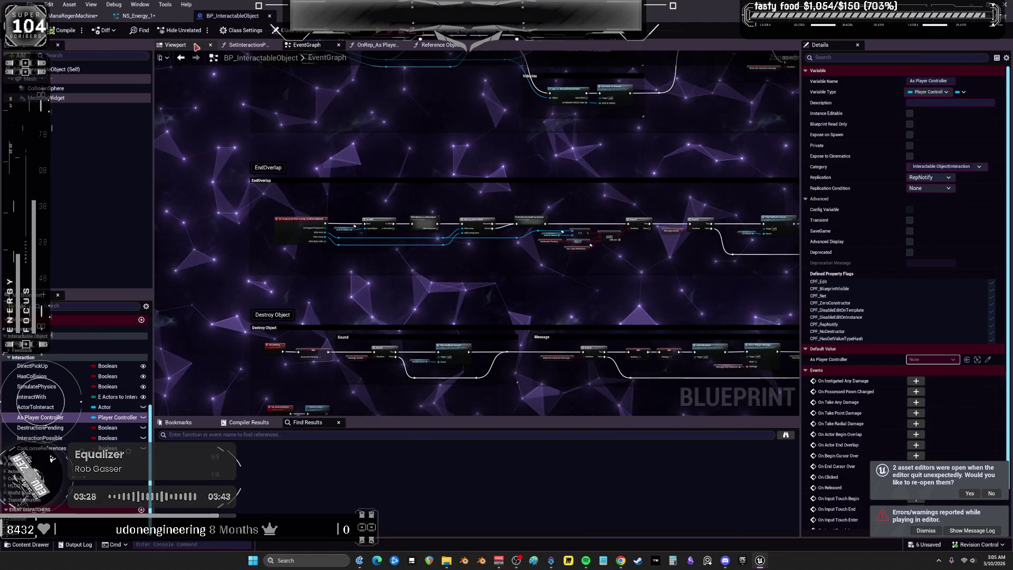
pyautogui.click(71, 16)
pyautogui.click(366, 45)
# After Set Niagara Variable, add an AAA print of Get Actor Location with key BEAMLOC, and compile.
pyautogui.rightClick(601, 158)
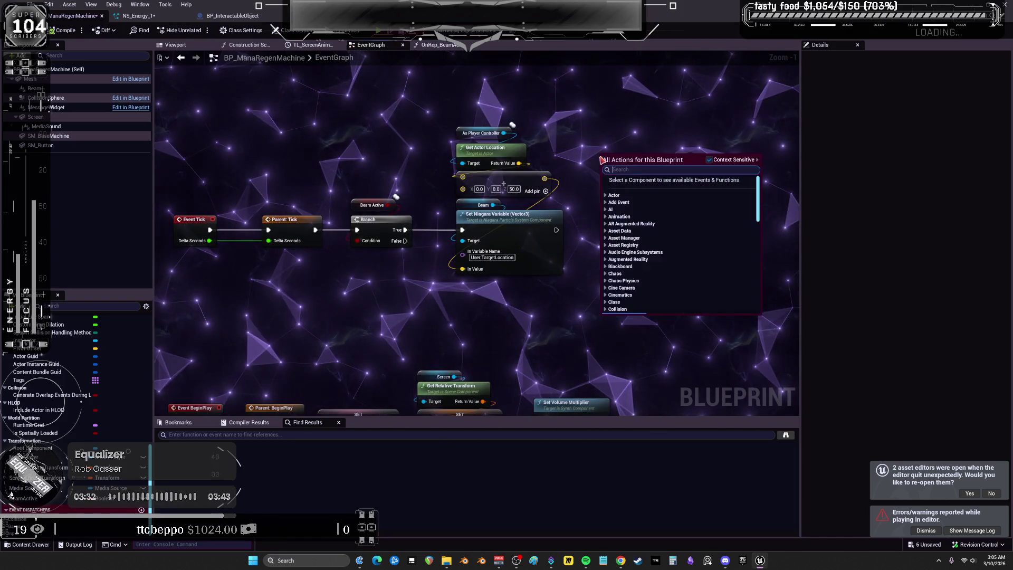
pyautogui.write('AAA')
pyautogui.press('Return')
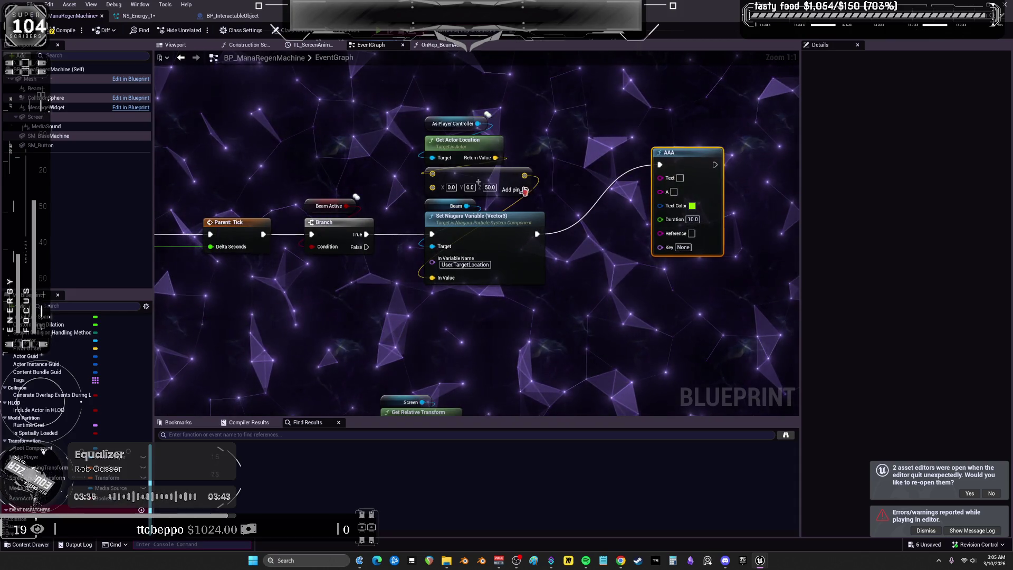
pyautogui.moveTo(616, 189); pyautogui.dragTo(664, 178)
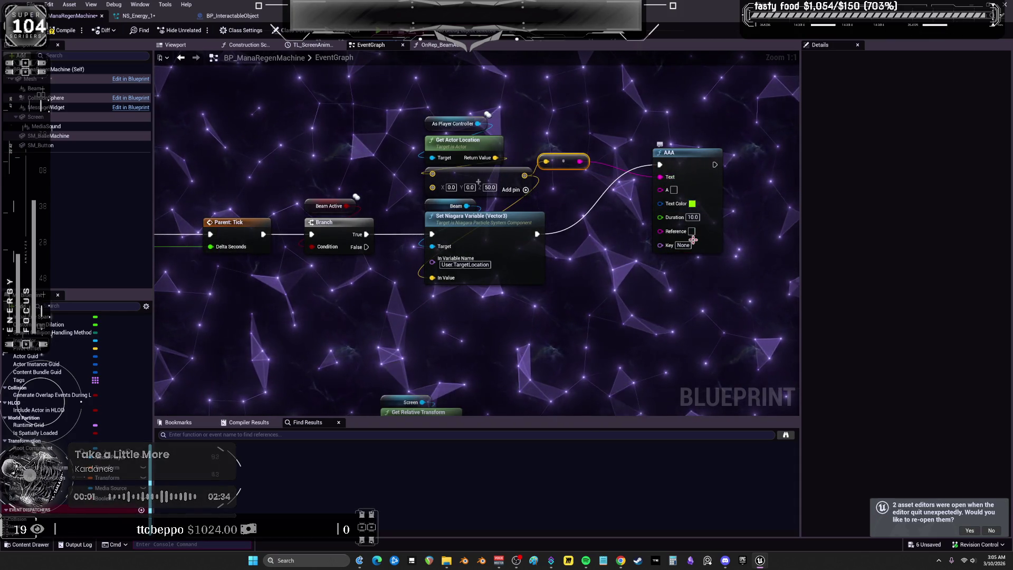
pyautogui.write('BEA')
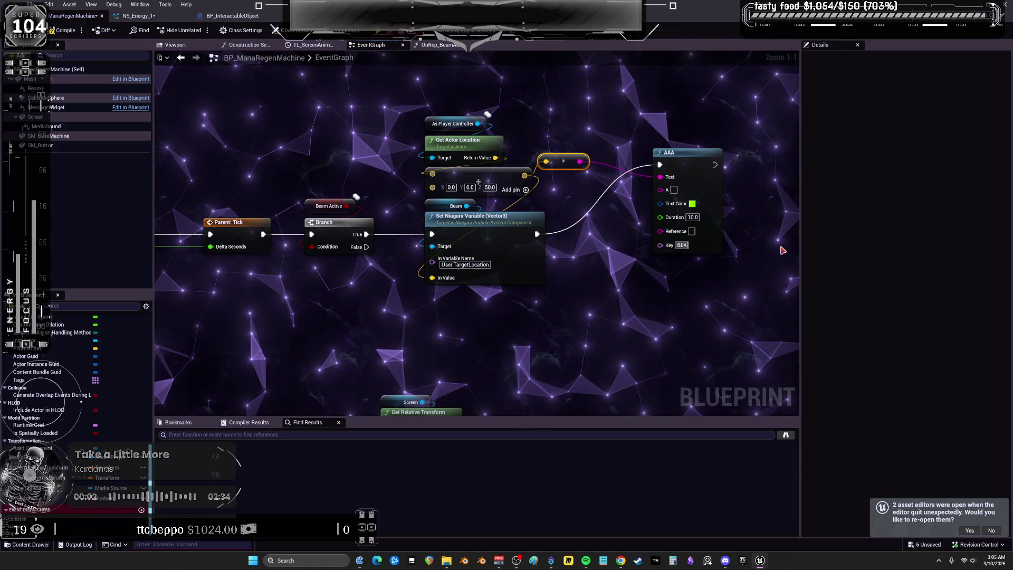
pyautogui.write('MLOC')
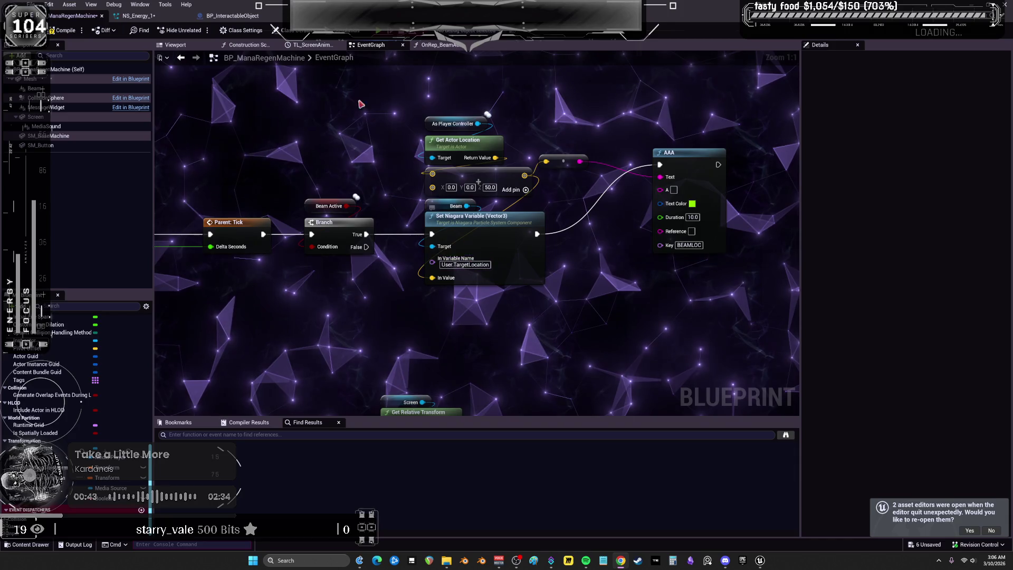
pyautogui.press('F7')
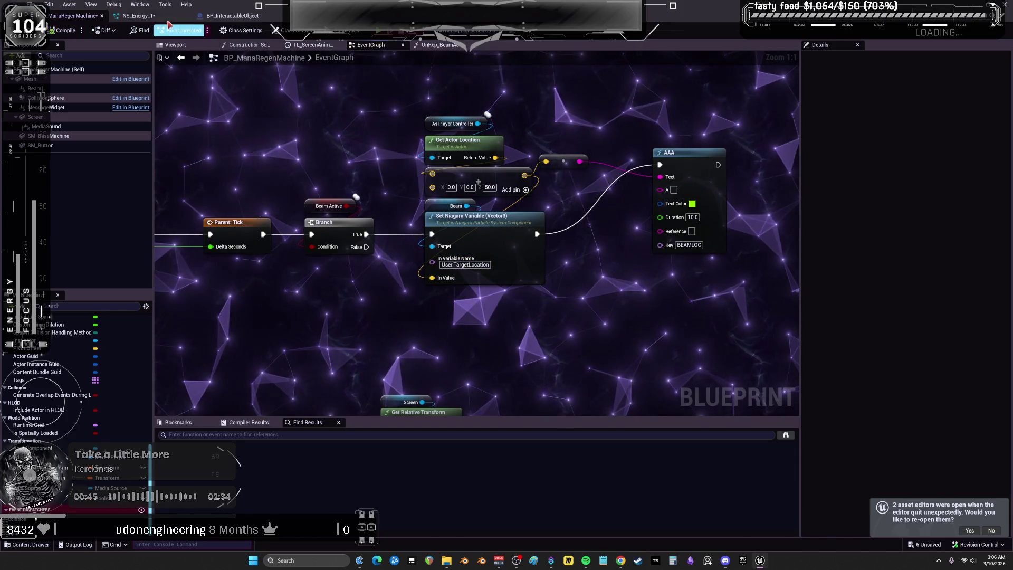
pyautogui.click(136, 15)
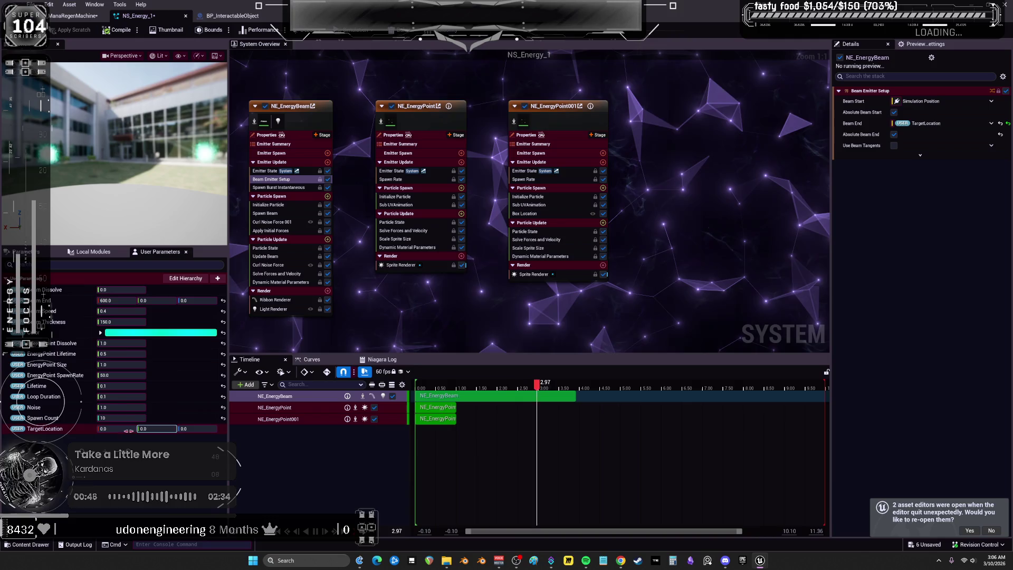
# Start changing TargetLocation X to 150.0 but cancel, keeping 0.0, then shrink the Niagara window.
pyautogui.click(117, 429)
pyautogui.write('150.0')
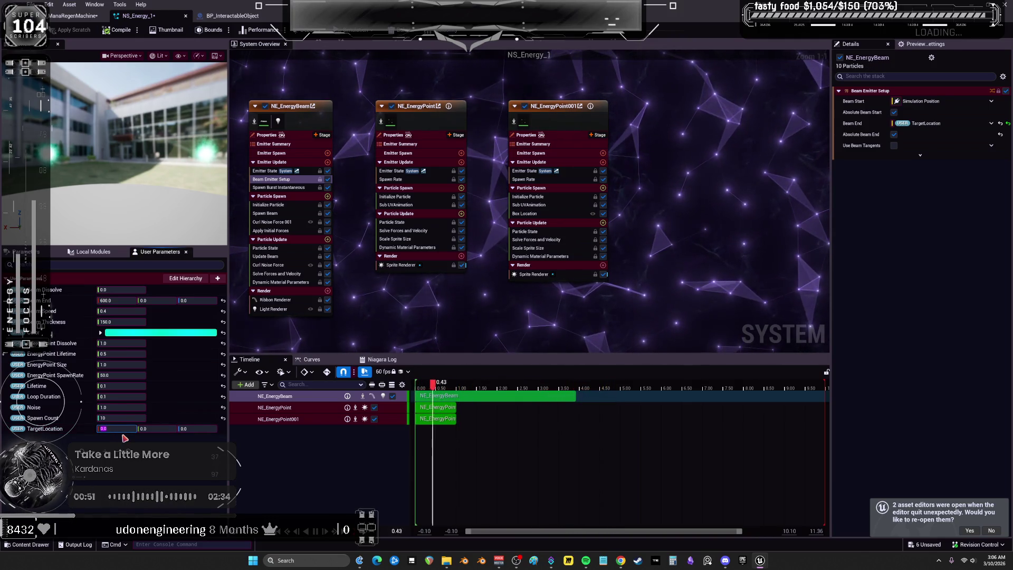
pyautogui.press('Escape')
pyautogui.click(412, 340)
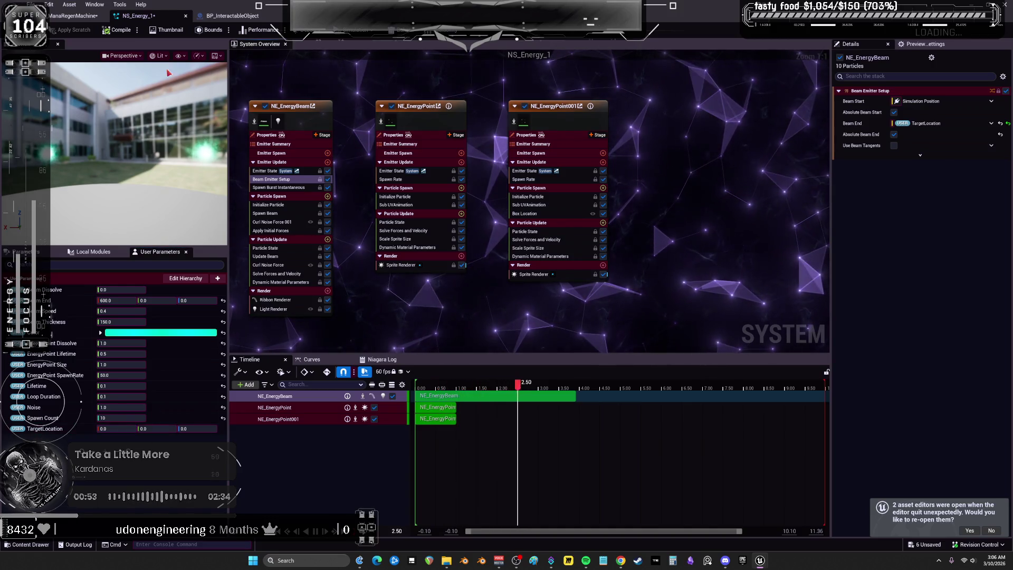
pyautogui.press('super+Down')
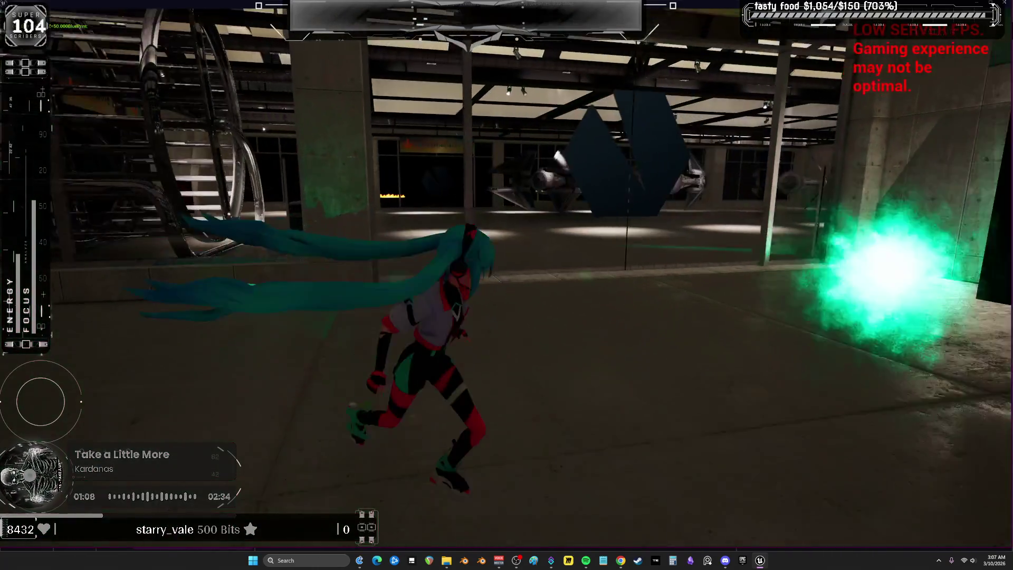
# Stop playing, review the As Player Controller Accessed None errors, close the log, and open BP_InteractableObject.
pyautogui.hotkey('alt', 'Tab')
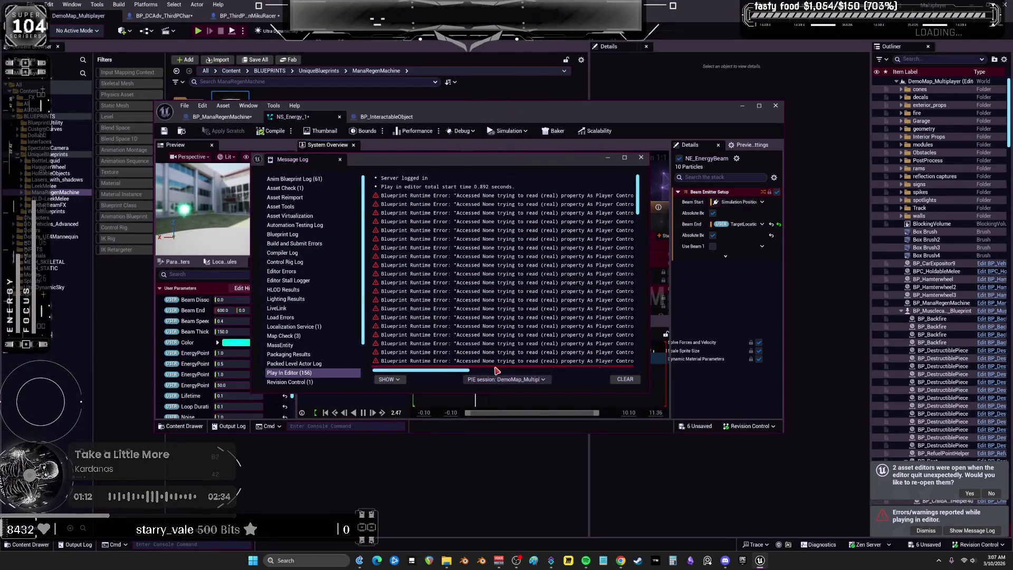
pyautogui.moveTo(496, 374); pyautogui.dragTo(568, 373)
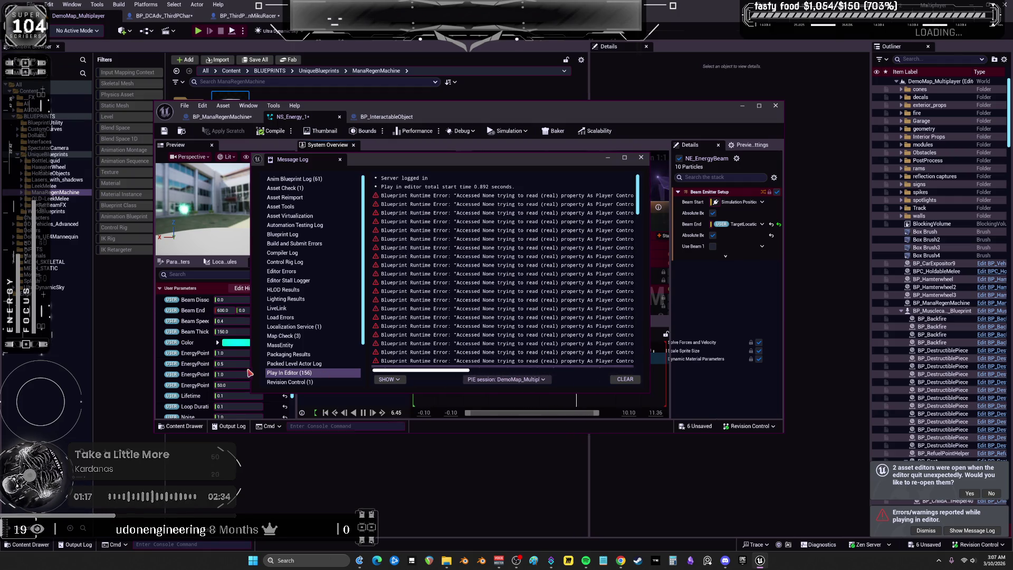
pyautogui.click(607, 157)
pyautogui.moveTo(475, 105); pyautogui.dragTo(454, 3)
pyautogui.click(238, 15)
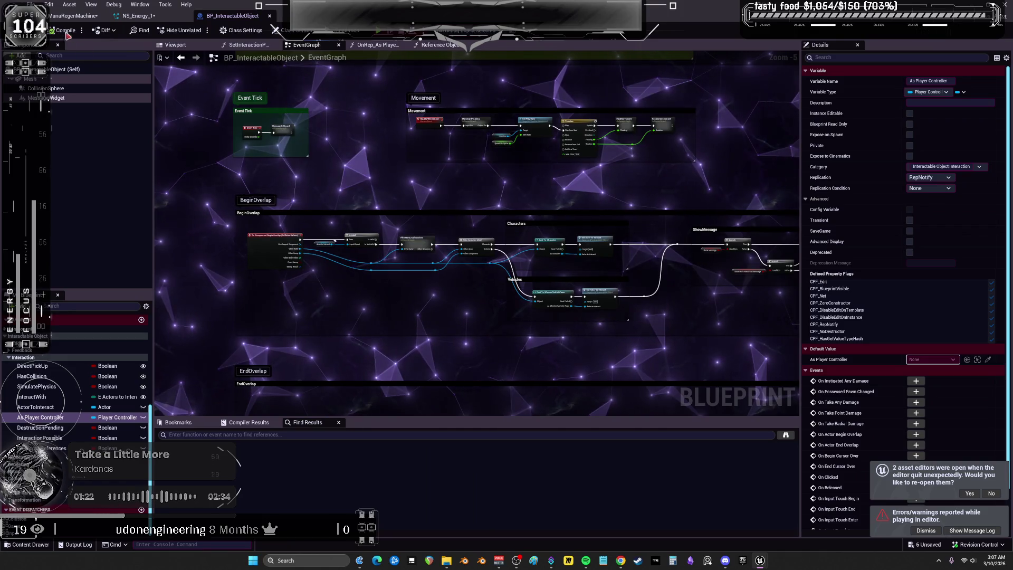
pyautogui.click(73, 16)
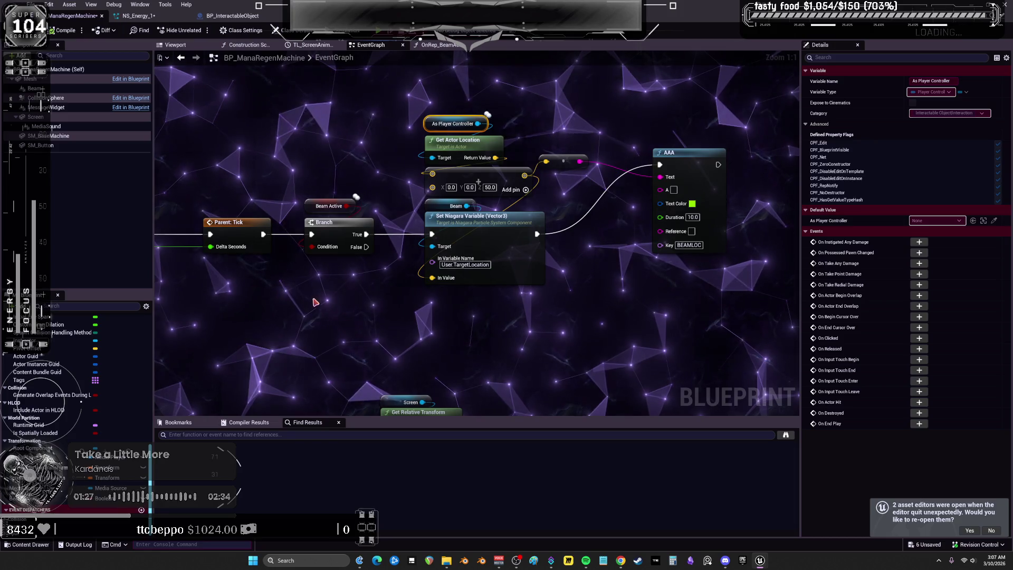
pyautogui.moveTo(318, 302)
pyautogui.mouseDown()
pyautogui.moveTo(561, 285)
pyautogui.moveTo(494, 116)
pyautogui.mouseUp()
pyautogui.moveTo(440, 369); pyautogui.dragTo(440, 369)
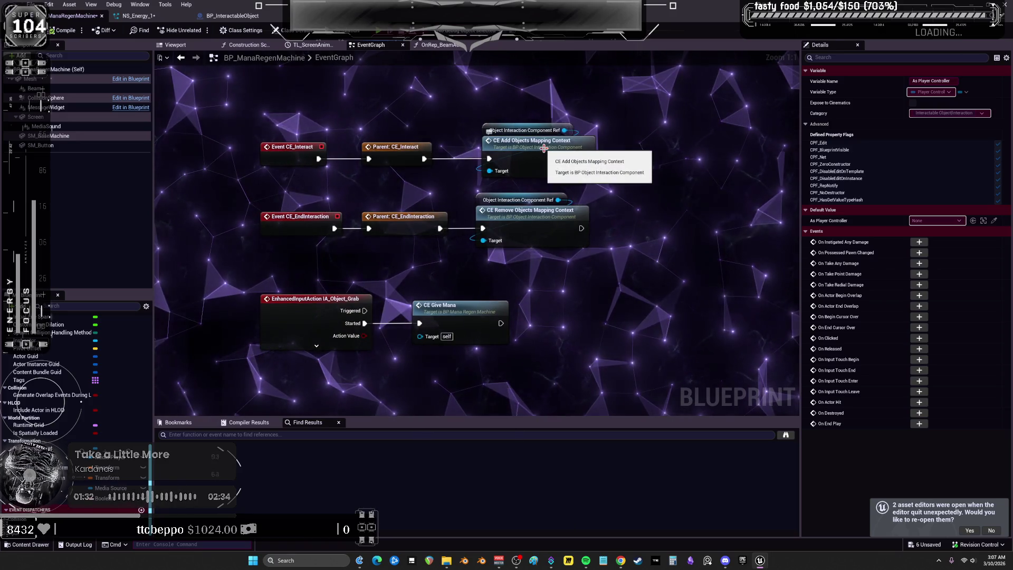
pyautogui.moveTo(479, 310)
pyautogui.mouseDown()
pyautogui.moveTo(466, 246)
pyautogui.moveTo(524, 197)
pyautogui.moveTo(546, 72)
pyautogui.moveTo(557, 72)
pyautogui.mouseUp()
pyautogui.moveTo(720, 154); pyautogui.dragTo(274, 150)
pyautogui.moveTo(587, 213); pyautogui.dragTo(246, 224)
pyautogui.moveTo(291, 256)
pyautogui.mouseDown()
pyautogui.moveTo(628, 439)
pyautogui.moveTo(295, 184)
pyautogui.moveTo(451, 183)
pyautogui.mouseUp()
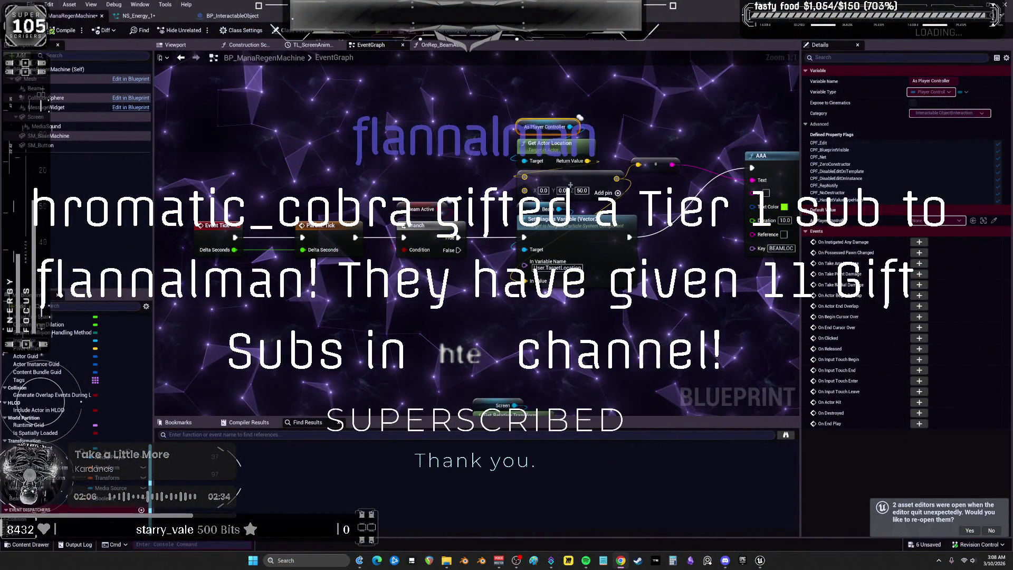
pyautogui.scroll(3, 79, 416)
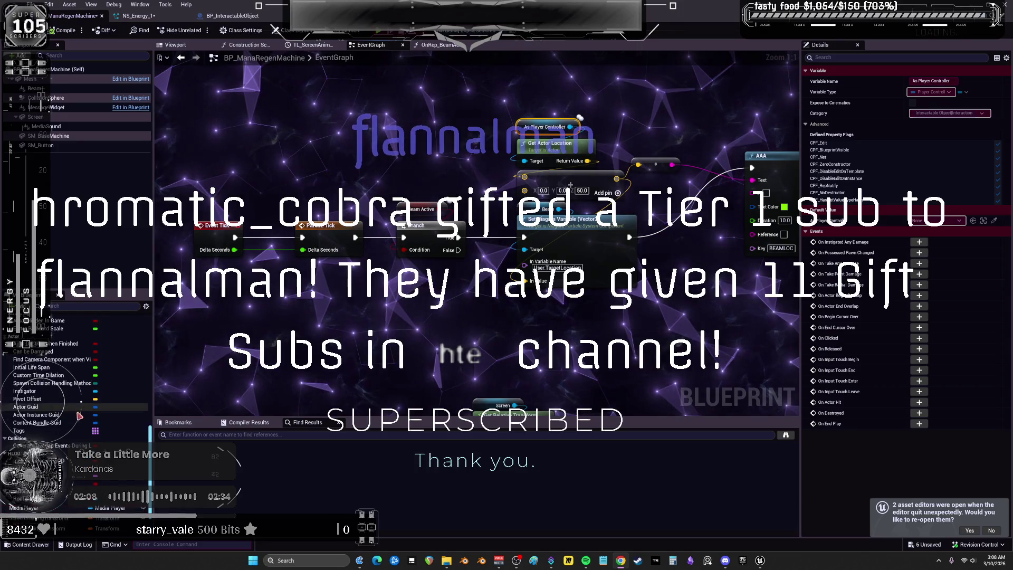
pyautogui.moveTo(269, 15); pyautogui.dragTo(488, 256)
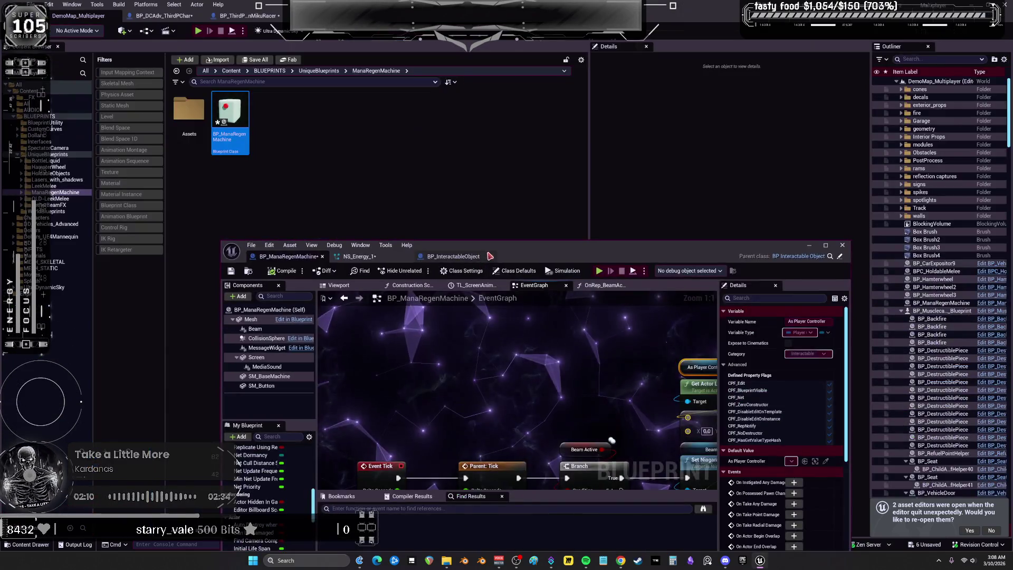
pyautogui.doubleClick(488, 256)
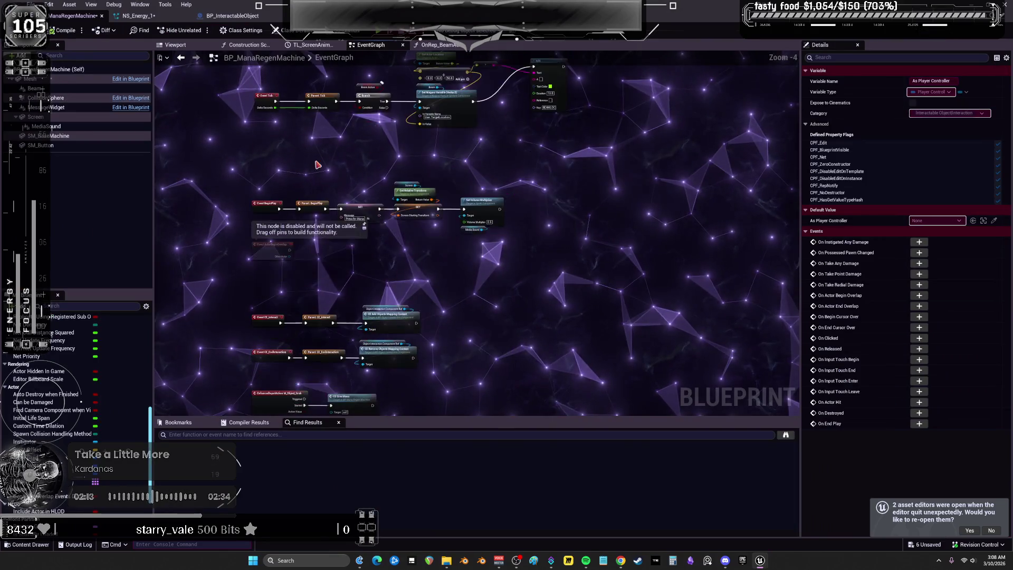
pyautogui.scroll(5, 306, 317)
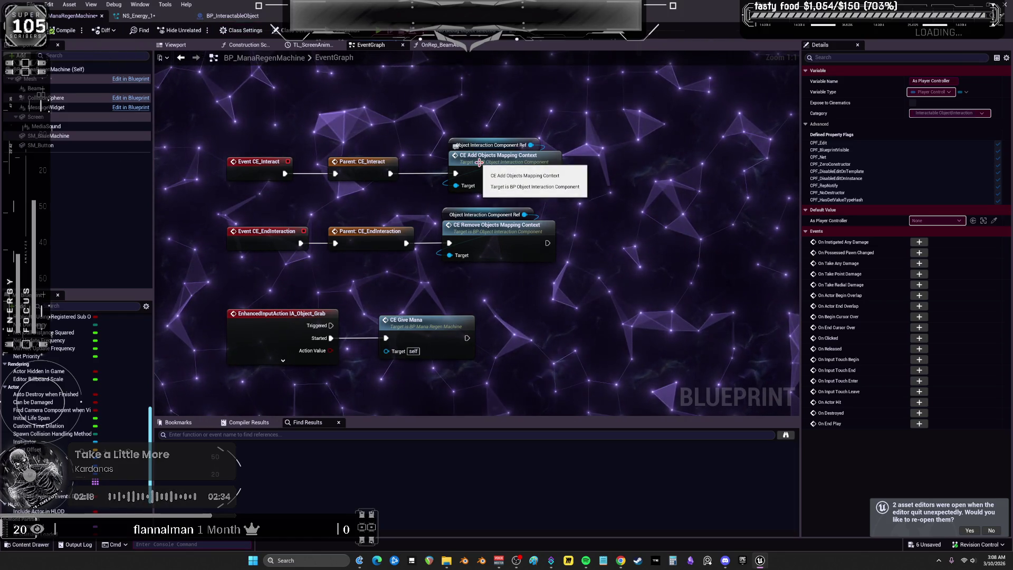
pyautogui.click(232, 16)
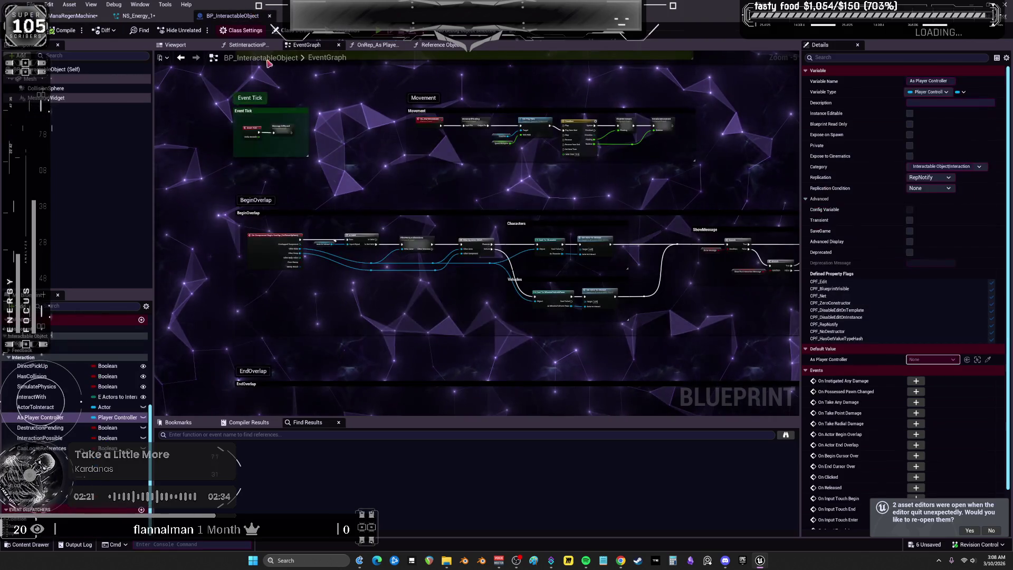
# Navigate the BP_InteractableObject graph to the Interactions comment holding the CallForInteraction chain.
pyautogui.scroll(4, 360, 182)
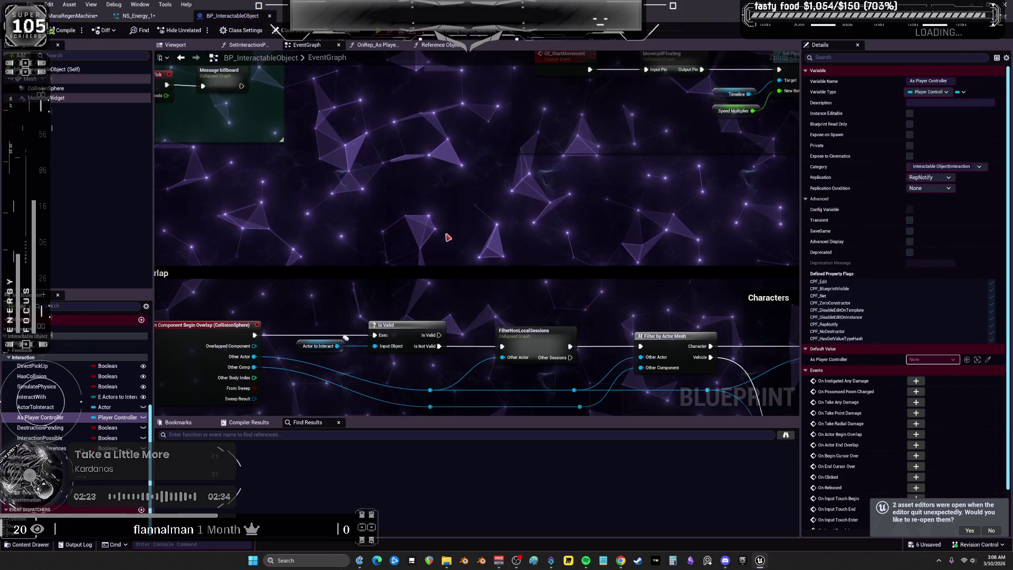
pyautogui.scroll(-1, 446, 235)
pyautogui.moveTo(555, 274)
pyautogui.mouseDown()
pyautogui.moveTo(295, 200)
pyautogui.moveTo(470, 277)
pyautogui.mouseUp()
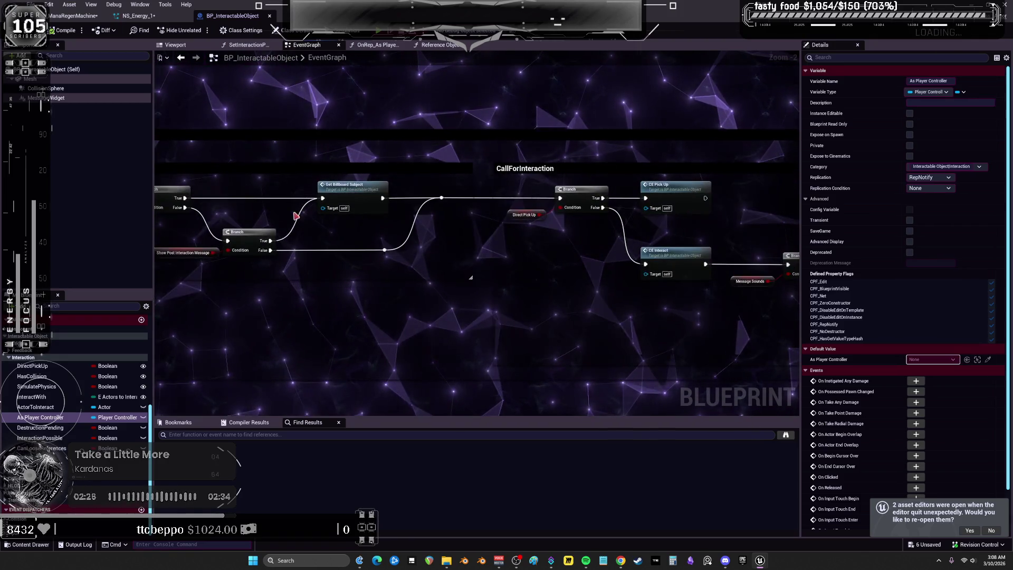
pyautogui.scroll(-4, 470, 277)
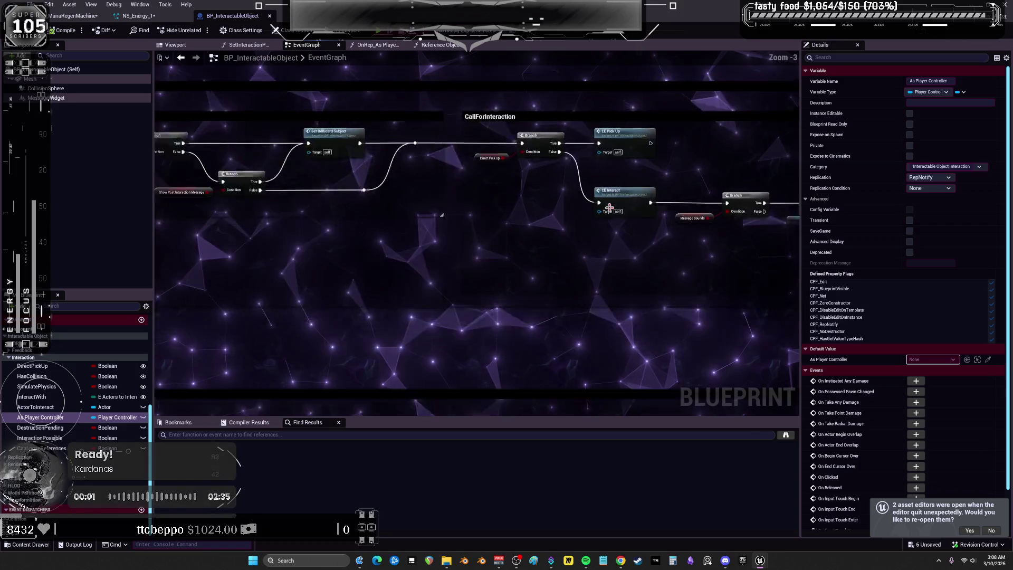
pyautogui.moveTo(461, 304)
pyautogui.mouseDown()
pyautogui.moveTo(515, 226)
pyautogui.moveTo(799, 272)
pyautogui.mouseUp()
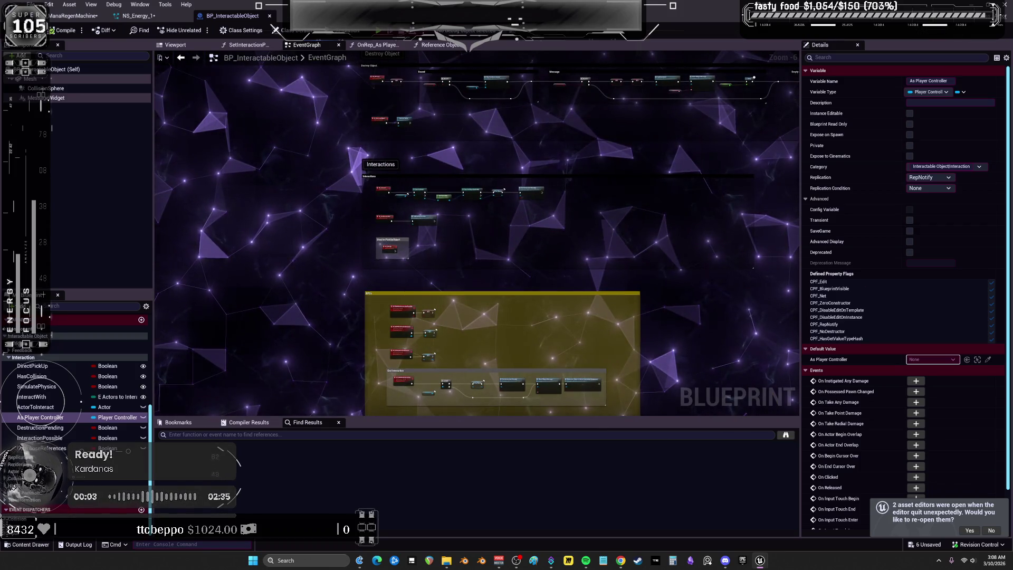
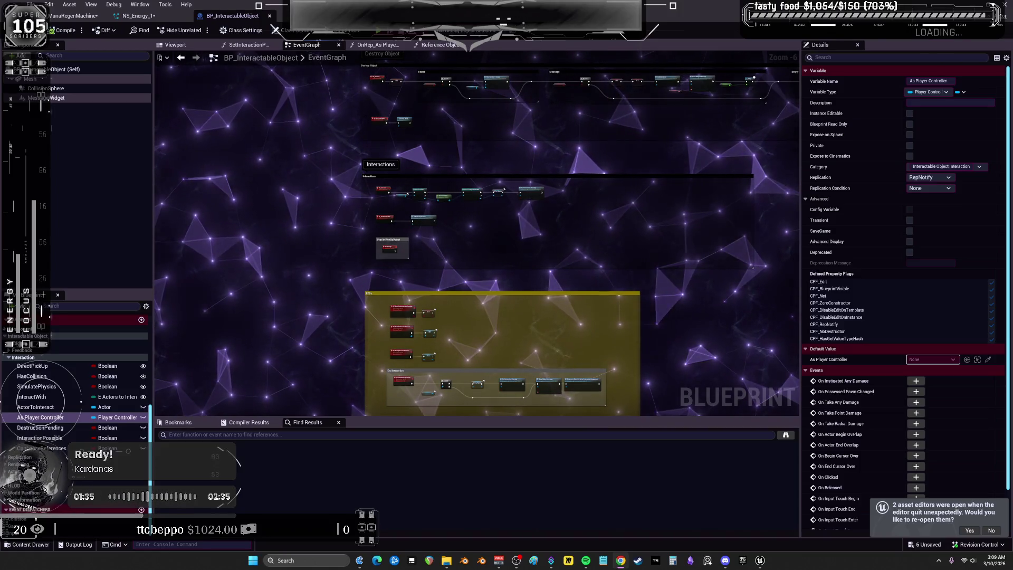
# In BP_ManaRegenMachine's EventGraph, inspect the CE_Interact and IA_Object_Grab interaction events.
pyautogui.click(73, 15)
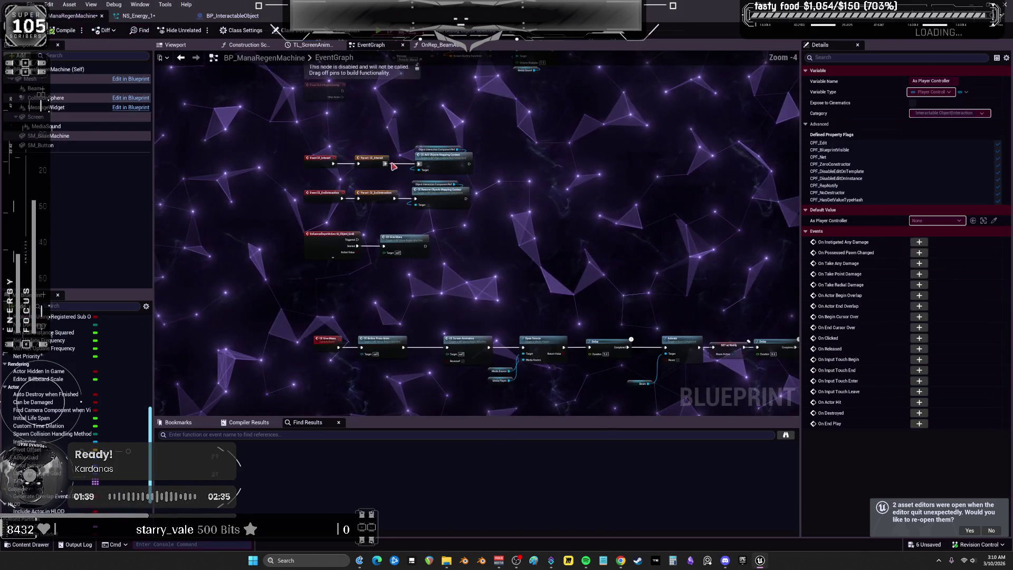
pyautogui.scroll(4, 416, 293)
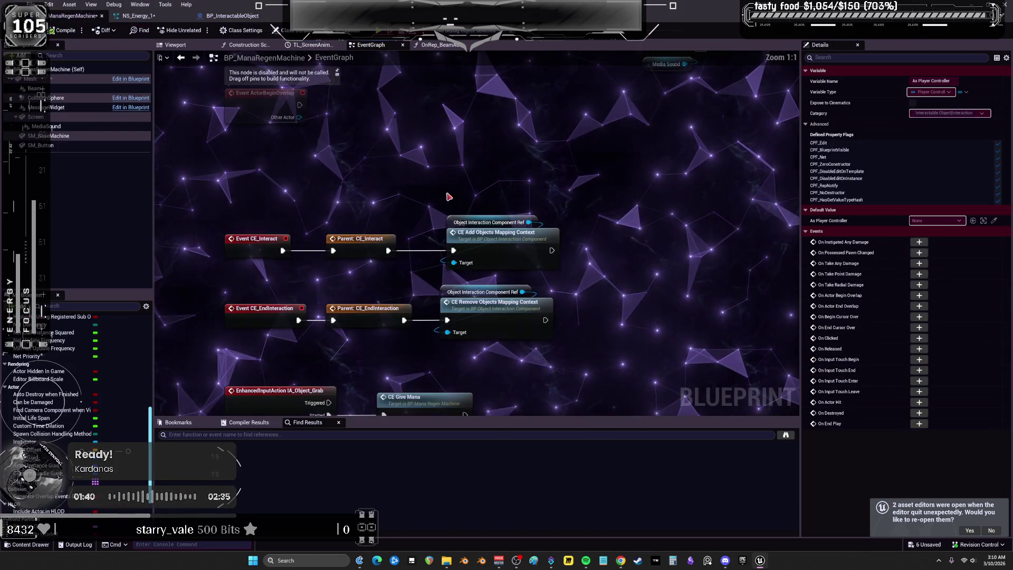
pyautogui.click(489, 224)
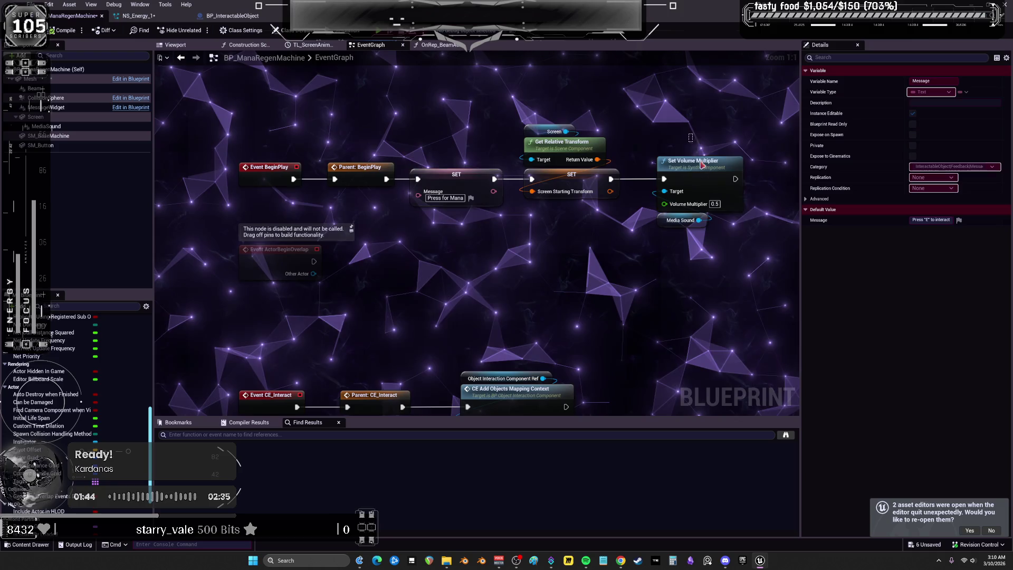
pyautogui.click(696, 163)
pyautogui.moveTo(553, 325); pyautogui.dragTo(573, 110)
pyautogui.click(285, 186)
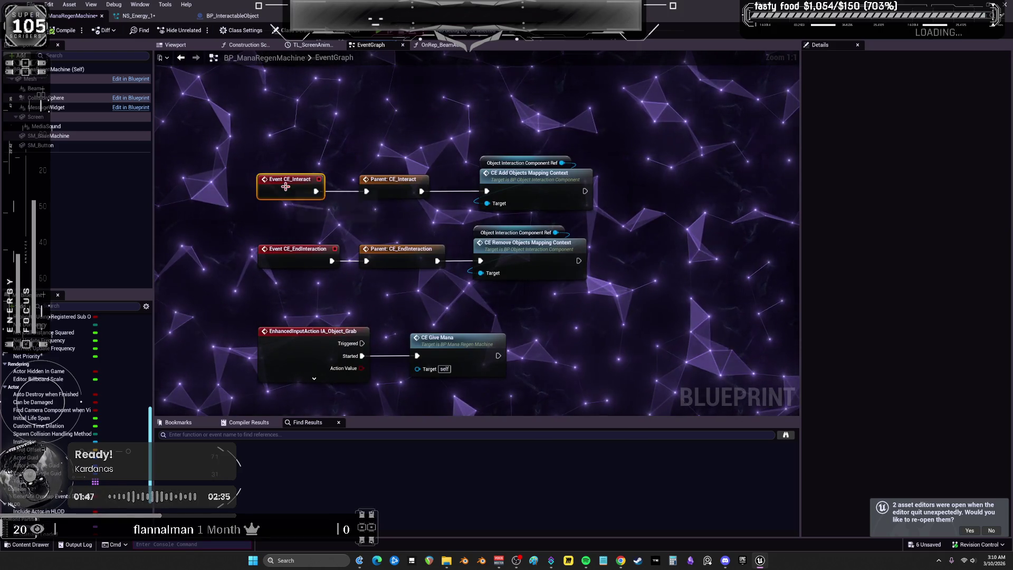
pyautogui.moveTo(313, 269); pyautogui.dragTo(306, 247)
pyautogui.click(303, 303)
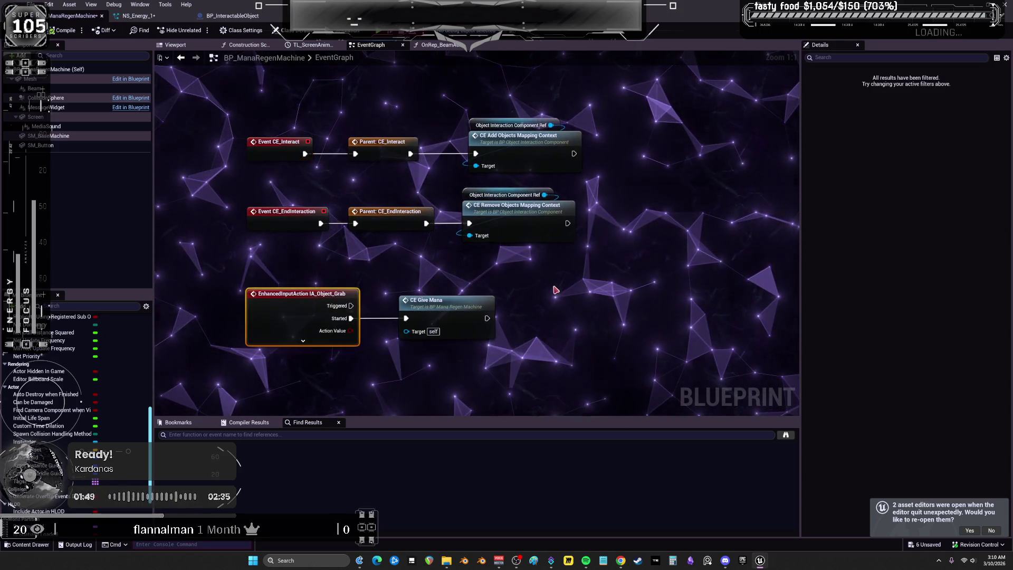
pyautogui.moveTo(553, 287); pyautogui.dragTo(562, 96)
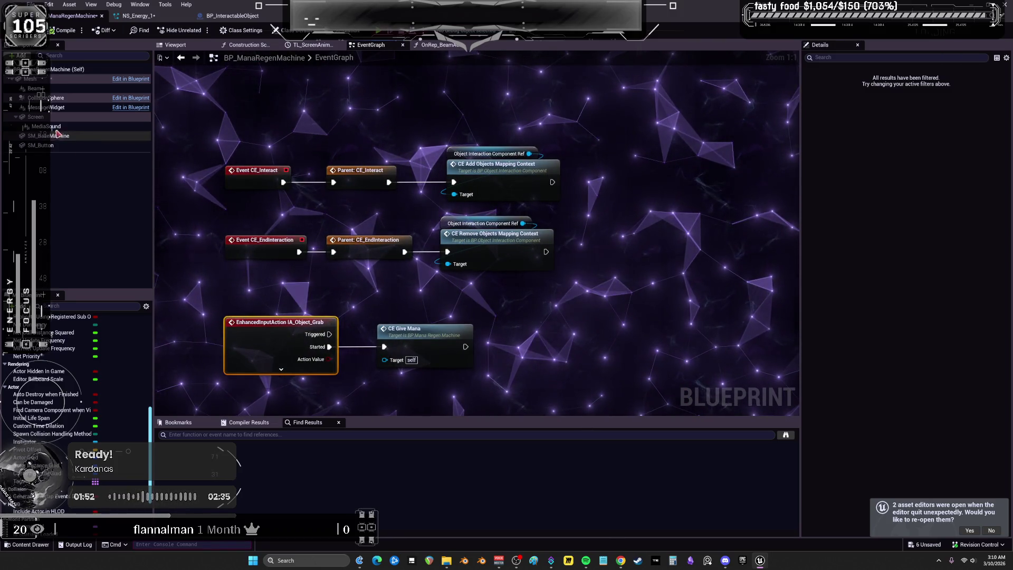
# Select CollisionSphere in Components and scroll through its Details properties.
pyautogui.click(63, 99)
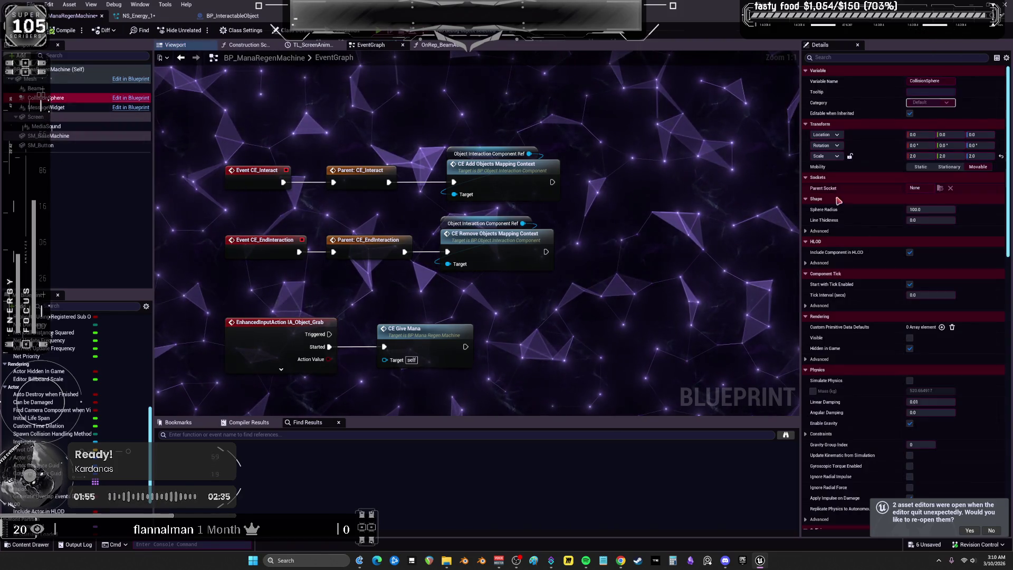
pyautogui.scroll(-10, 861, 208)
pyautogui.scroll(-8, 861, 208)
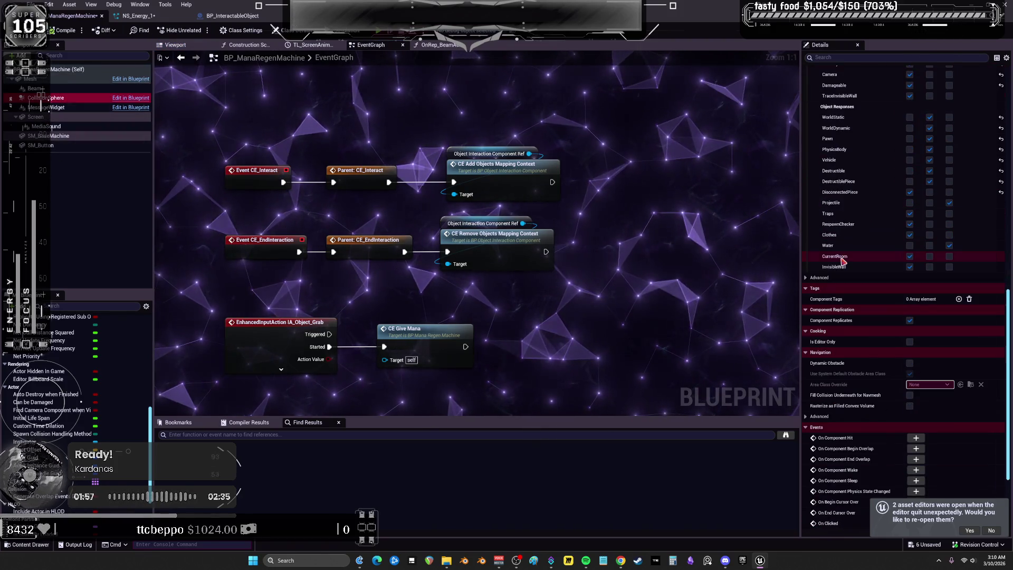
pyautogui.scroll(-5, 861, 337)
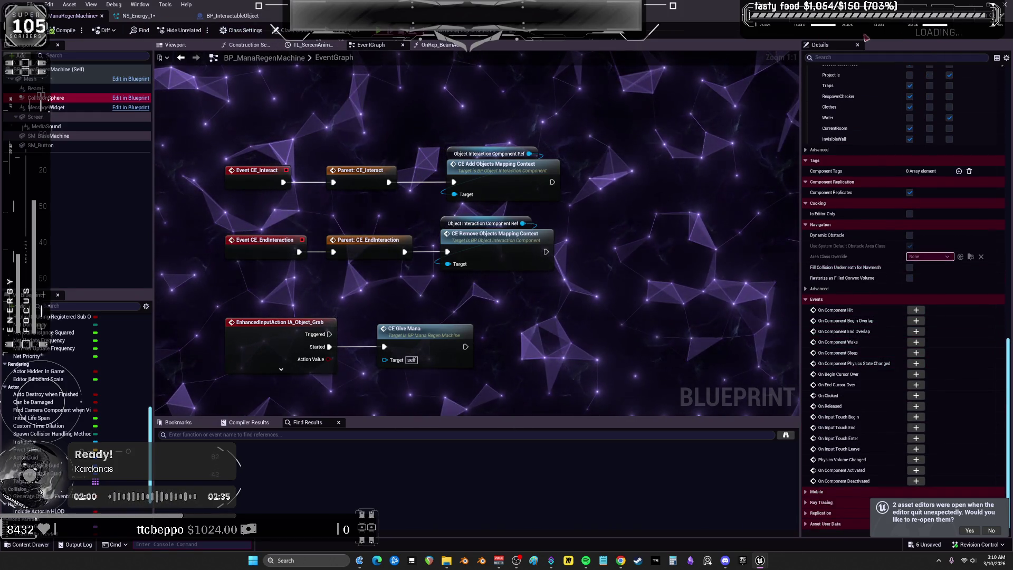
# In BP_InteractableObject's EventGraph, inspect the Actor to Interact, Cast To Pawn and PlayerController chain.
pyautogui.click(180, 58)
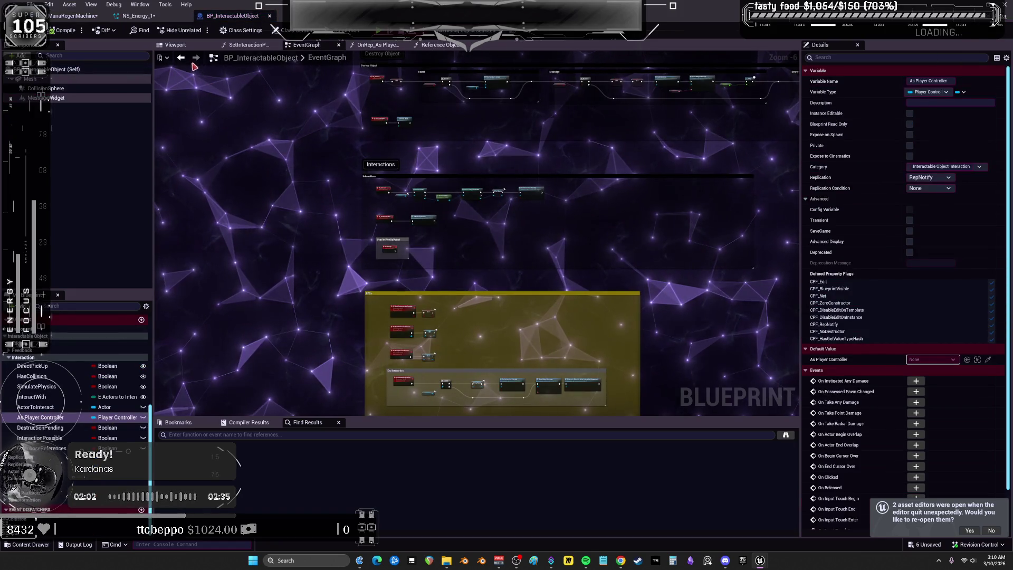
pyautogui.click(182, 46)
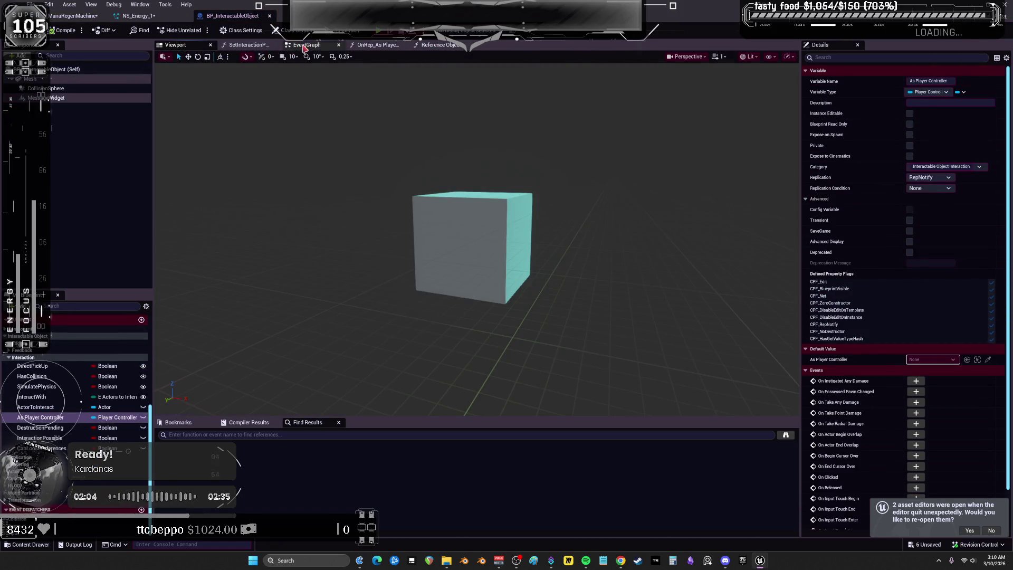
pyautogui.click(304, 46)
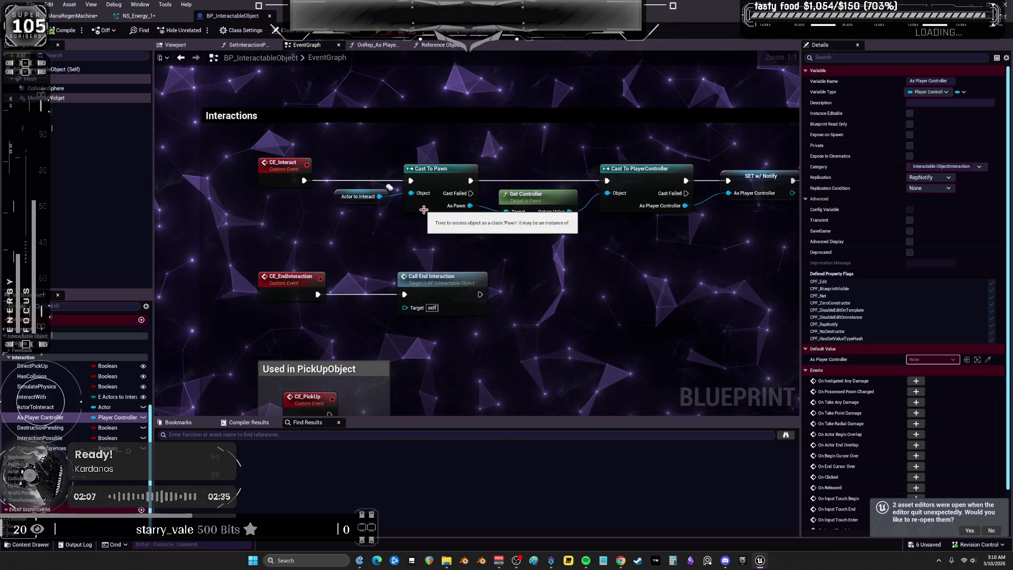
pyautogui.click(364, 191)
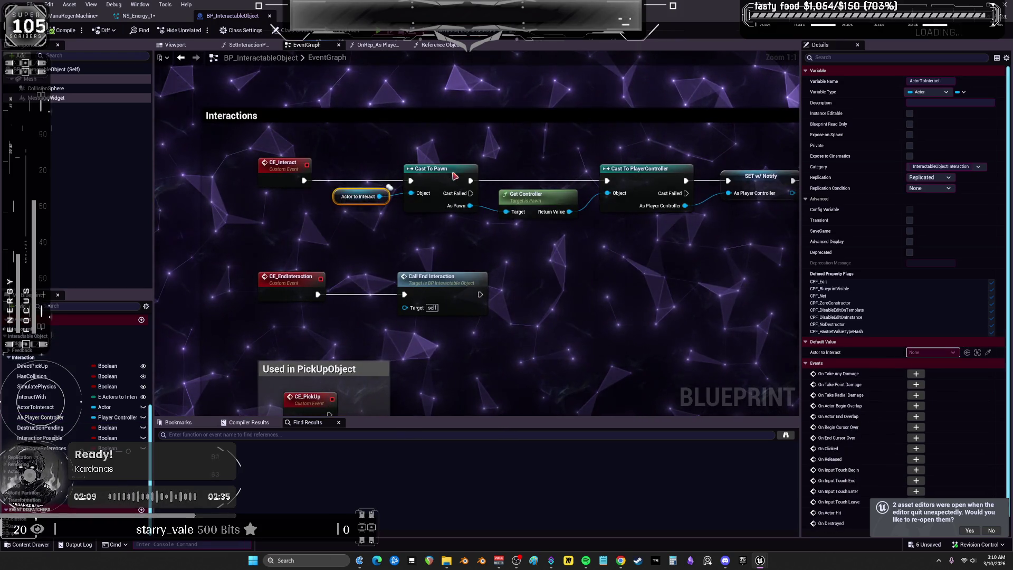
pyautogui.click(425, 209)
pyautogui.click(501, 180)
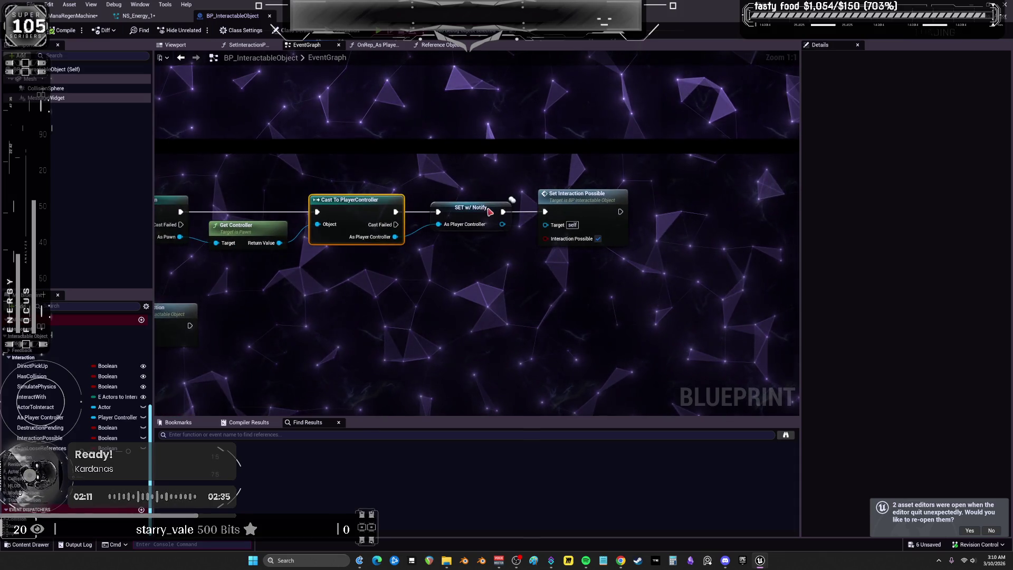
pyautogui.click(469, 207)
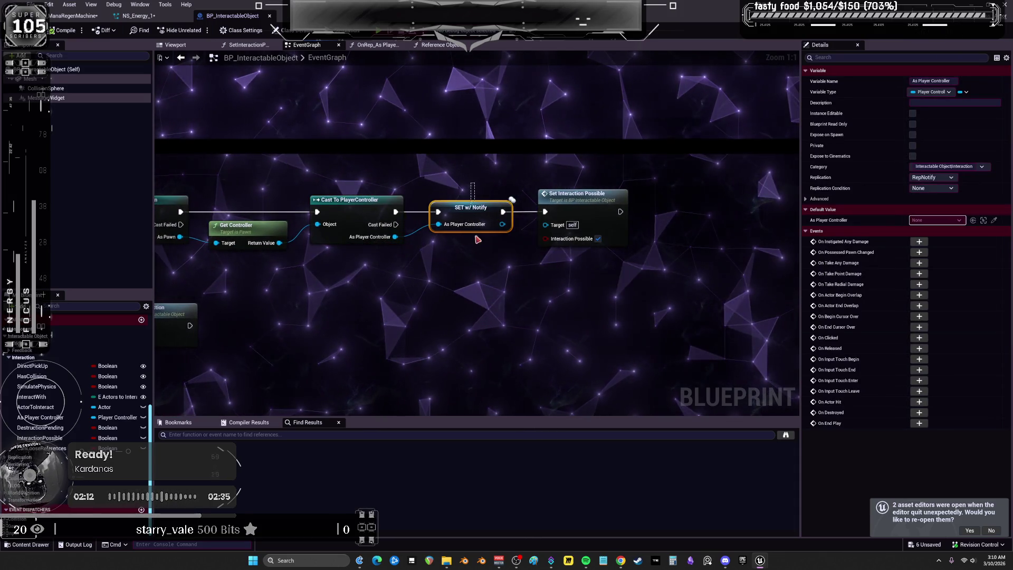
# Open the SetInteractionPossible function, go back, and view CE_Interact, CE_EndInteraction and RPCs.
pyautogui.click(581, 205)
pyautogui.doubleClick(575, 202)
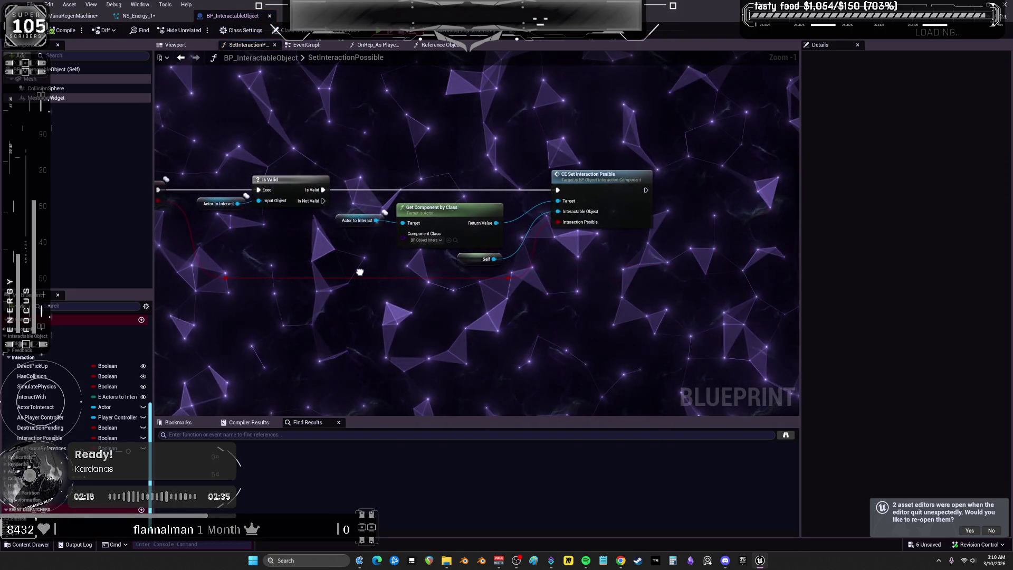
pyautogui.hotkey('alt', 'Left')
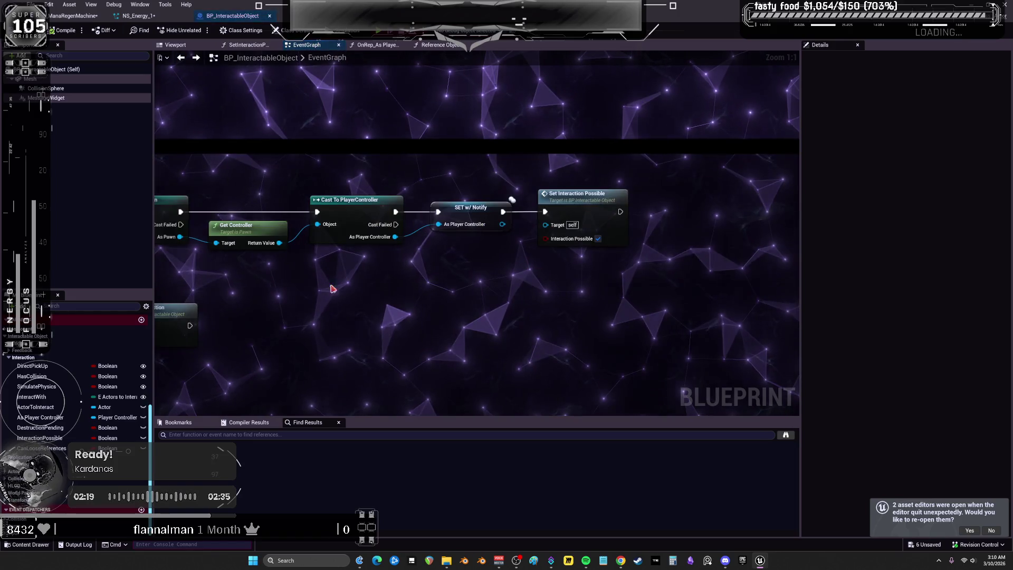
pyautogui.click(457, 216)
pyautogui.moveTo(297, 306)
pyautogui.mouseDown()
pyautogui.moveTo(520, 305)
pyautogui.moveTo(324, 305)
pyautogui.moveTo(513, 289)
pyautogui.mouseUp()
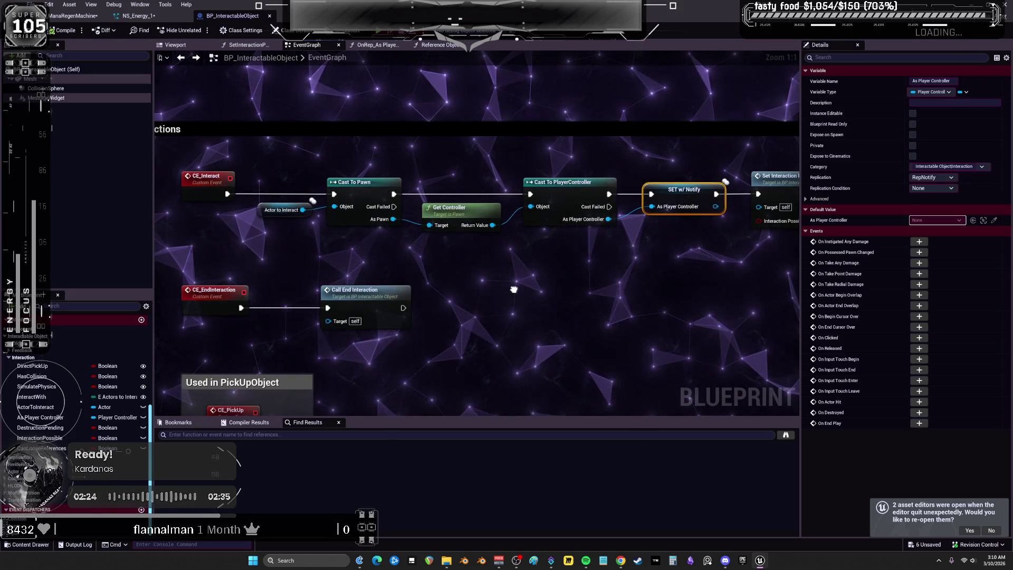
pyautogui.scroll(-5, 513, 289)
pyautogui.moveTo(554, 235); pyautogui.dragTo(498, 83)
pyautogui.scroll(5, 497, 83)
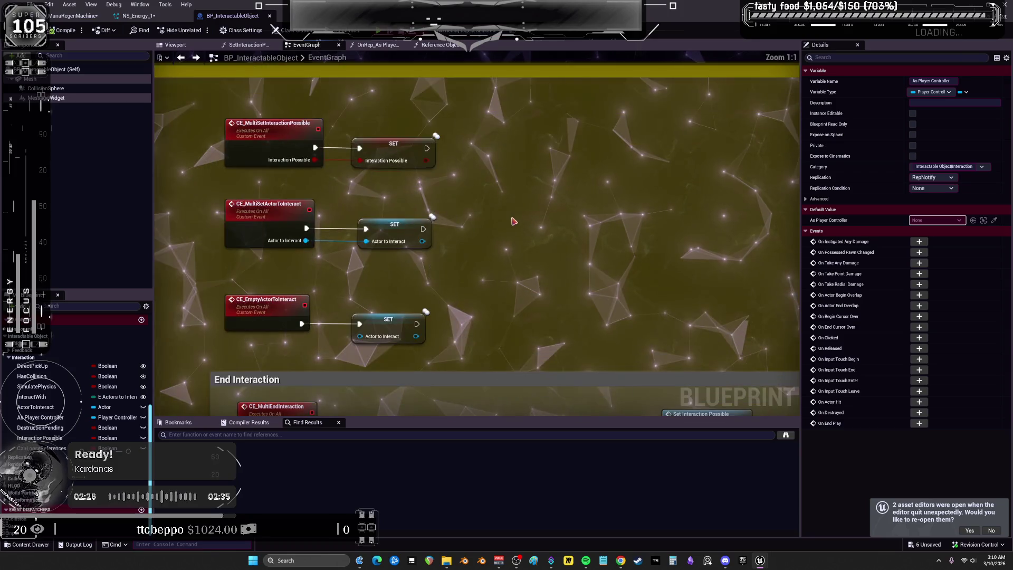
# Pan through the RPC, Reset collider and Interactions sections to the player controller cast chain.
pyautogui.moveTo(511, 220); pyautogui.dragTo(505, 112)
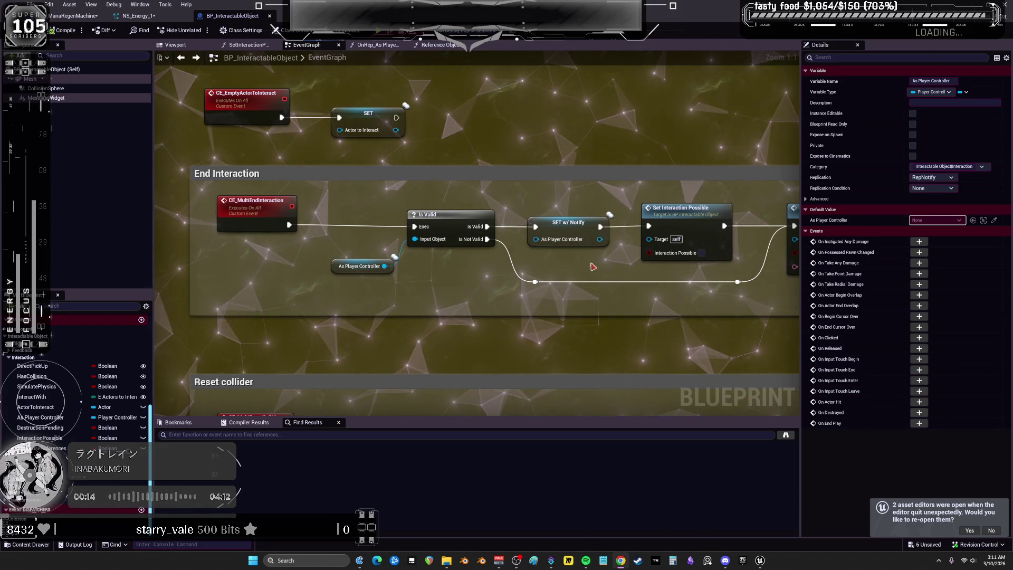
pyautogui.moveTo(576, 313); pyautogui.dragTo(523, 128)
pyautogui.scroll(-3, 523, 128)
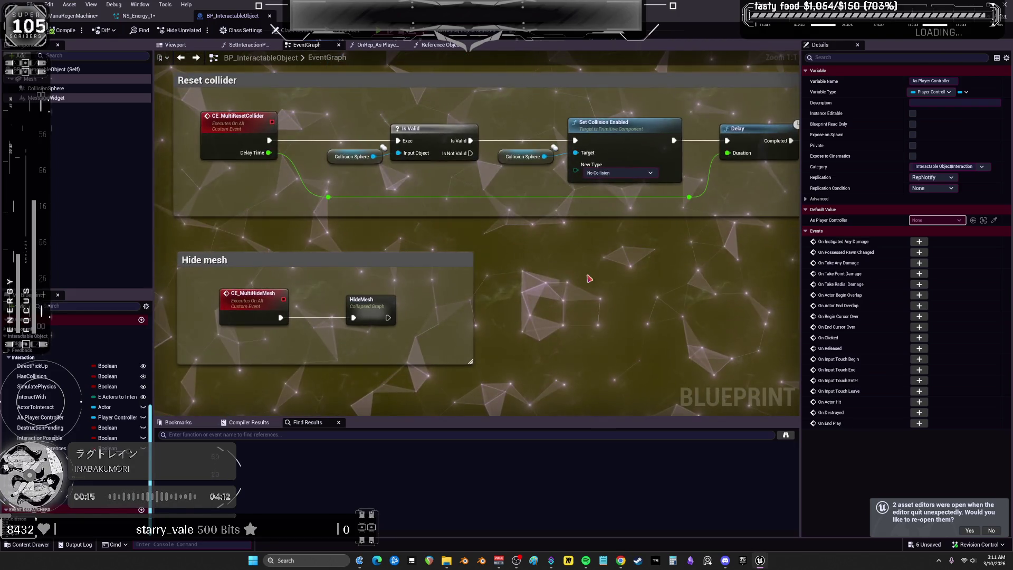
pyautogui.scroll(3, 478, 185)
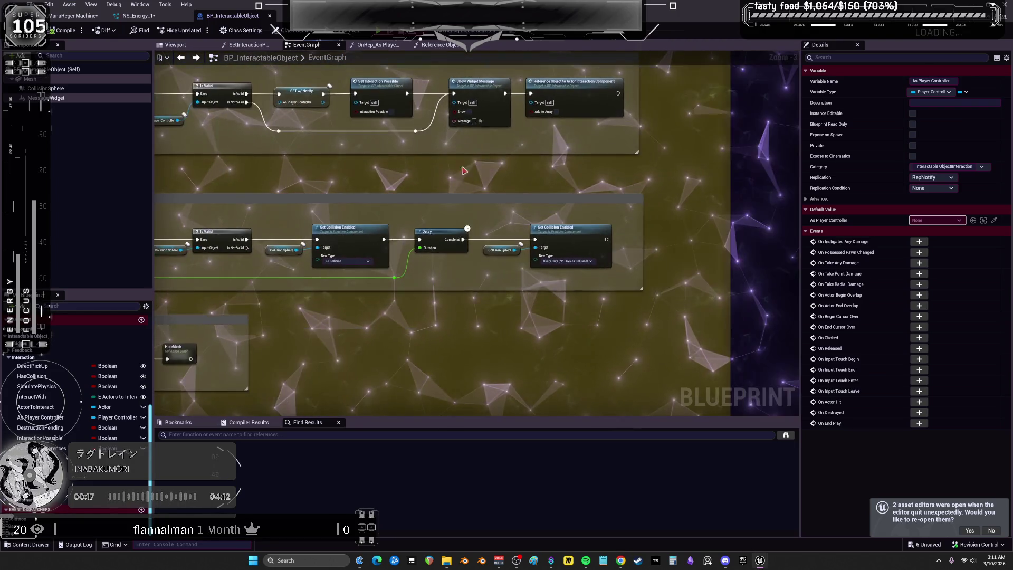
pyautogui.scroll(-2, 484, 173)
pyautogui.moveTo(484, 173); pyautogui.dragTo(615, 229)
pyautogui.scroll(-2, 615, 228)
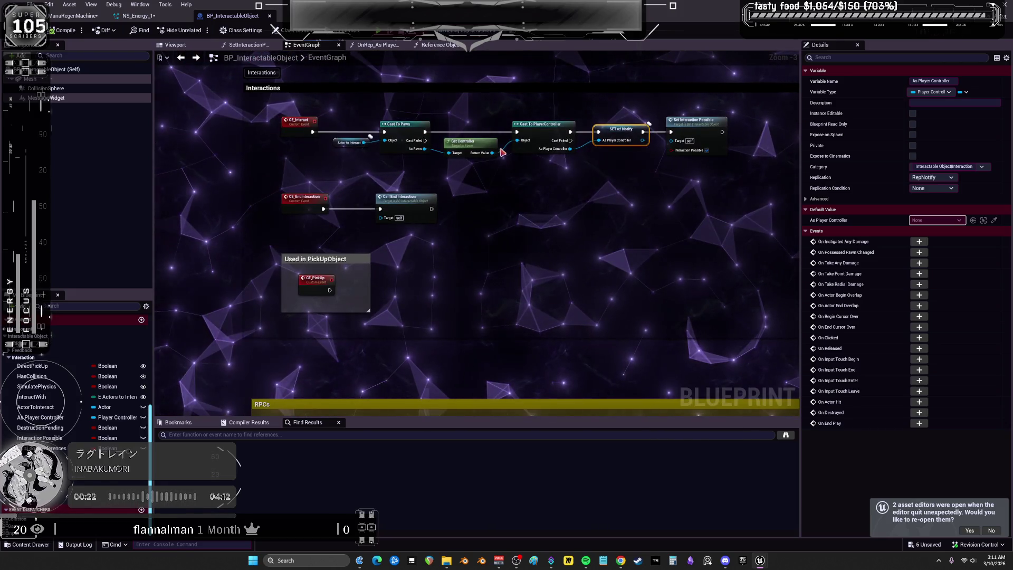
pyautogui.moveTo(544, 164); pyautogui.dragTo(530, 252)
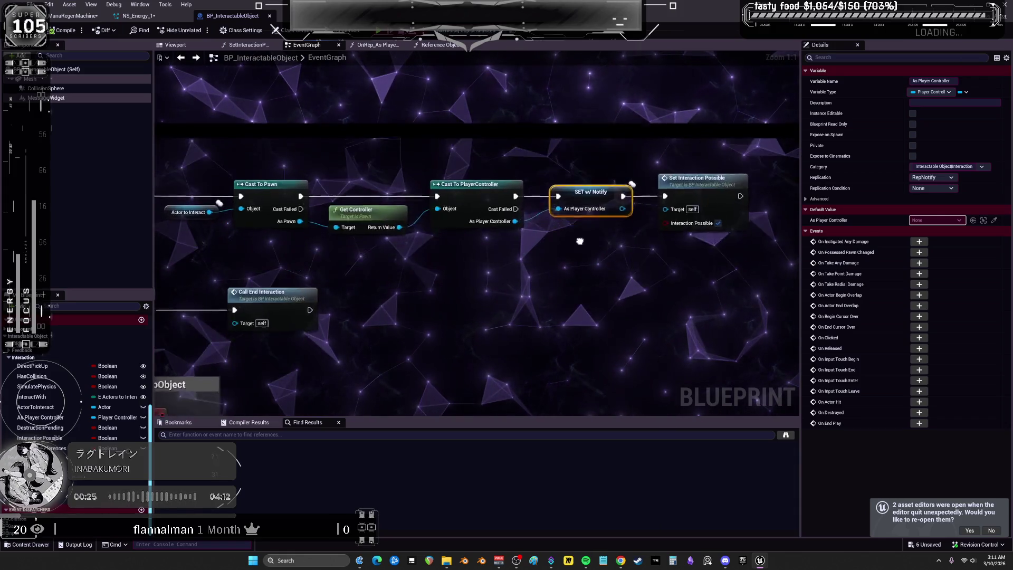
pyautogui.moveTo(638, 241)
pyautogui.mouseDown()
pyautogui.moveTo(643, 283)
pyautogui.moveTo(621, 145)
pyautogui.mouseUp()
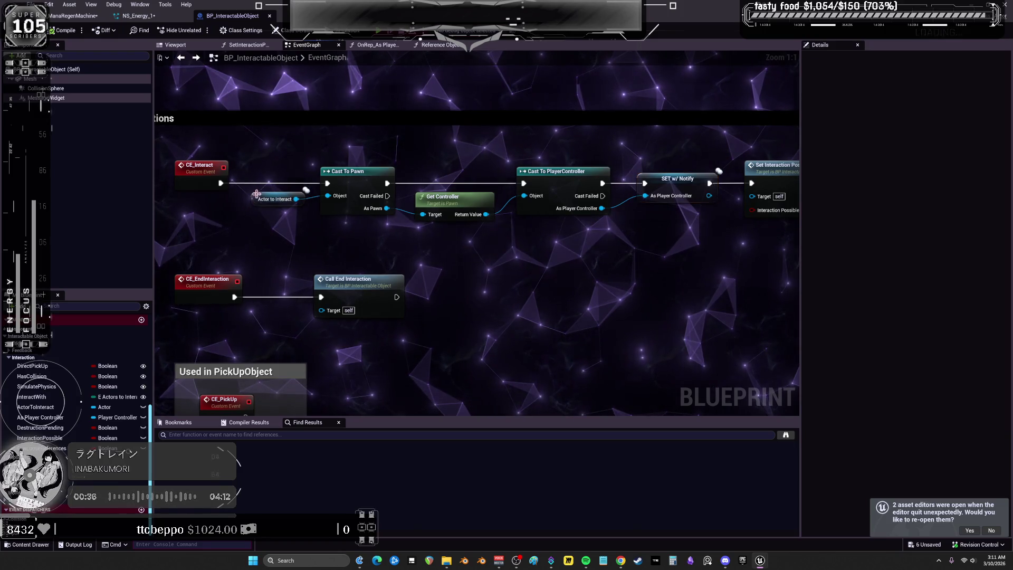
# Check the EndOverlap and Show Widget Message sections, then open the SetActorToInteract function graph.
pyautogui.click(274, 199)
pyautogui.moveTo(357, 111)
pyautogui.mouseDown()
pyautogui.moveTo(394, 326)
pyautogui.moveTo(493, 385)
pyautogui.mouseUp()
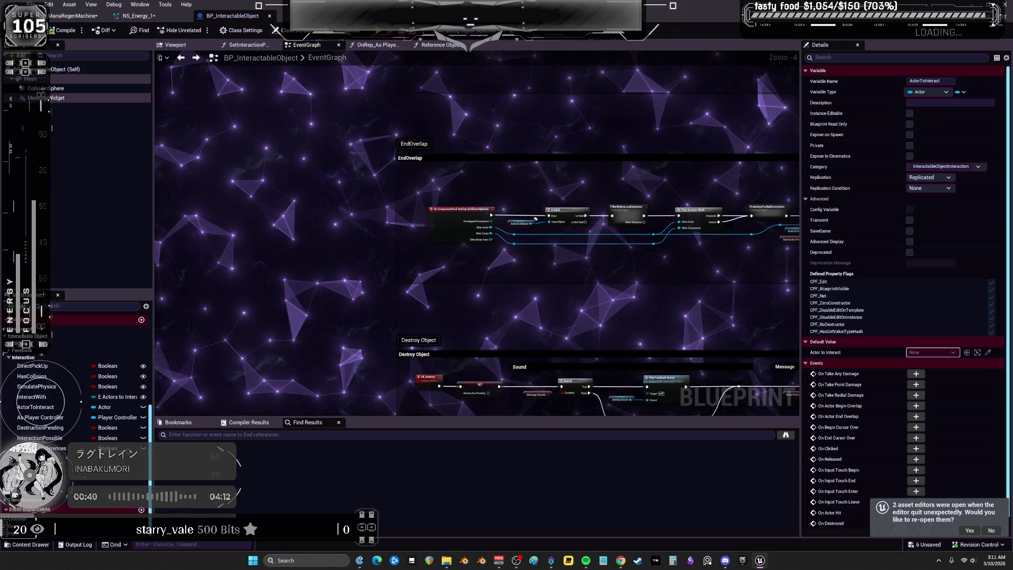
pyautogui.scroll(4, 651, 325)
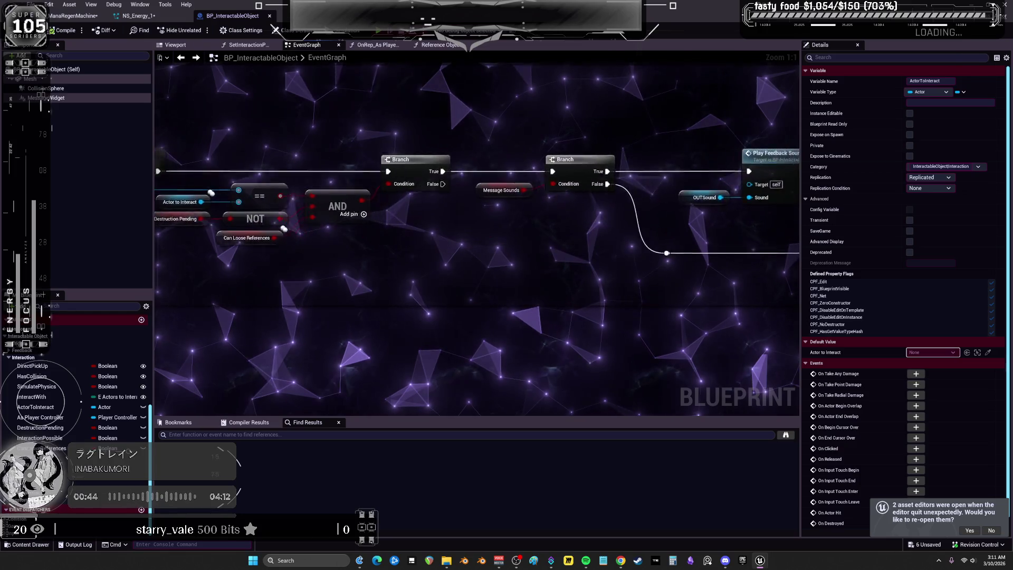
pyautogui.moveTo(753, 240); pyautogui.dragTo(588, 244)
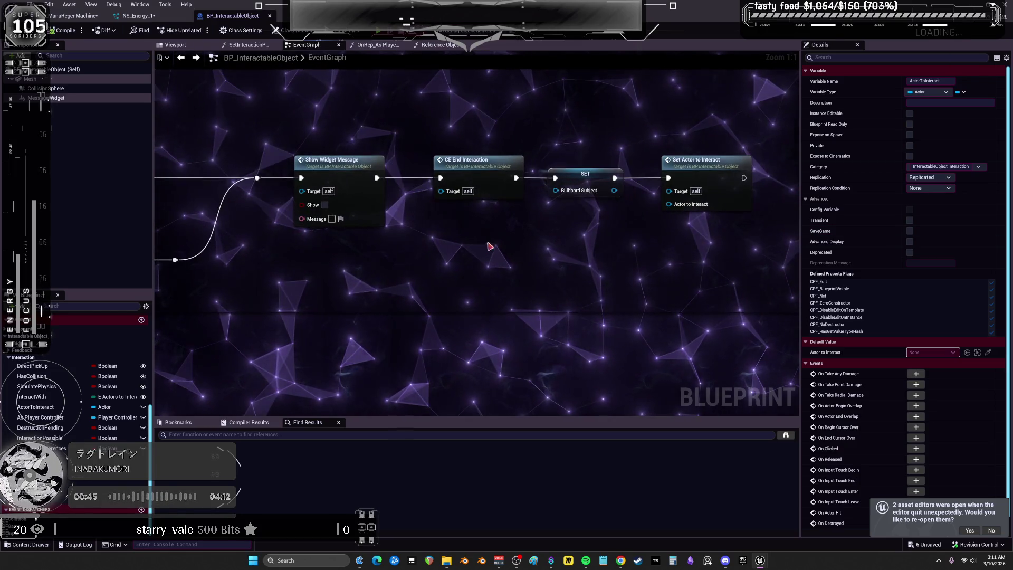
pyautogui.doubleClick(707, 160)
pyautogui.moveTo(336, 199); pyautogui.dragTo(348, 203)
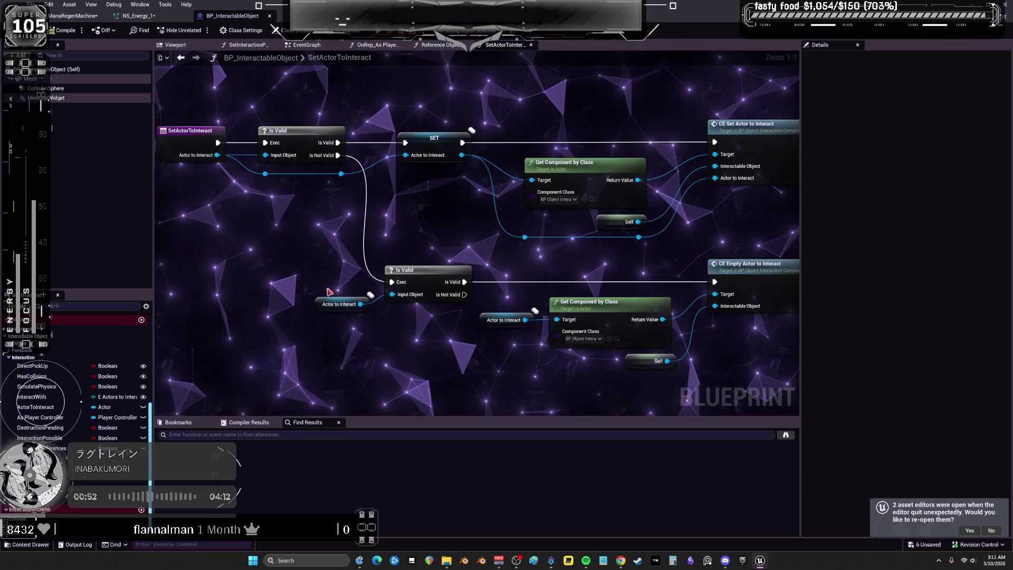
pyautogui.click(71, 17)
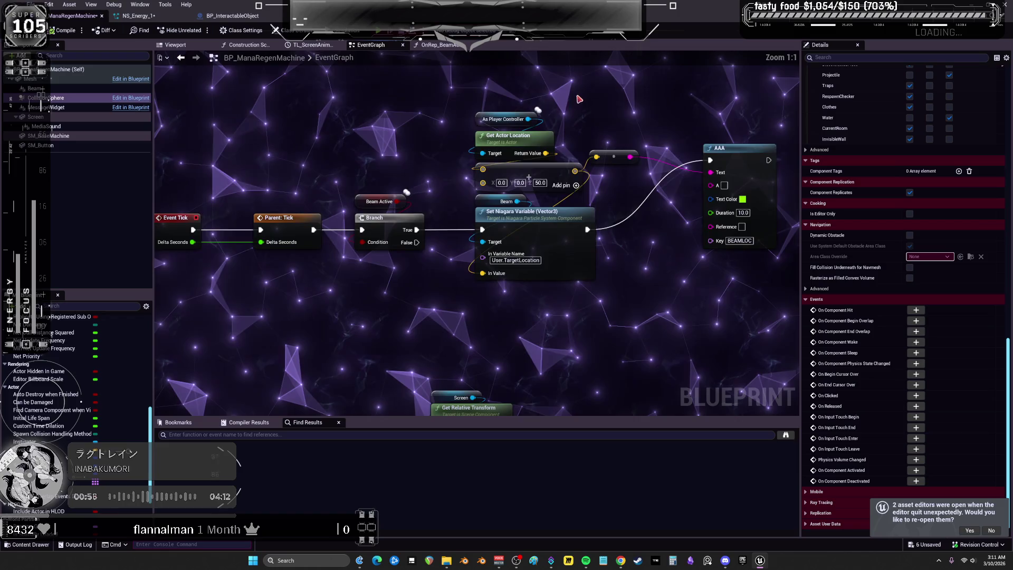
# Add an Actor to Interact getter beside Get Actor Location, removing the player controller cast.
pyautogui.rightClick(452, 175)
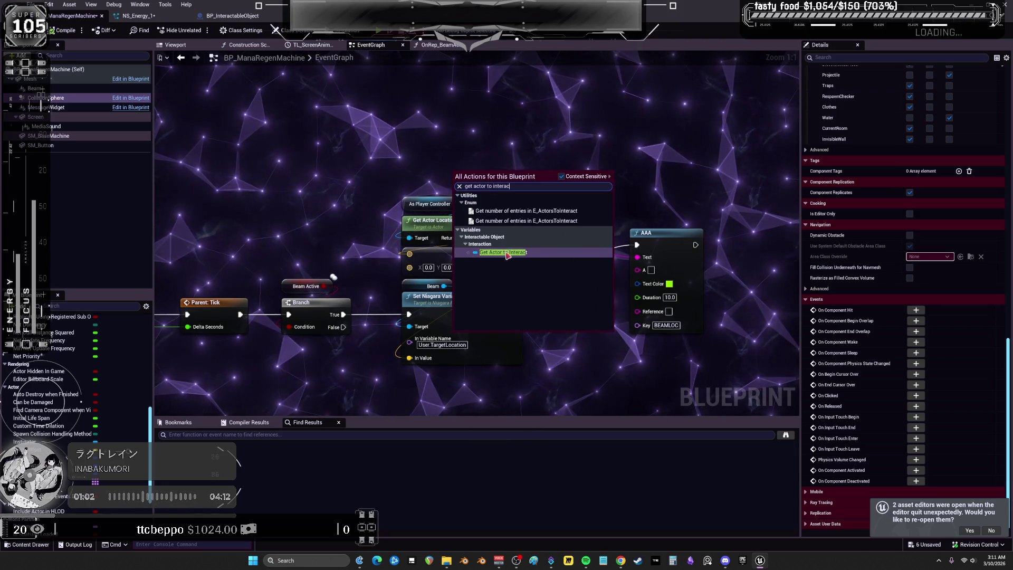
pyautogui.click(505, 253)
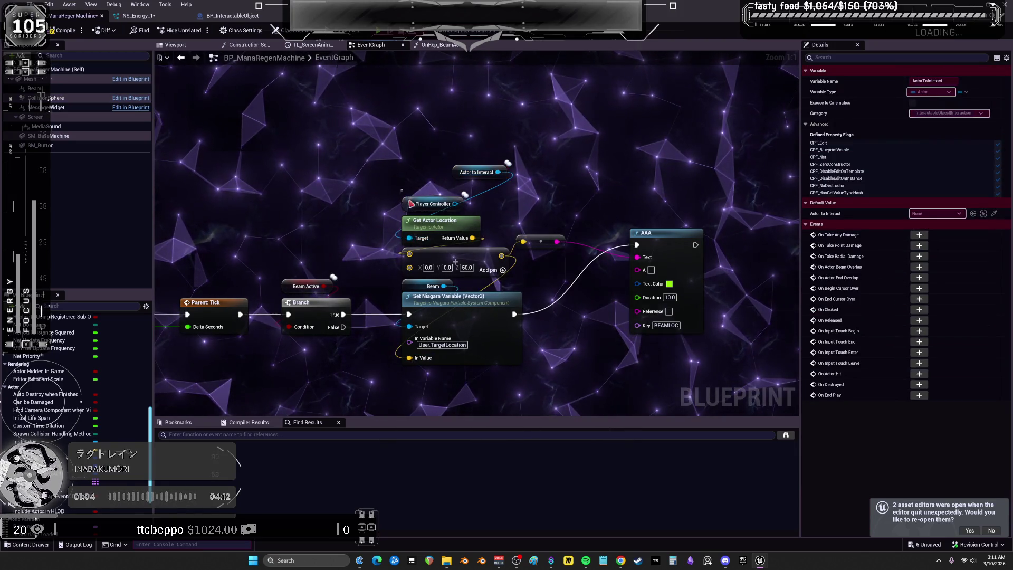
pyautogui.hotkey('ctrl', 'z')
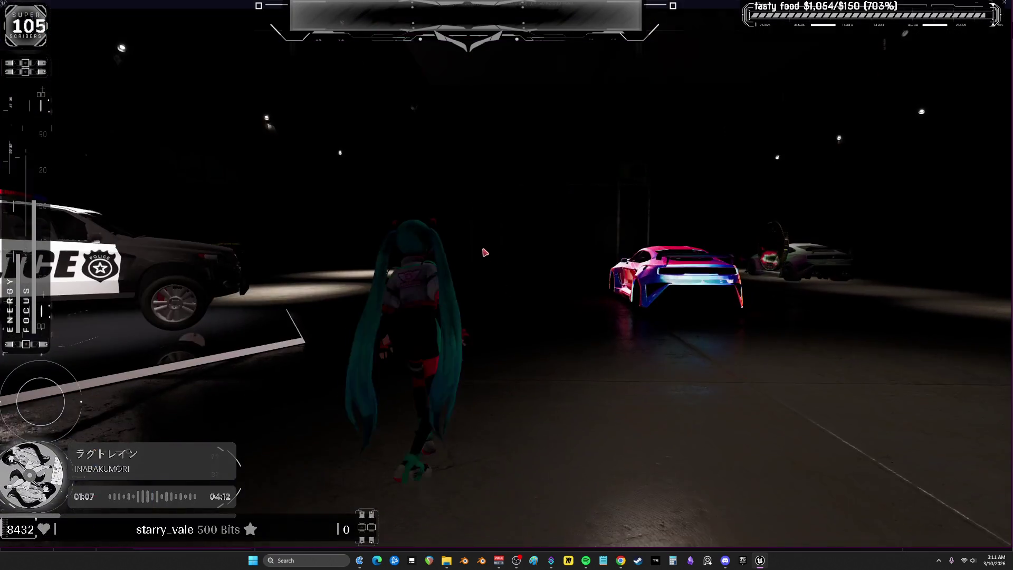
# Play-test by running and jumping around the green mana cube, then end the session.
pyautogui.press('w')
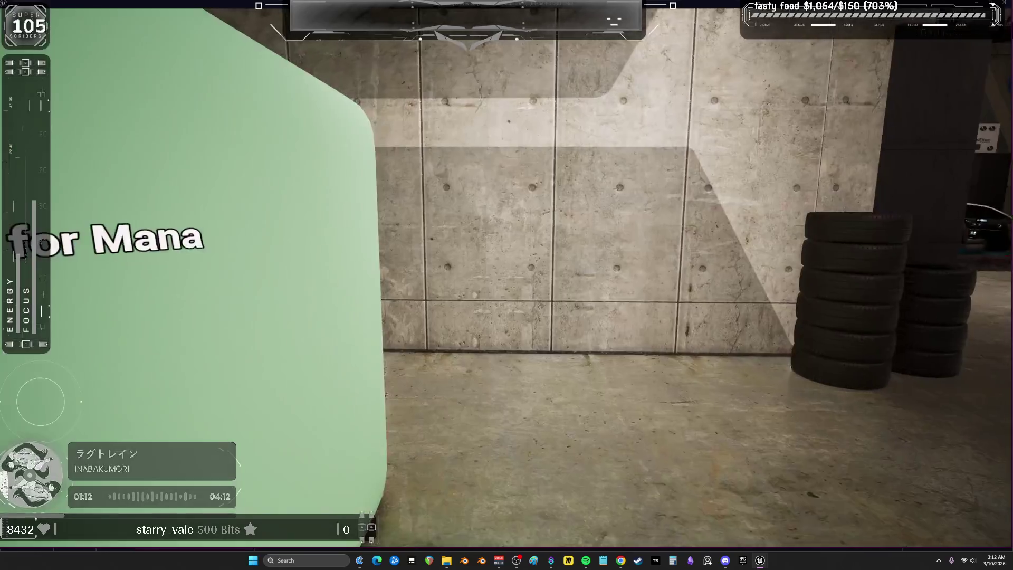
pyautogui.press('e')
pyautogui.press('w')
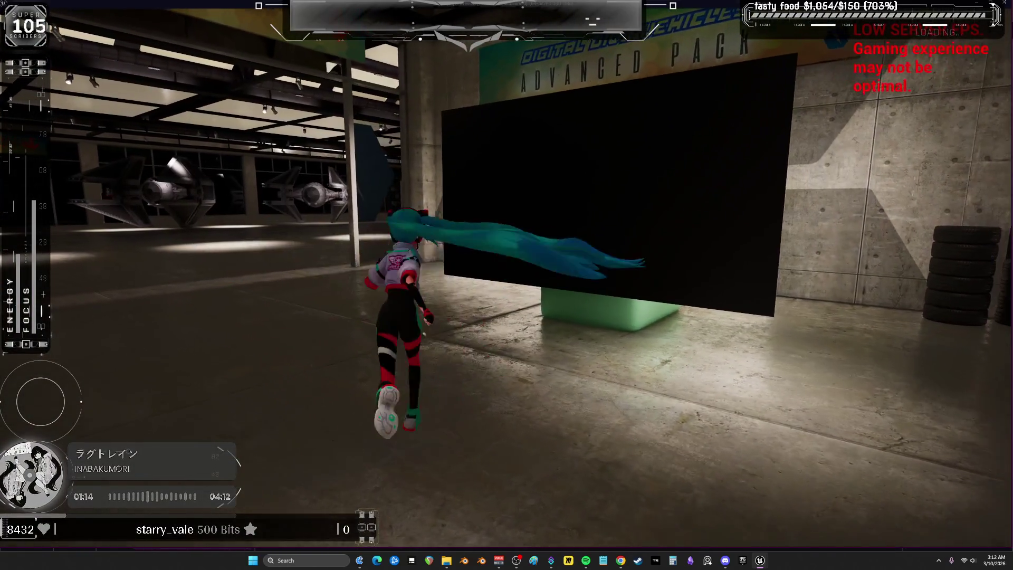
pyautogui.press('s')
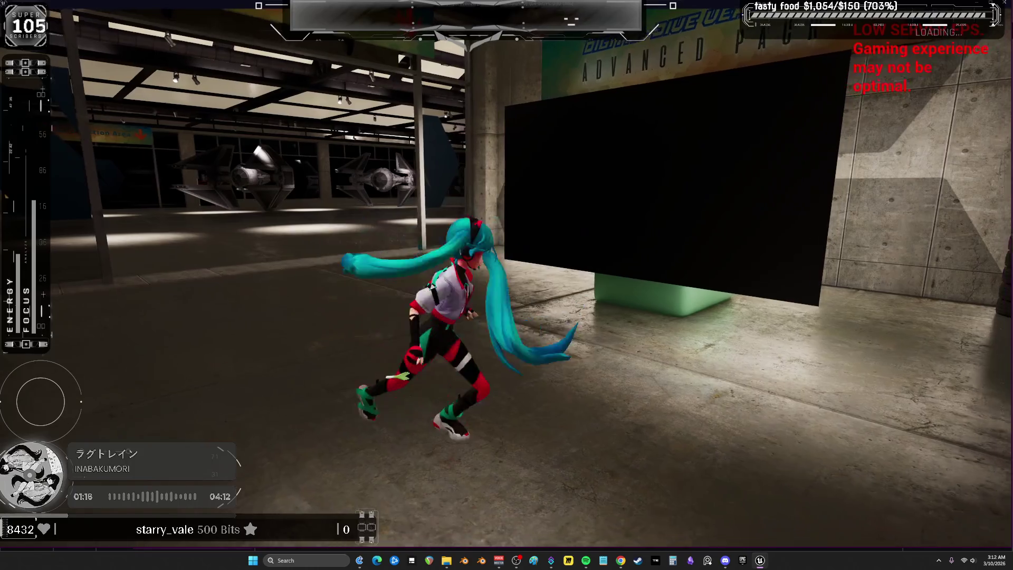
pyautogui.press('w')
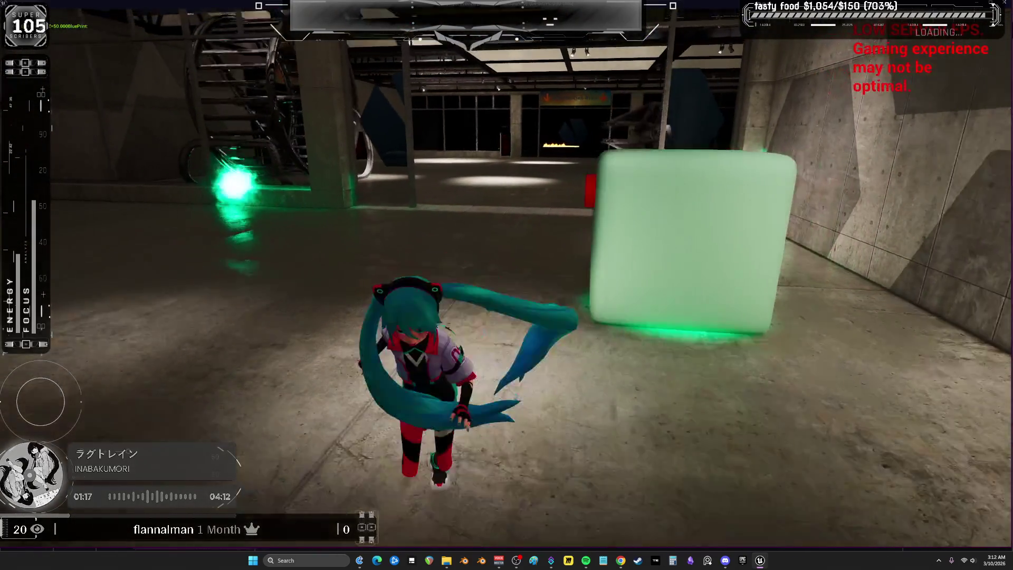
pyautogui.press('space')
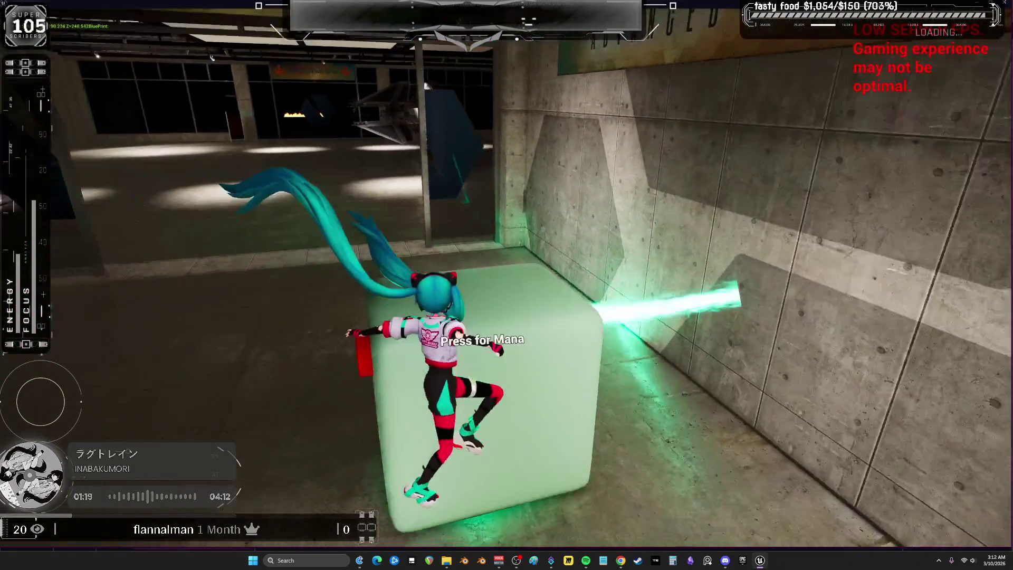
pyautogui.press('a')
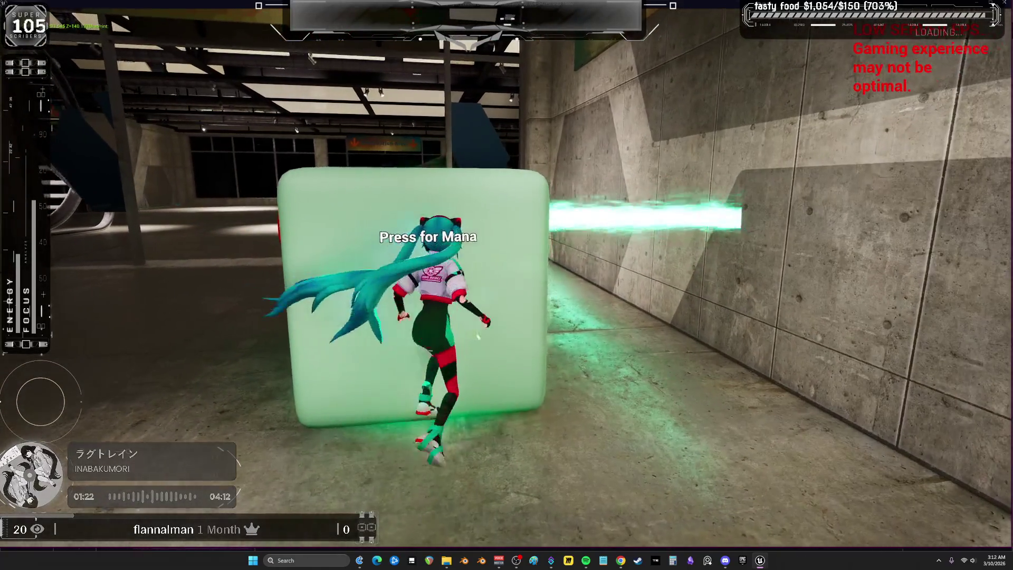
pyautogui.press('w')
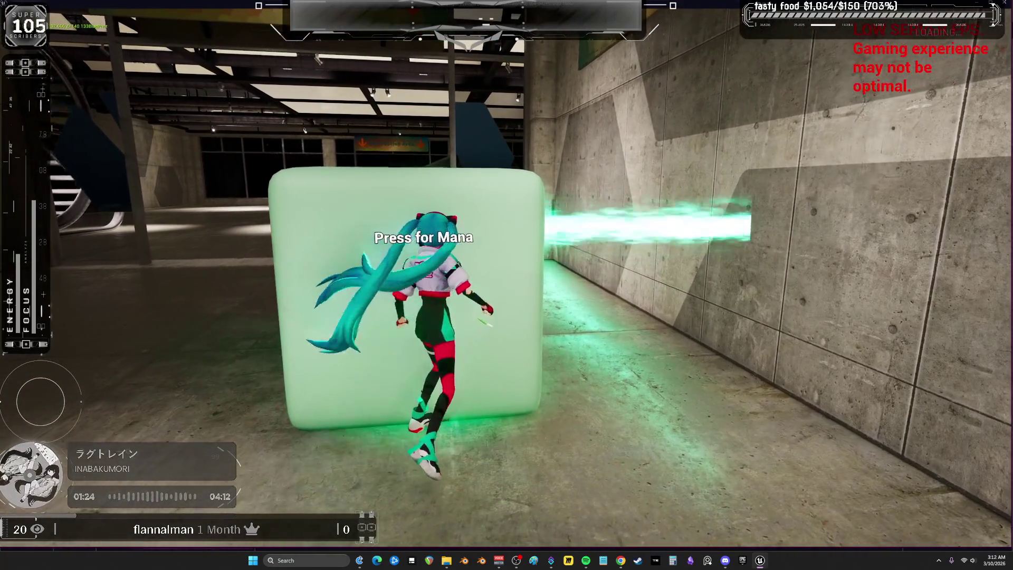
pyautogui.press('a')
pyautogui.press('s')
pyautogui.press('d')
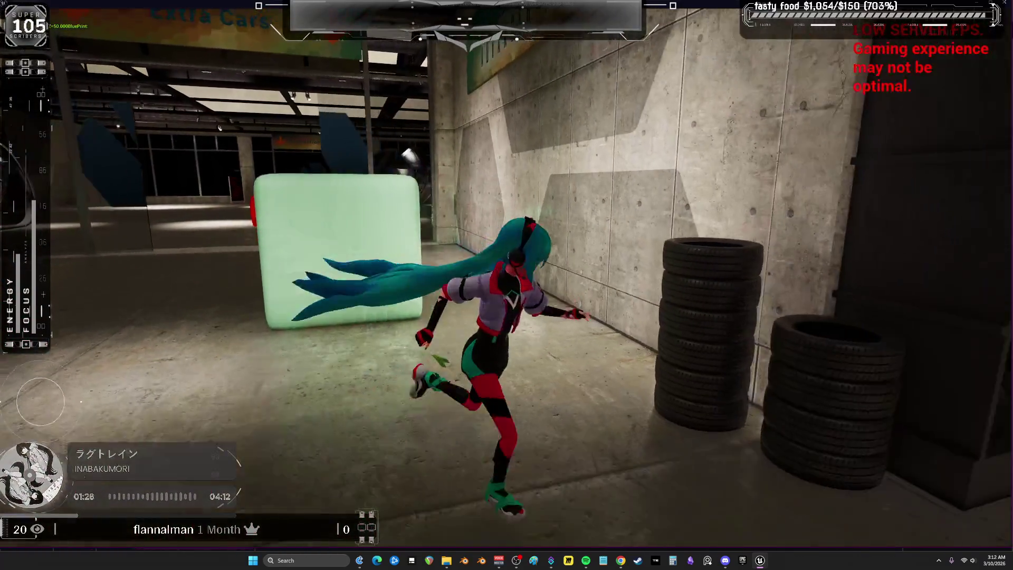
pyautogui.press('w')
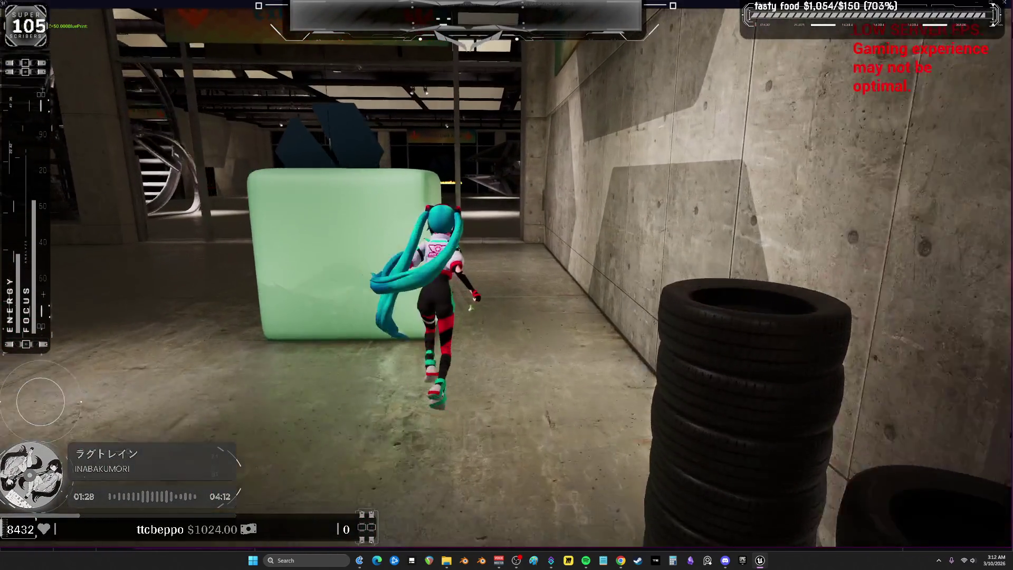
pyautogui.press('space')
pyautogui.press('a')
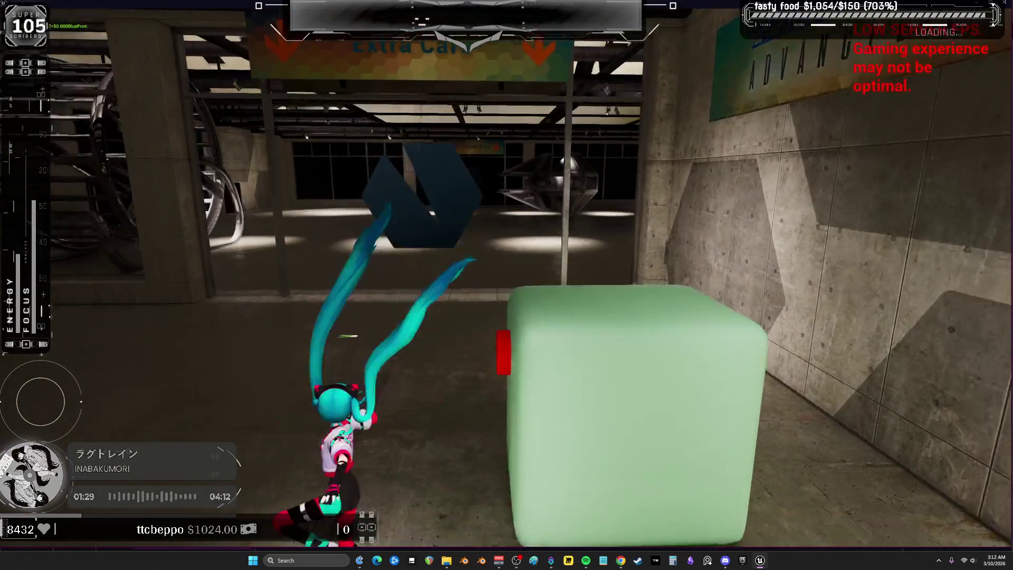
pyautogui.press('Escape')
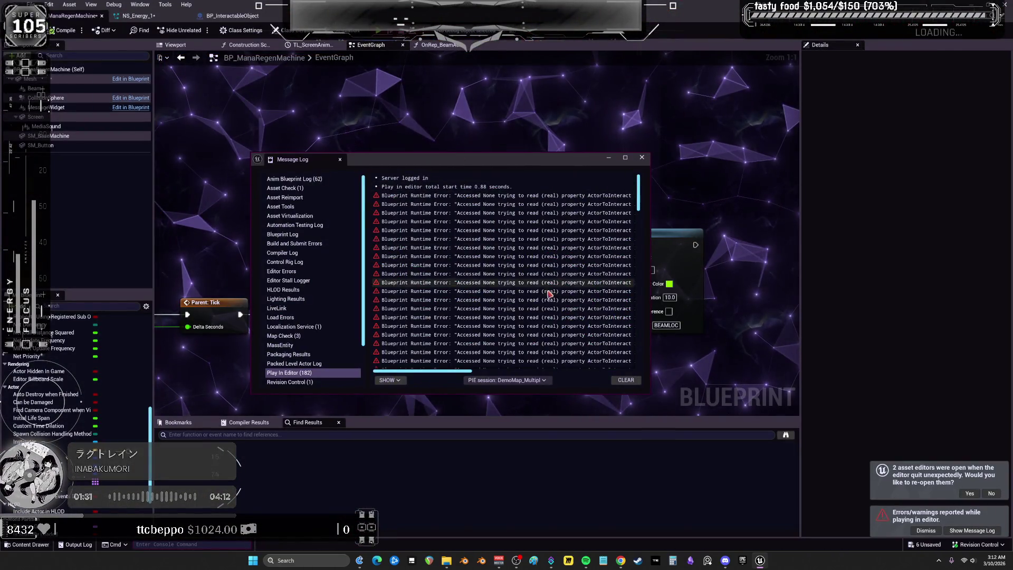
# Close the Message Log, move the Actor to Interact node down-left, and play-test the cube again.
pyautogui.click(642, 157)
pyautogui.moveTo(452, 178)
pyautogui.mouseDown()
pyautogui.moveTo(425, 182)
pyautogui.moveTo(402, 203)
pyautogui.mouseUp()
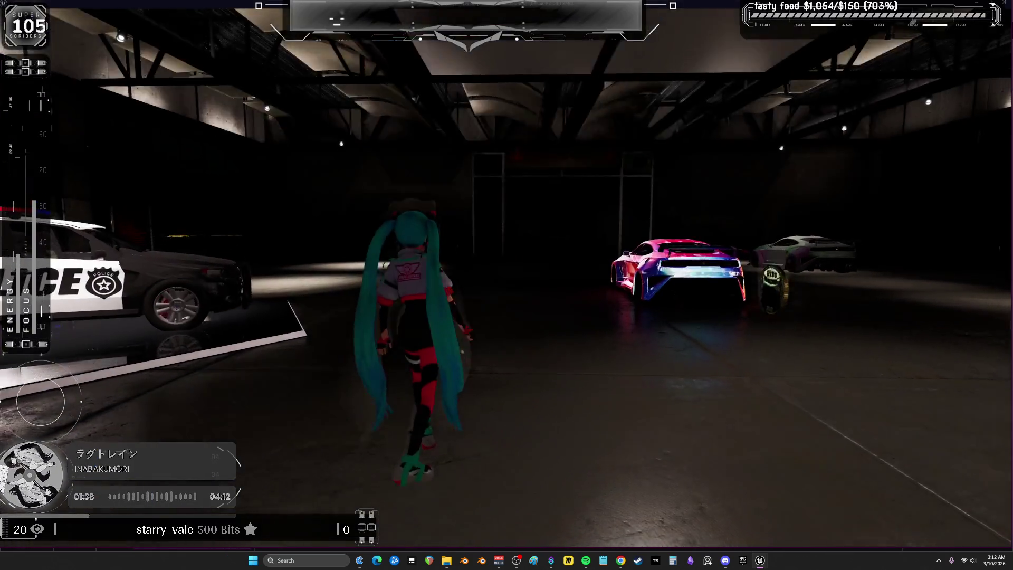
pyautogui.press('w')
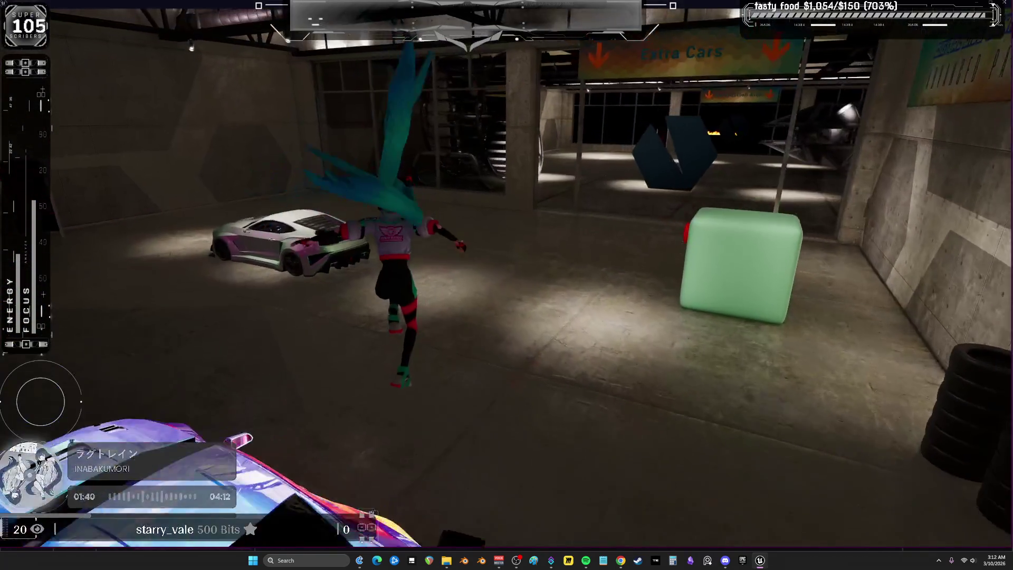
pyautogui.press('w')
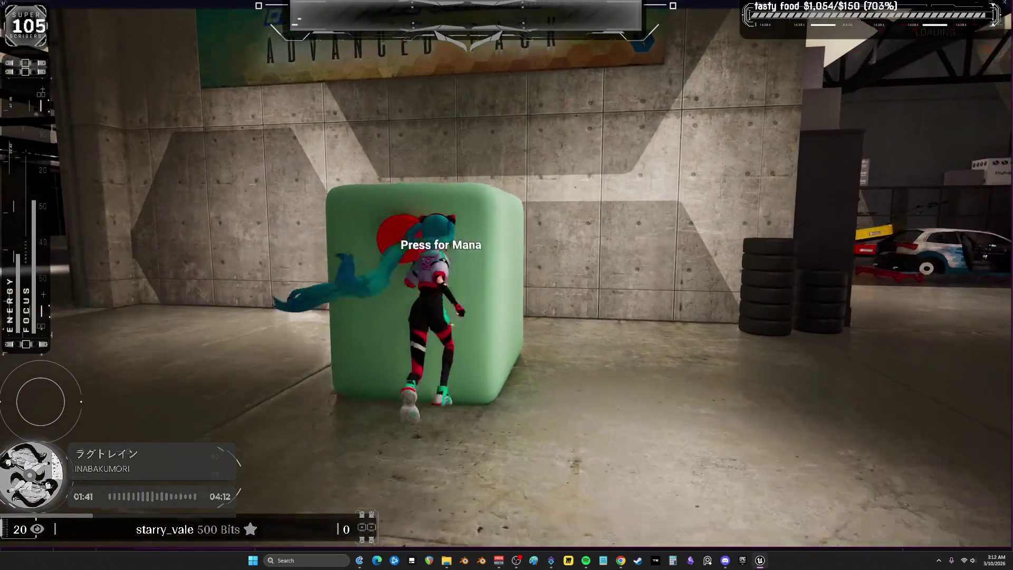
pyautogui.press('a')
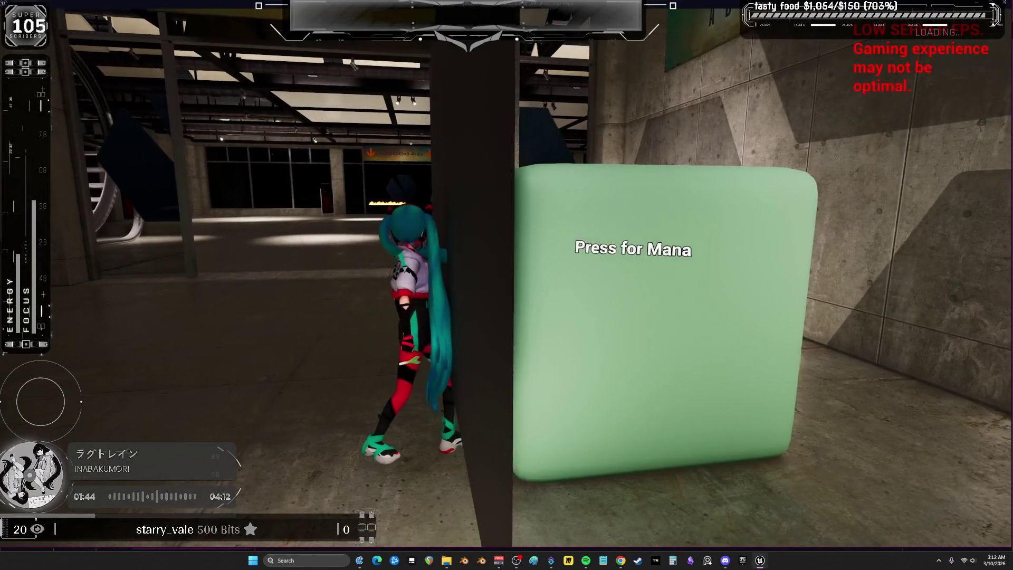
pyautogui.press('w')
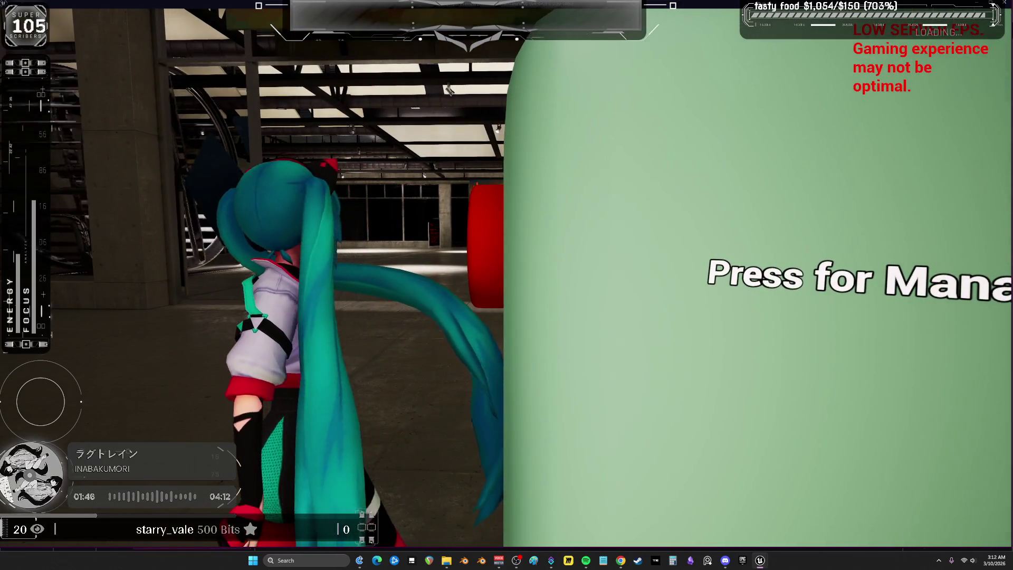
pyautogui.press('a')
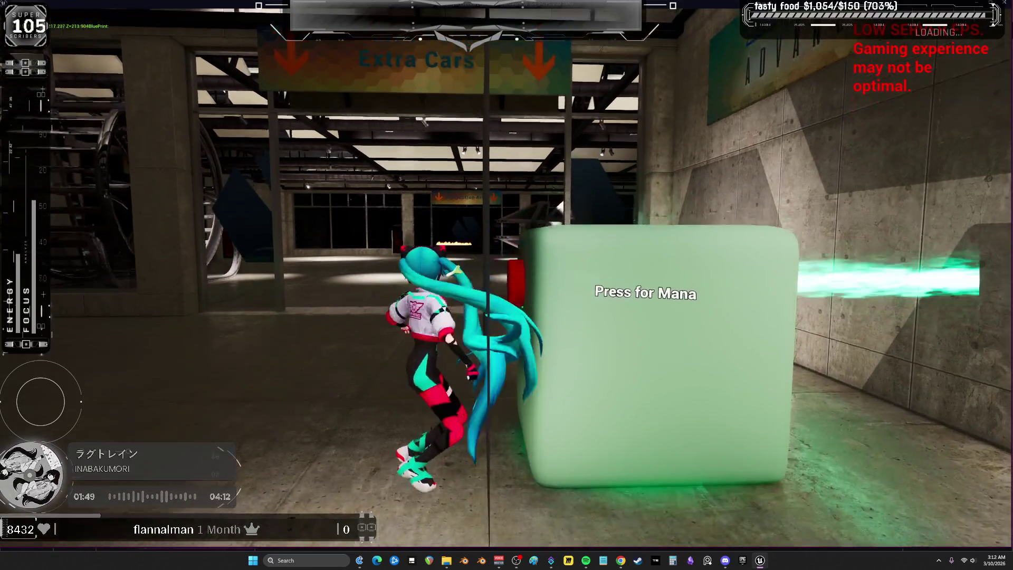
pyautogui.press('w')
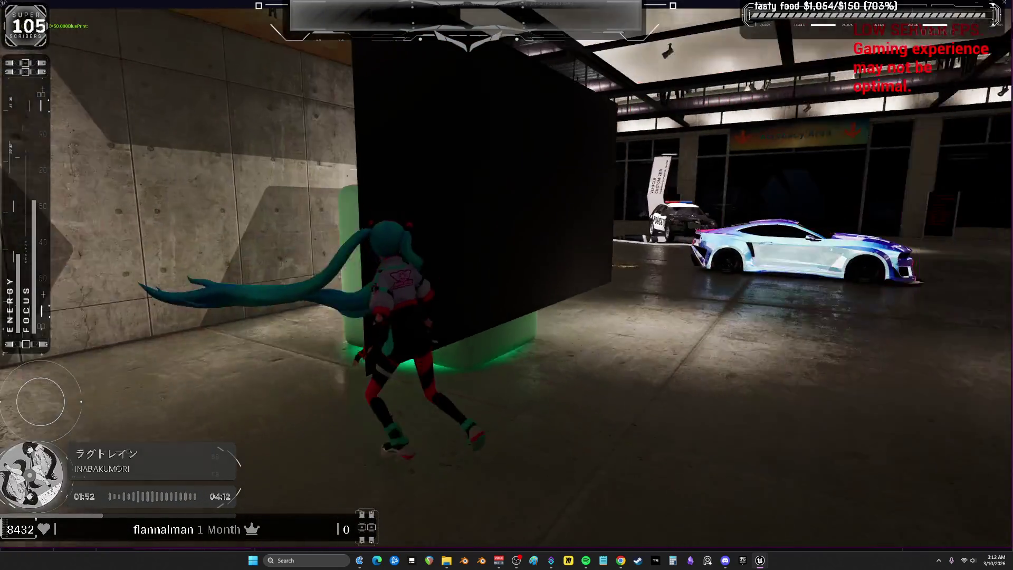
pyautogui.press('Escape')
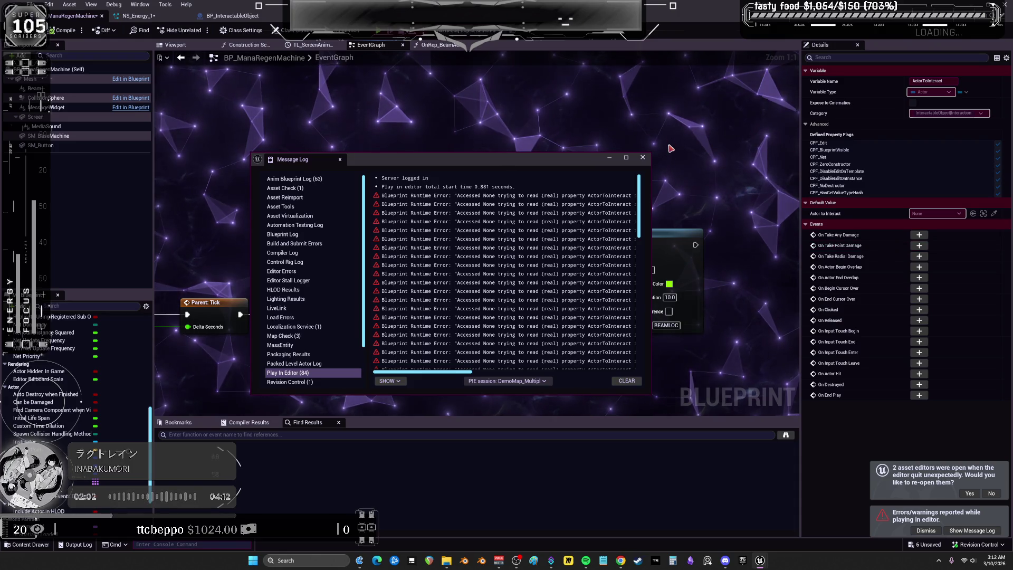
# Close the Message Log and bring BP_InteractableObject's overlap sections into view.
pyautogui.click(643, 157)
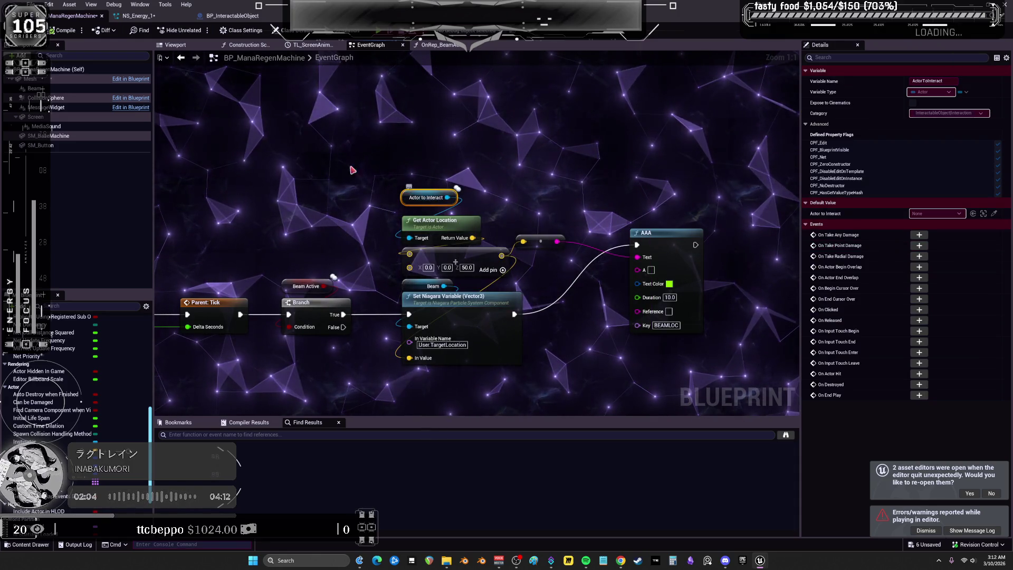
pyautogui.click(248, 17)
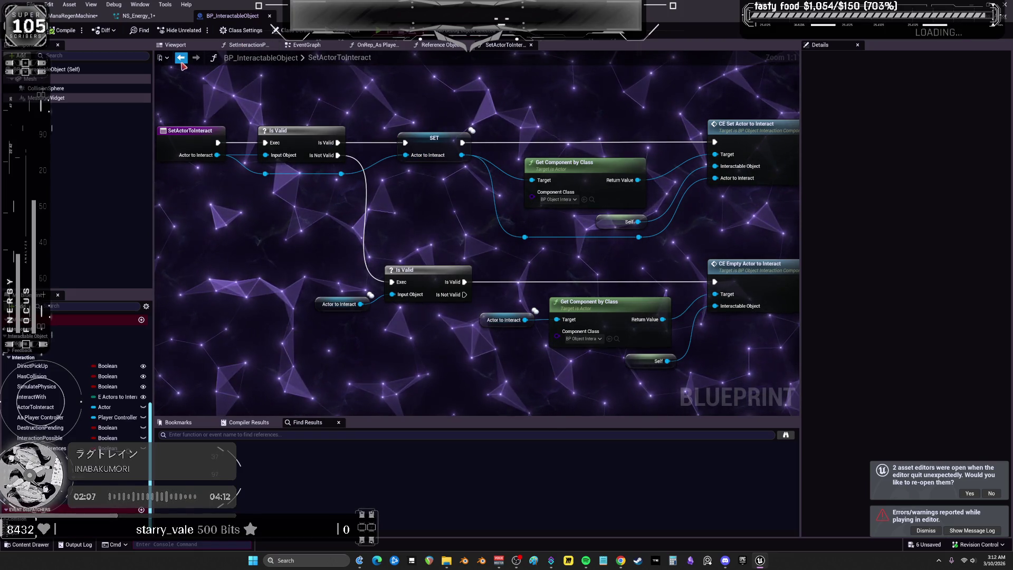
pyautogui.click(303, 45)
pyautogui.scroll(-4, 318, 155)
pyautogui.moveTo(319, 156)
pyautogui.mouseDown()
pyautogui.moveTo(249, 163)
pyautogui.moveTo(373, 125)
pyautogui.moveTo(390, 208)
pyautogui.moveTo(359, 315)
pyautogui.mouseUp()
pyautogui.scroll(5, 360, 315)
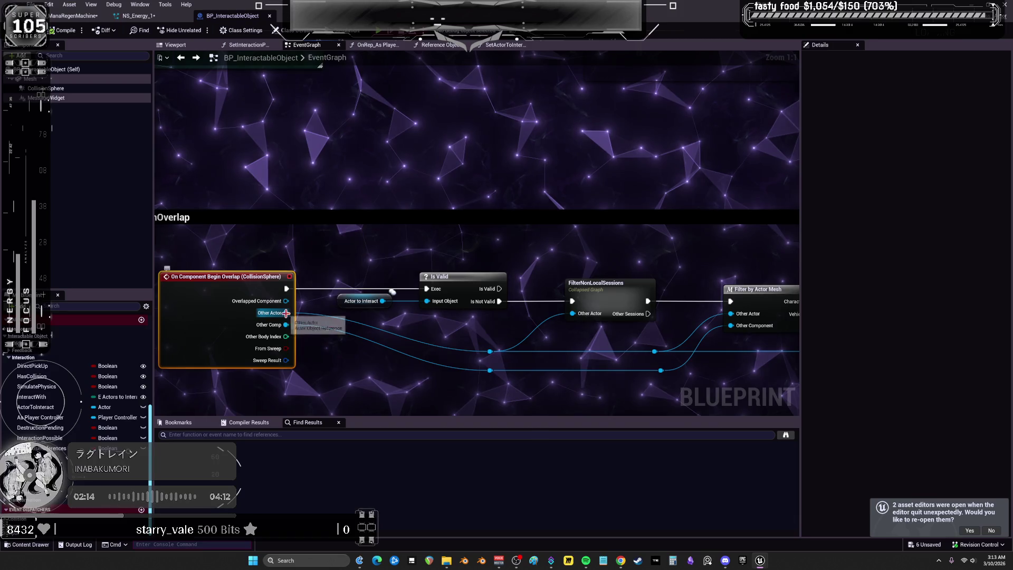
# Find all ActorToInteract references, jump to CE_MultiSetActorToInteract, and float the Blueprint window.
pyautogui.click(361, 301)
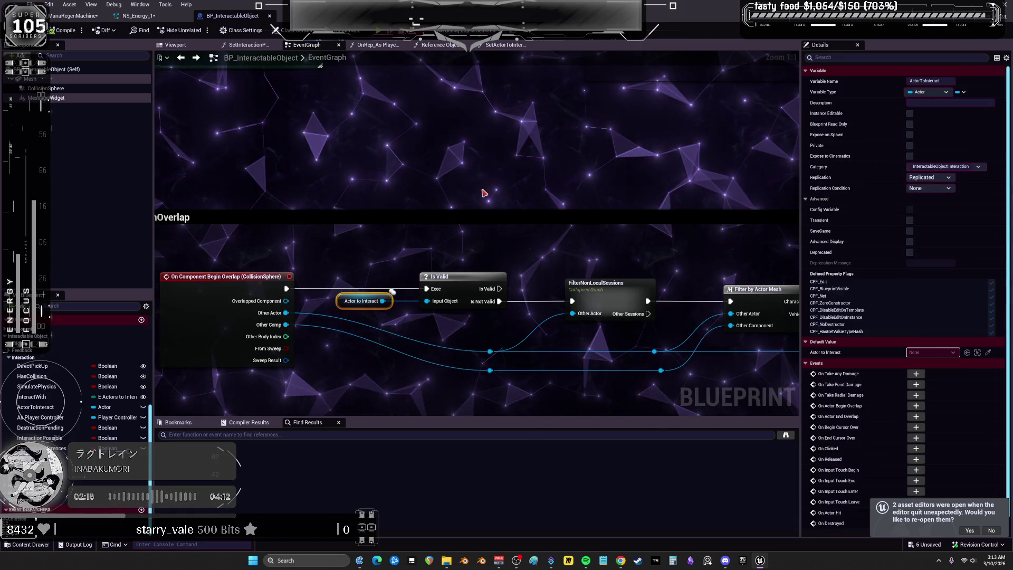
pyautogui.rightClick(344, 304)
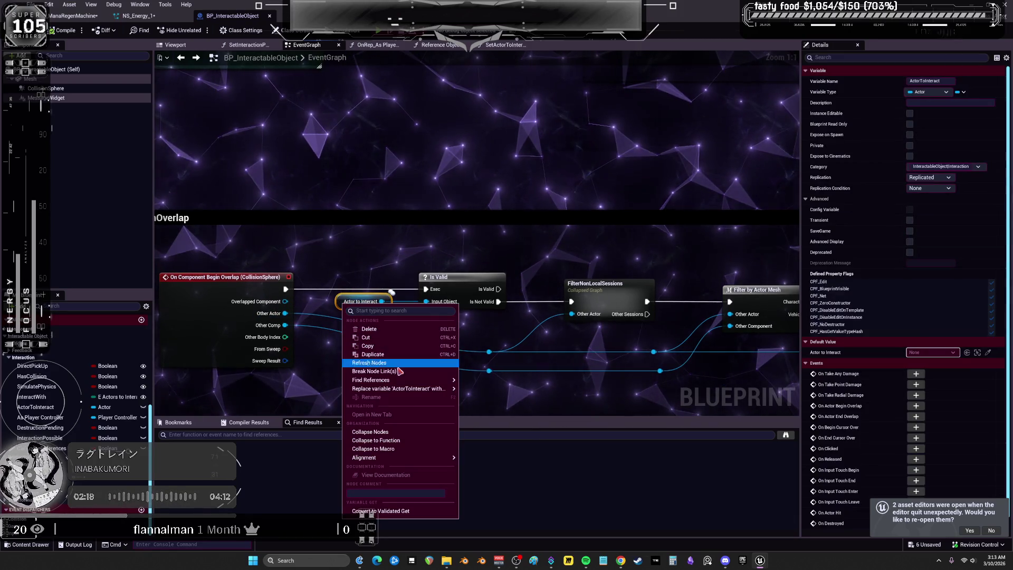
pyautogui.moveTo(400, 380)
pyautogui.click(477, 383)
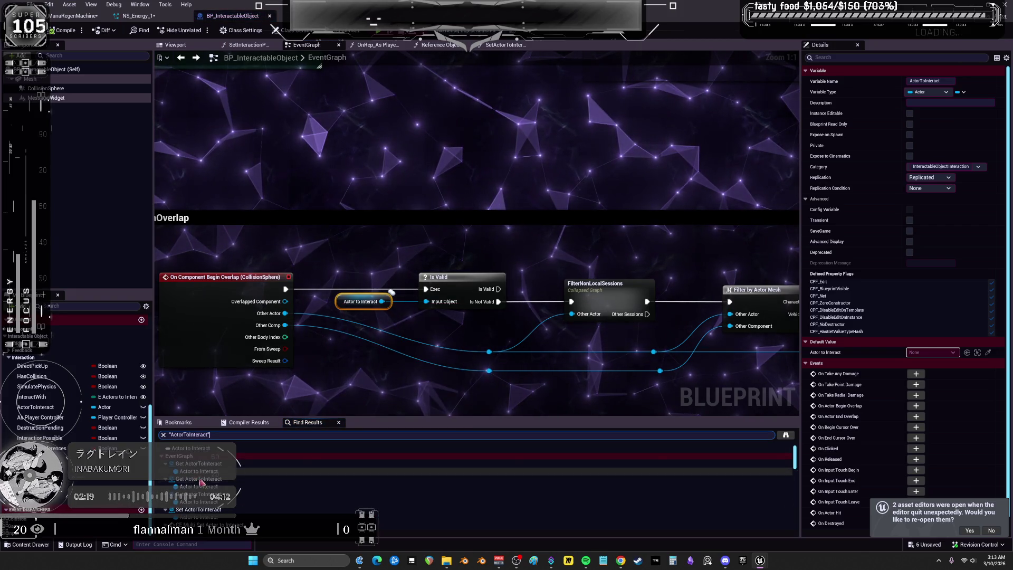
pyautogui.doubleClick(199, 479)
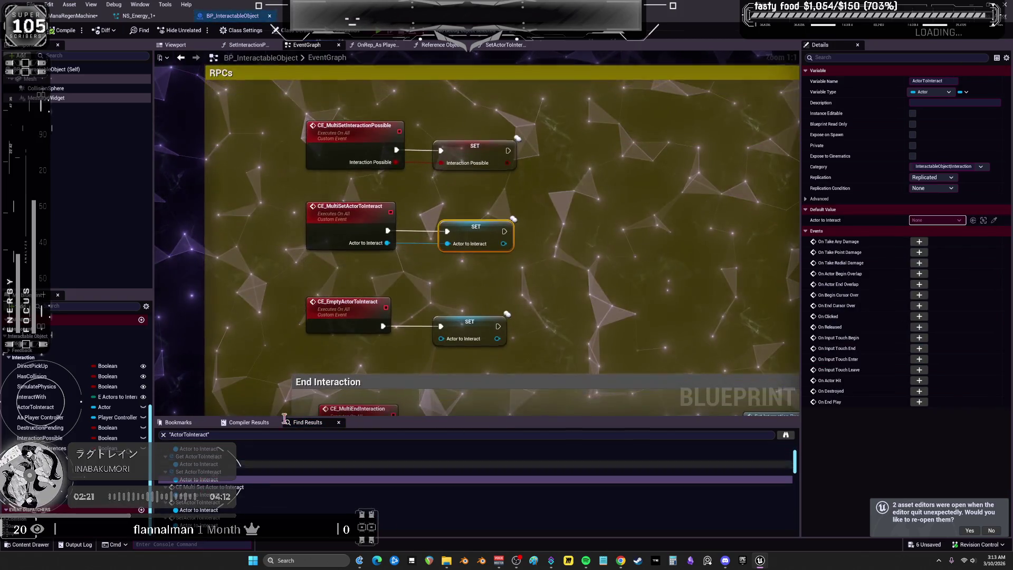
pyautogui.click(370, 224)
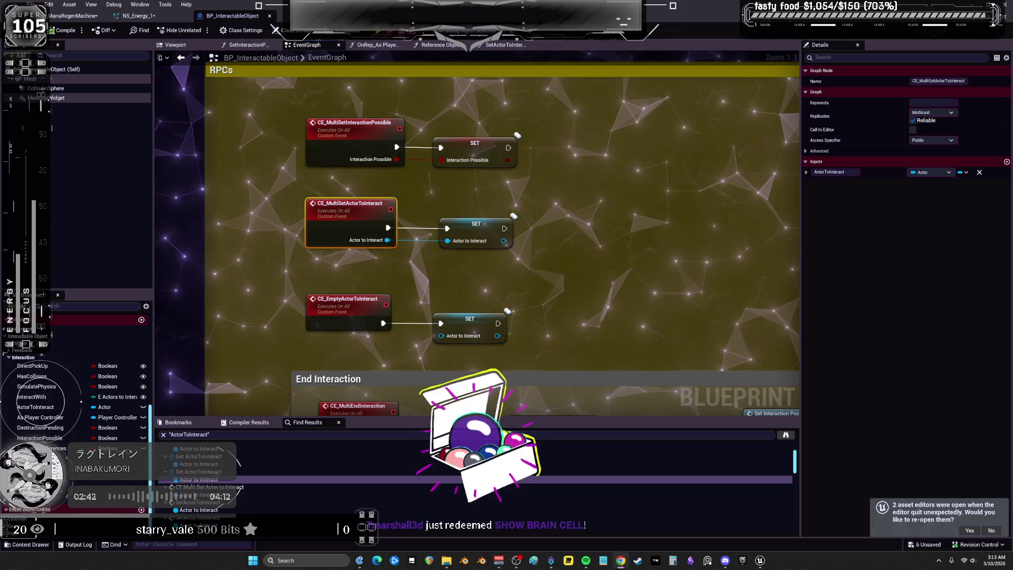
pyautogui.press('super+Down')
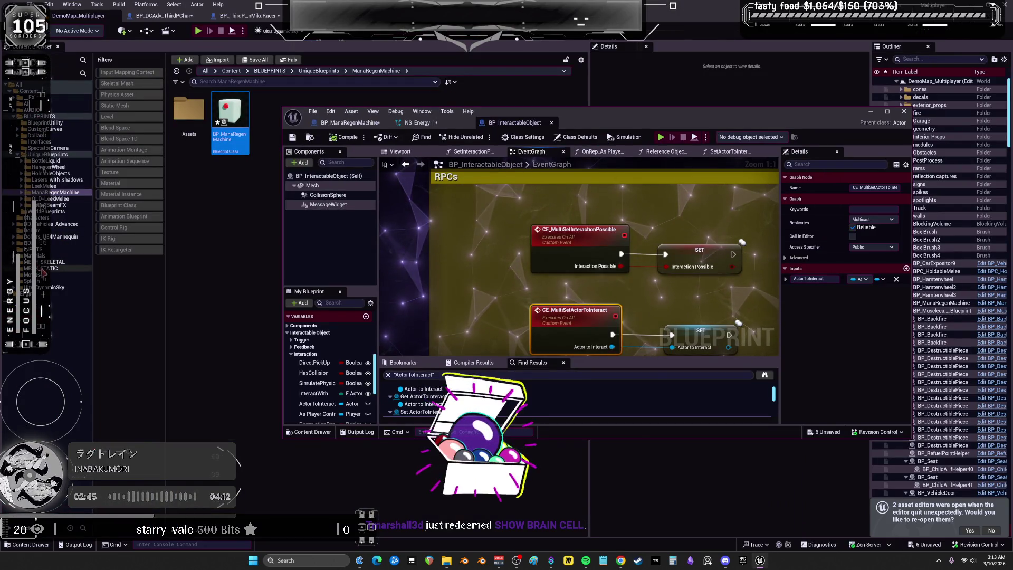
# Open the MESH_STATIC folder, move the Blueprint window aside, and pick the spiky static mesh.
pyautogui.click(44, 269)
pyautogui.moveTo(364, 111); pyautogui.dragTo(352, 176)
pyautogui.click(353, 96)
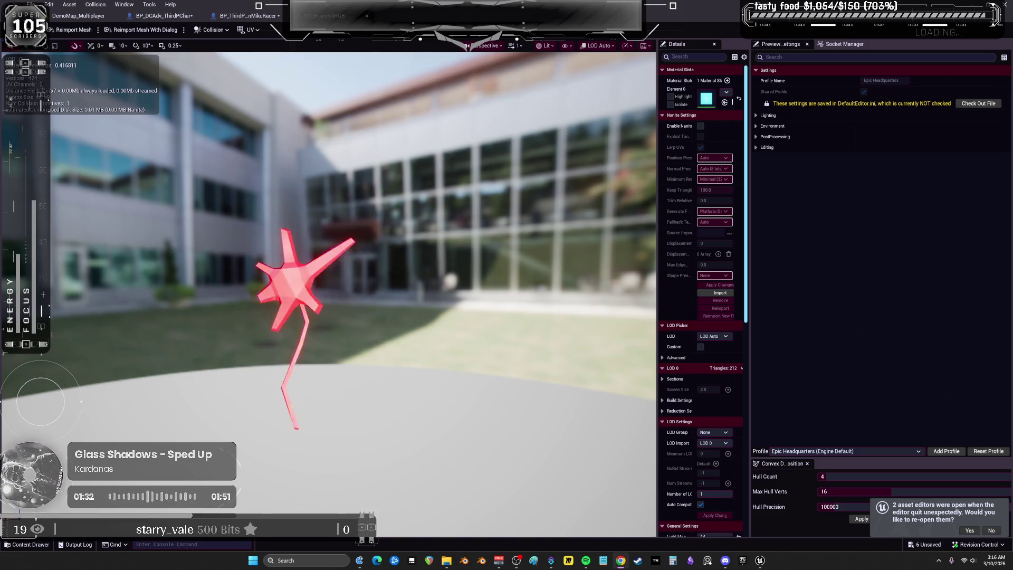
# Close the static mesh editor, reposition the floating BP_InteractableObject window, and maximize it.
pyautogui.click(368, 16)
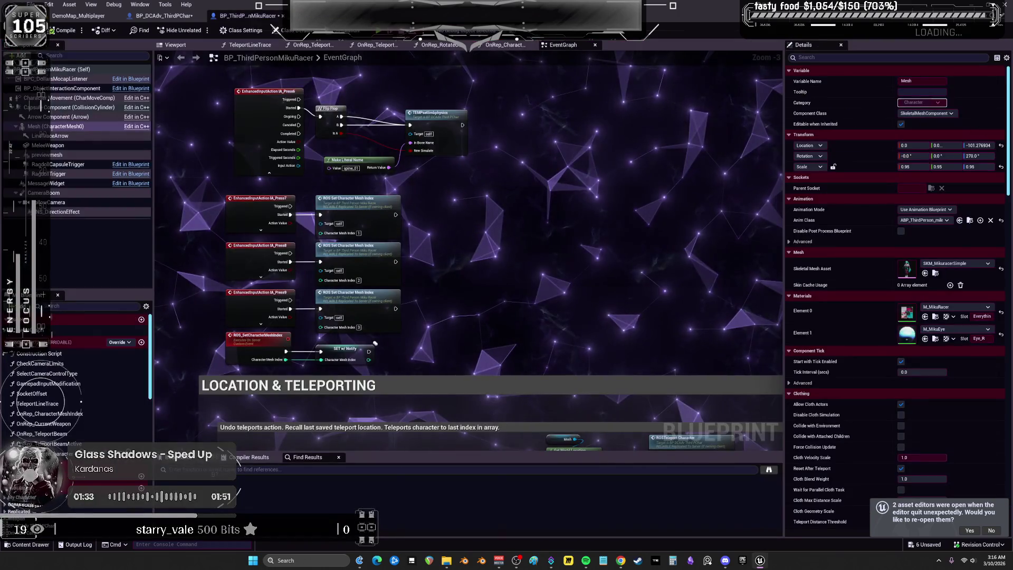
pyautogui.moveTo(677, 222); pyautogui.dragTo(445, 89)
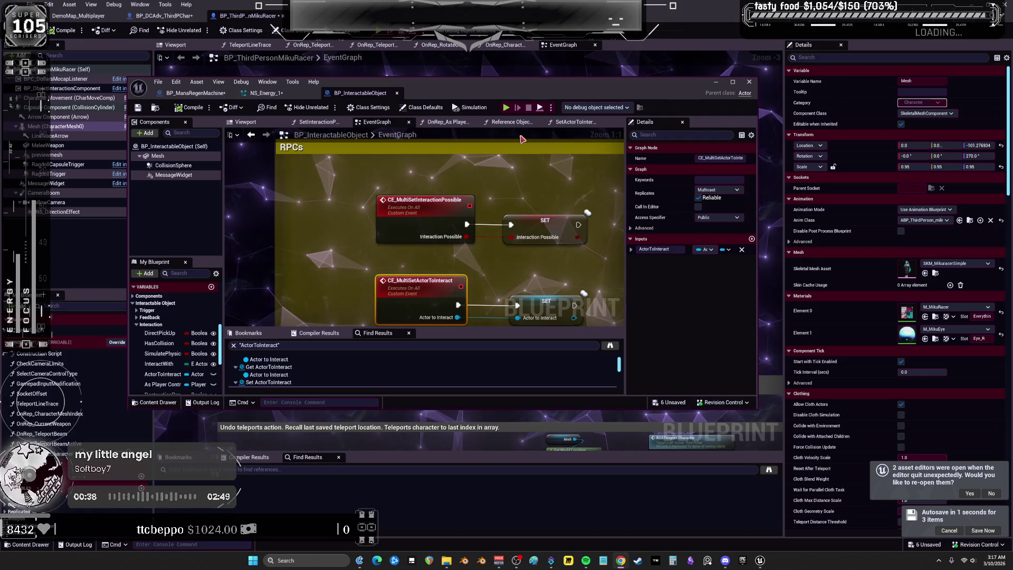
pyautogui.press('super+Up')
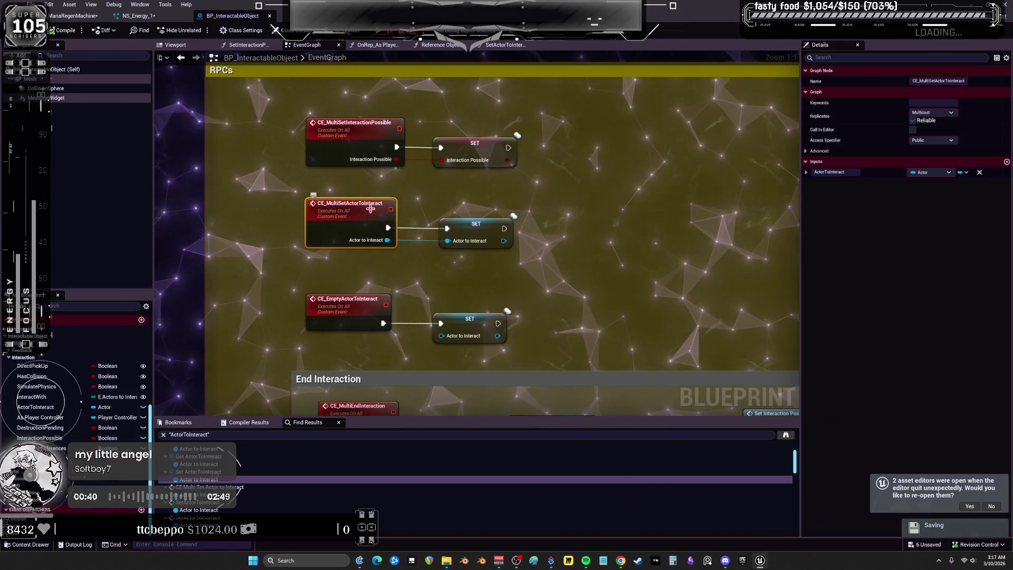
# Review the End Interaction, Interactions cast chain and CE_DestroyObject nodes in BP_InteractableObject.
pyautogui.moveTo(531, 298); pyautogui.dragTo(531, 226)
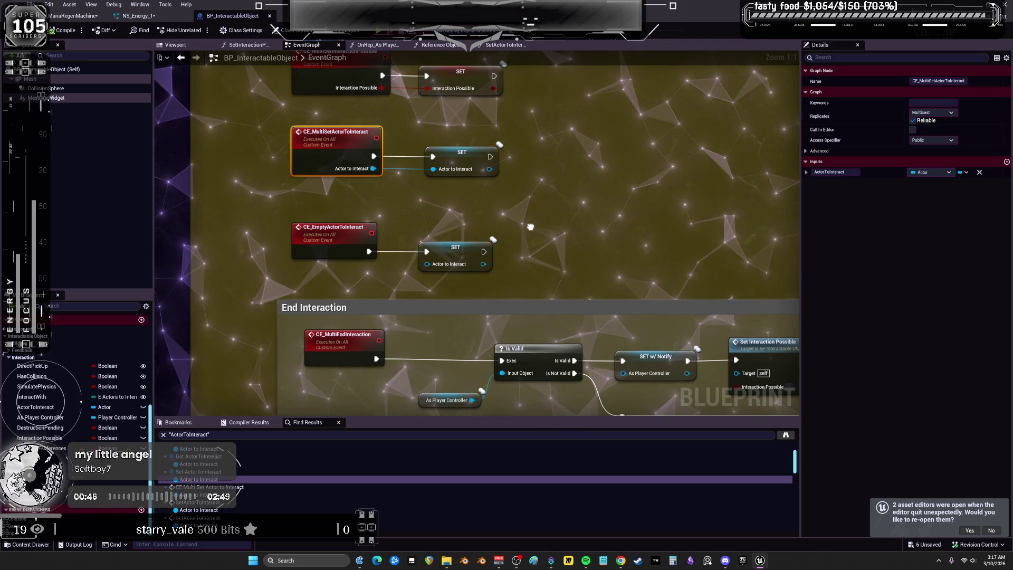
pyautogui.scroll(-5, 530, 227)
pyautogui.scroll(4, 491, 268)
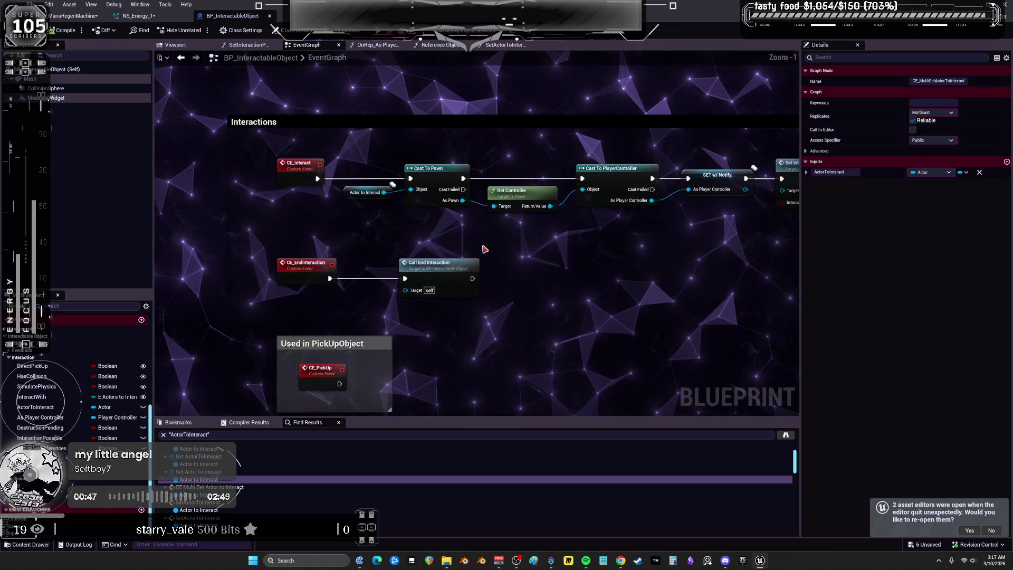
pyautogui.click(432, 174)
pyautogui.moveTo(533, 153); pyautogui.dragTo(429, 186)
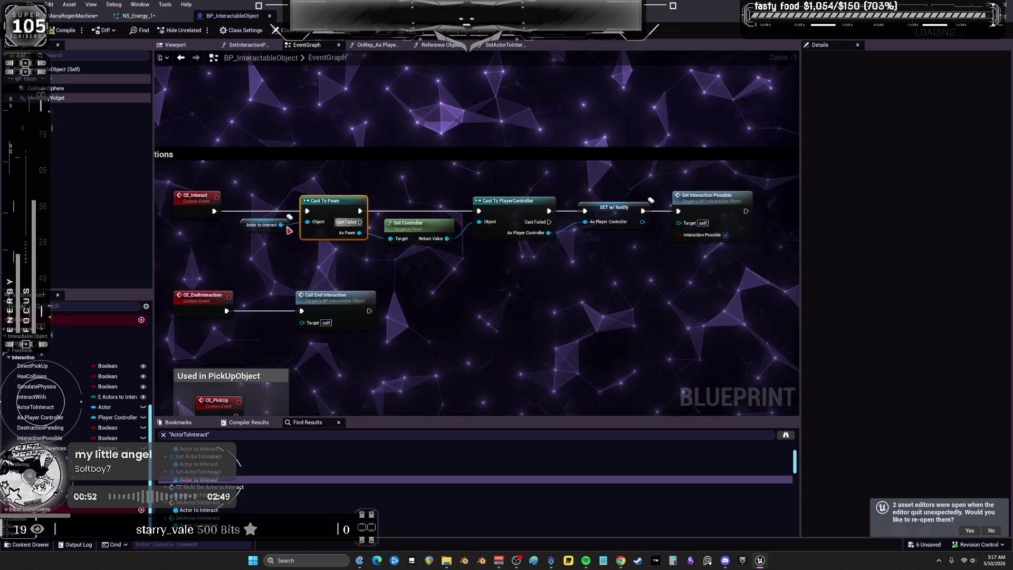
pyautogui.click(242, 224)
pyautogui.moveTo(370, 88); pyautogui.dragTo(450, 287)
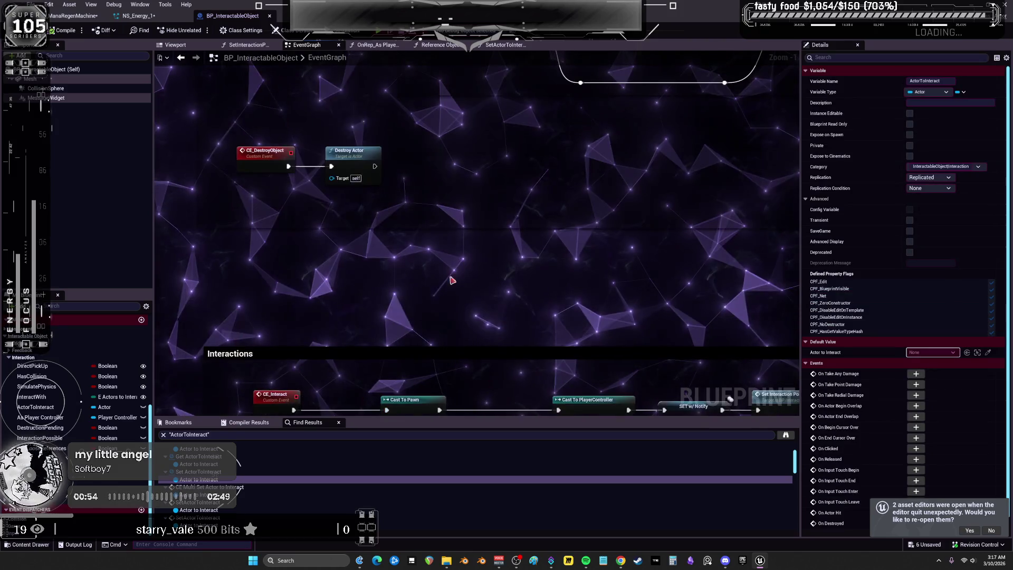
pyautogui.scroll(-4, 459, 188)
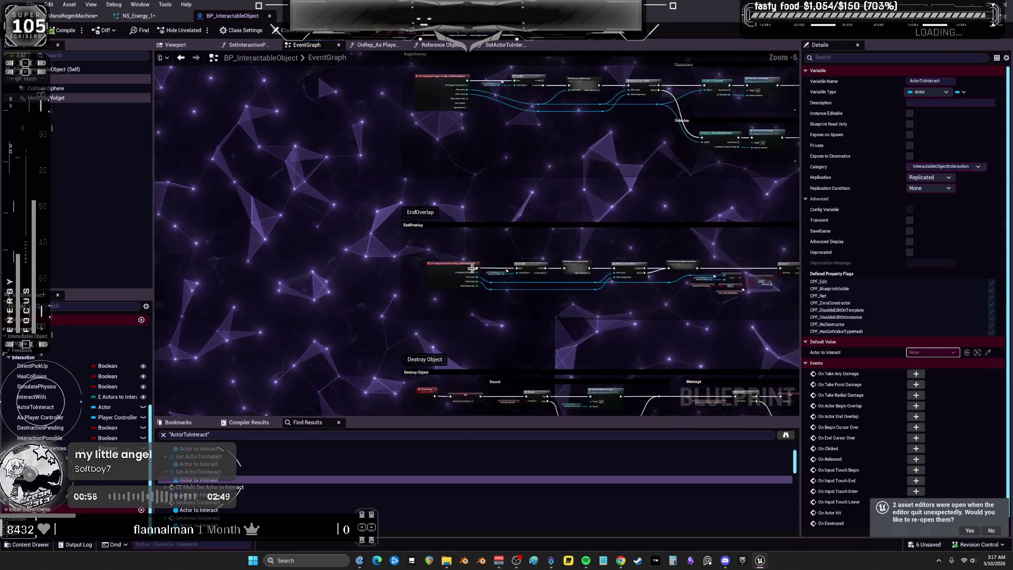
pyautogui.scroll(5, 478, 201)
# Inspect the BeginOverlap Is Valid check and the FilterNonLocalSessions collapsed graph's session logic.
pyautogui.moveTo(525, 204); pyautogui.dragTo(481, 332)
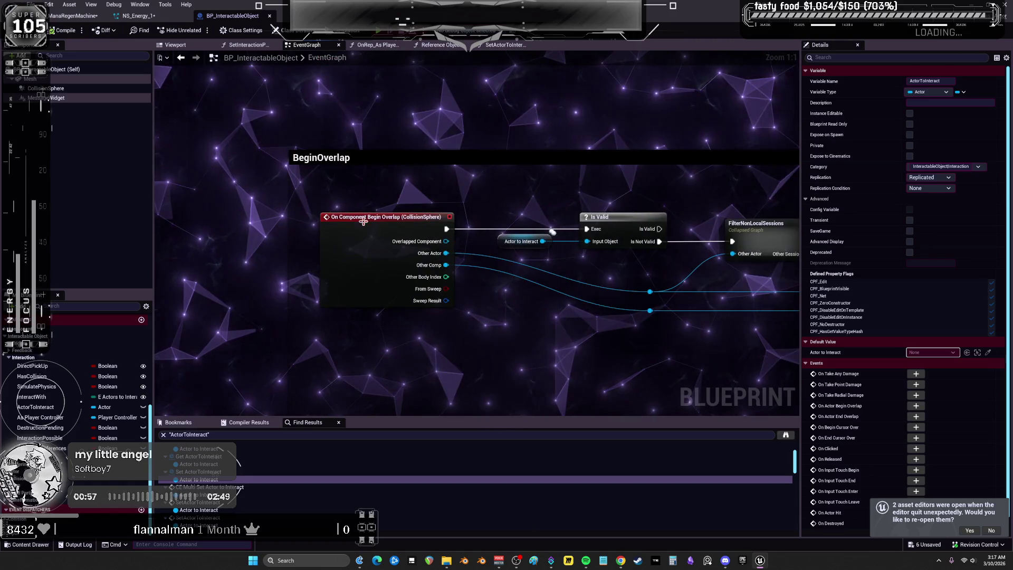
pyautogui.moveTo(605, 174)
pyautogui.mouseDown()
pyautogui.moveTo(447, 147)
pyautogui.moveTo(366, 148)
pyautogui.mouseUp()
pyautogui.click(529, 213)
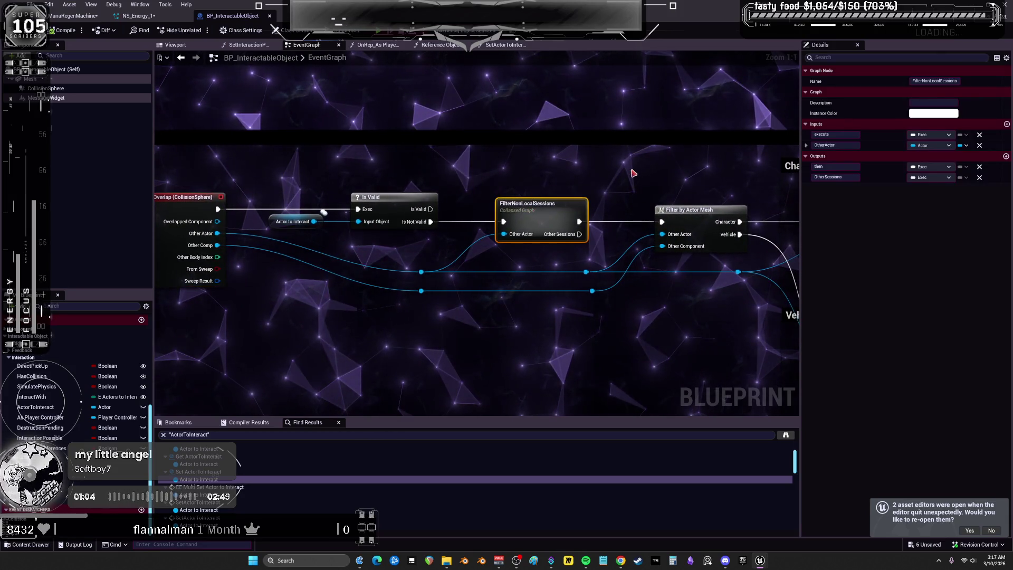
pyautogui.moveTo(670, 172); pyautogui.dragTo(463, 154)
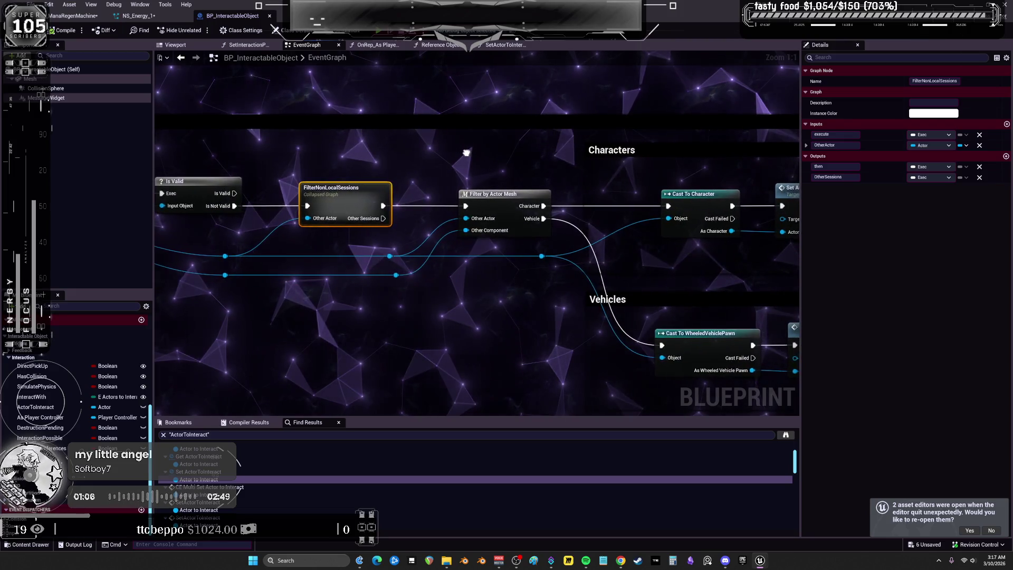
pyautogui.doubleClick(336, 190)
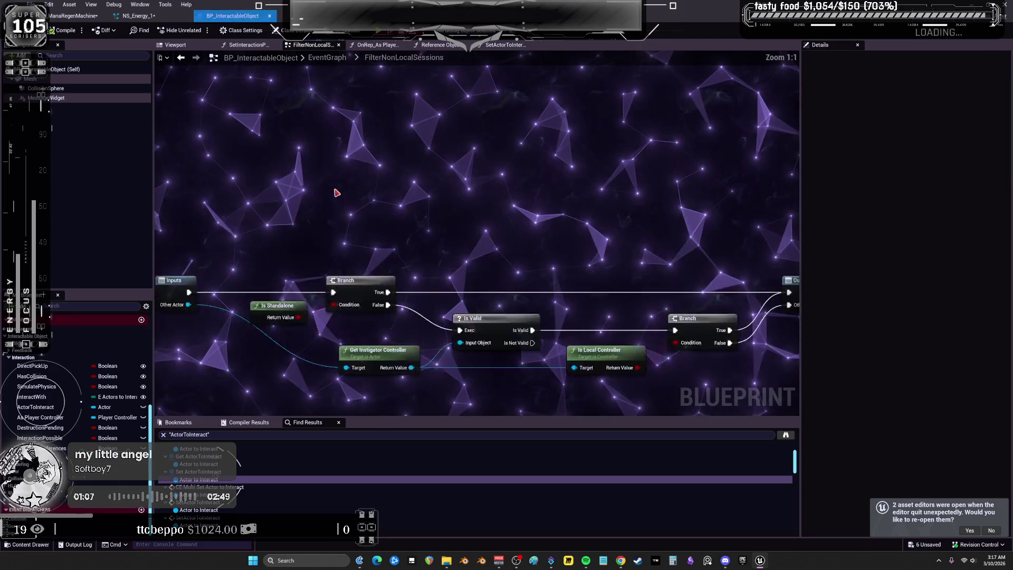
pyautogui.moveTo(482, 170)
pyautogui.mouseDown()
pyautogui.moveTo(358, 169)
pyautogui.moveTo(675, 160)
pyautogui.mouseUp()
pyautogui.click(182, 59)
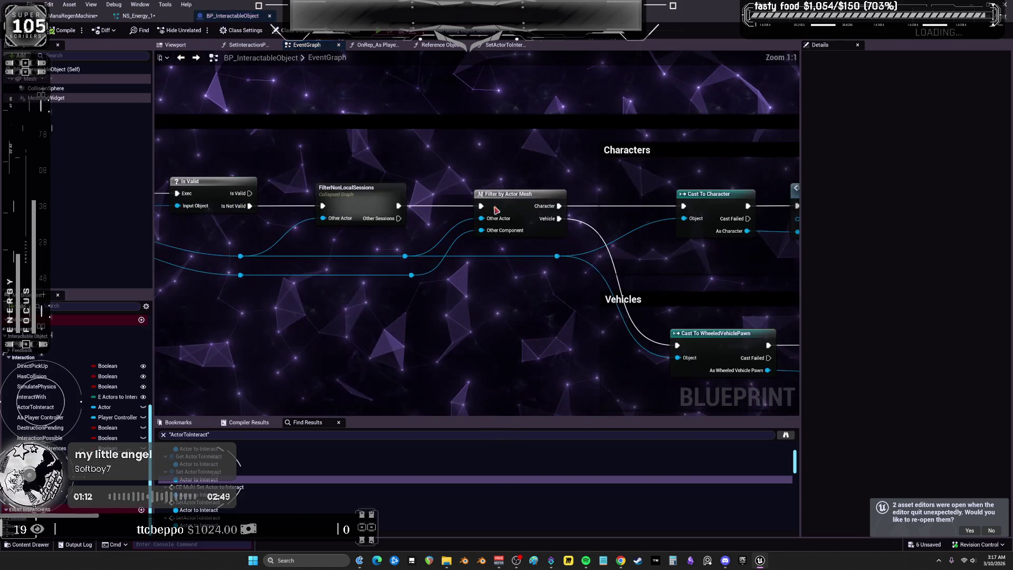
pyautogui.moveTo(355, 191); pyautogui.dragTo(661, 187)
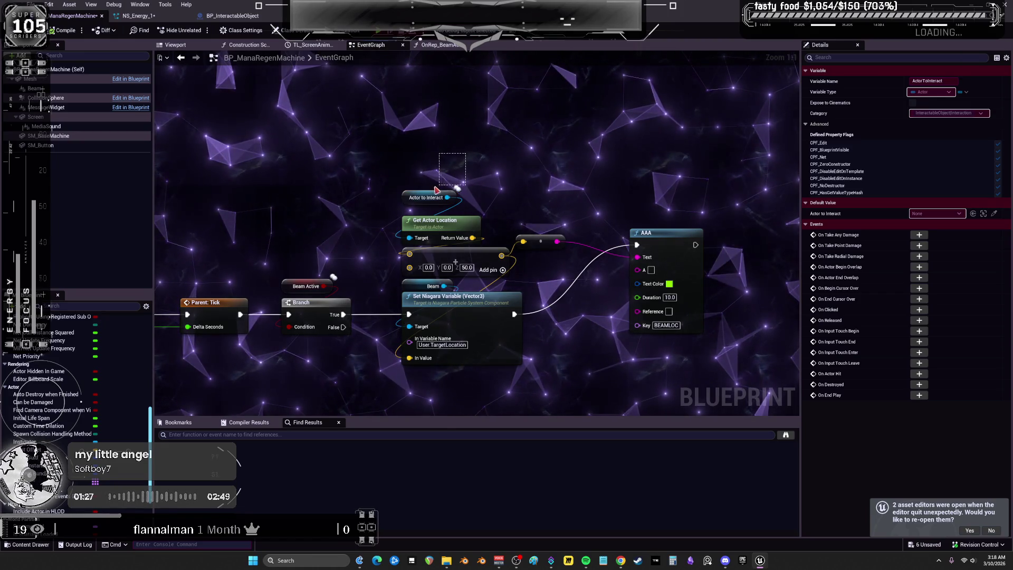
# Delete the Actor to Interact node so Get Actor Location targets self, then reorder tabs.
pyautogui.press('Delete')
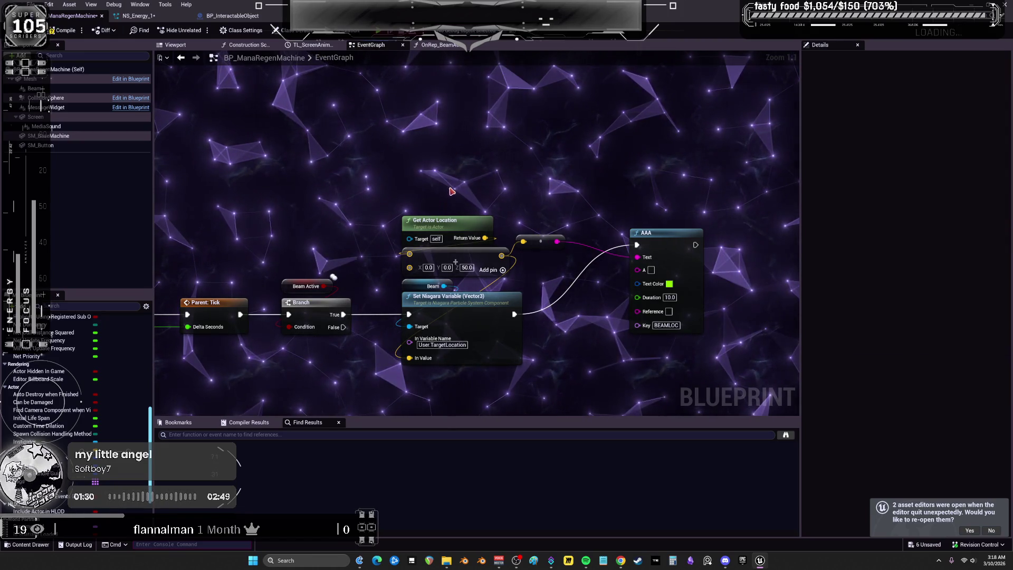
pyautogui.moveTo(463, 164); pyautogui.dragTo(596, 138)
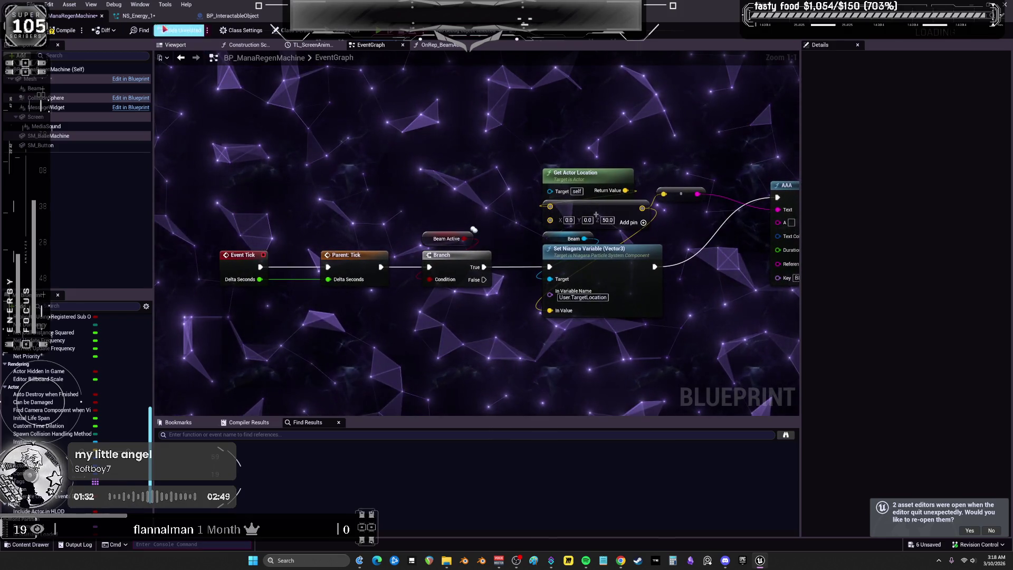
pyautogui.click(134, 16)
pyautogui.moveTo(135, 16); pyautogui.dragTo(238, 24)
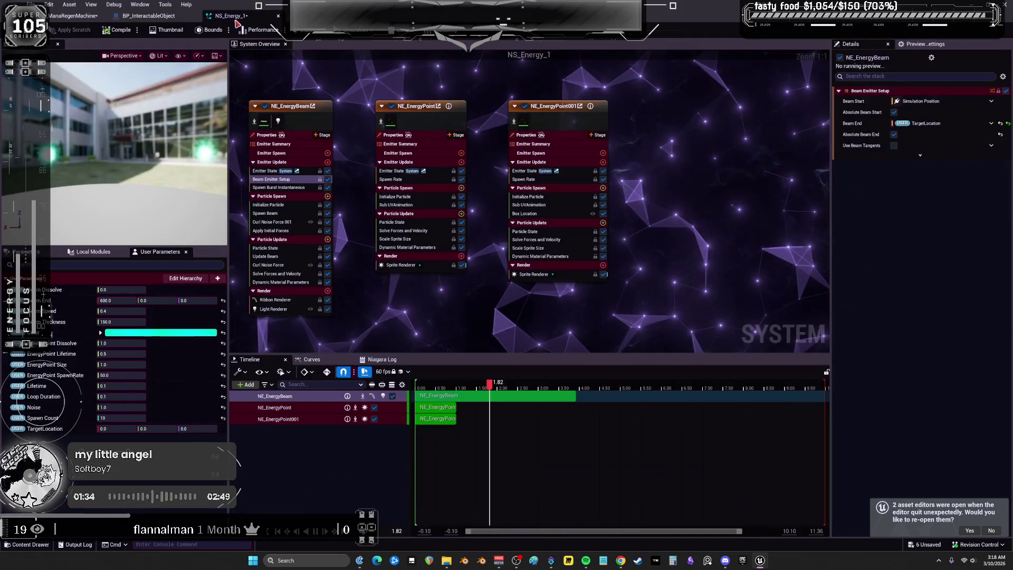
pyautogui.click(148, 15)
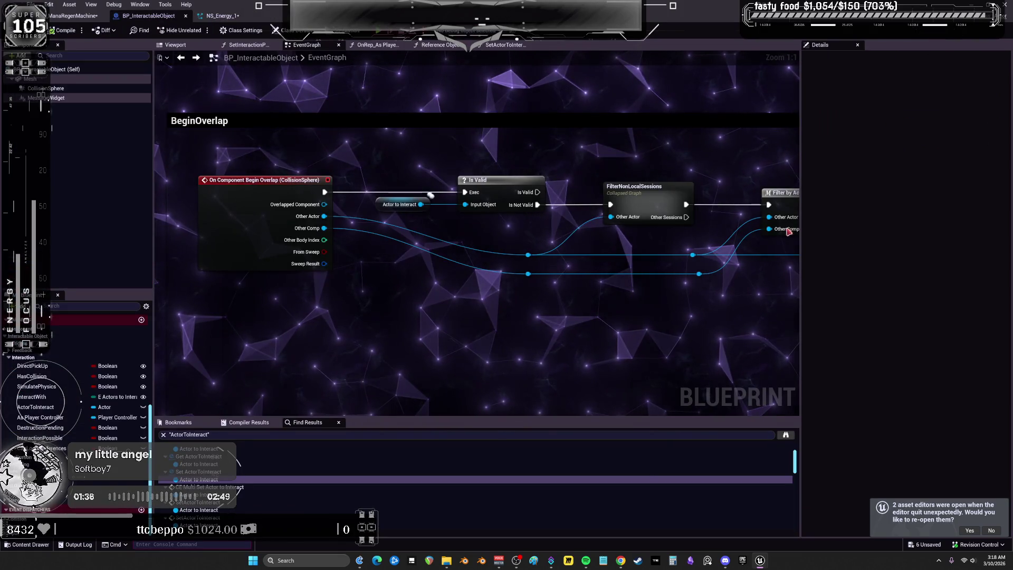
# Add a breakpoint on the BeginOverlap Is Valid node and start a simulation with Alt+S.
pyautogui.scroll(-1, 728, 259)
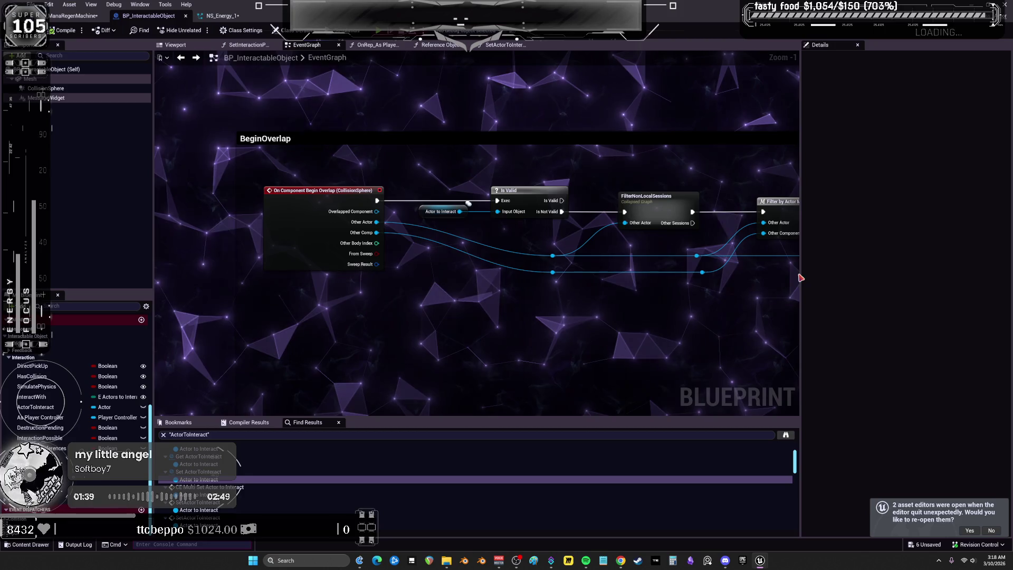
pyautogui.moveTo(885, 277)
pyautogui.mouseDown()
pyautogui.moveTo(604, 272)
pyautogui.moveTo(761, 272)
pyautogui.mouseUp()
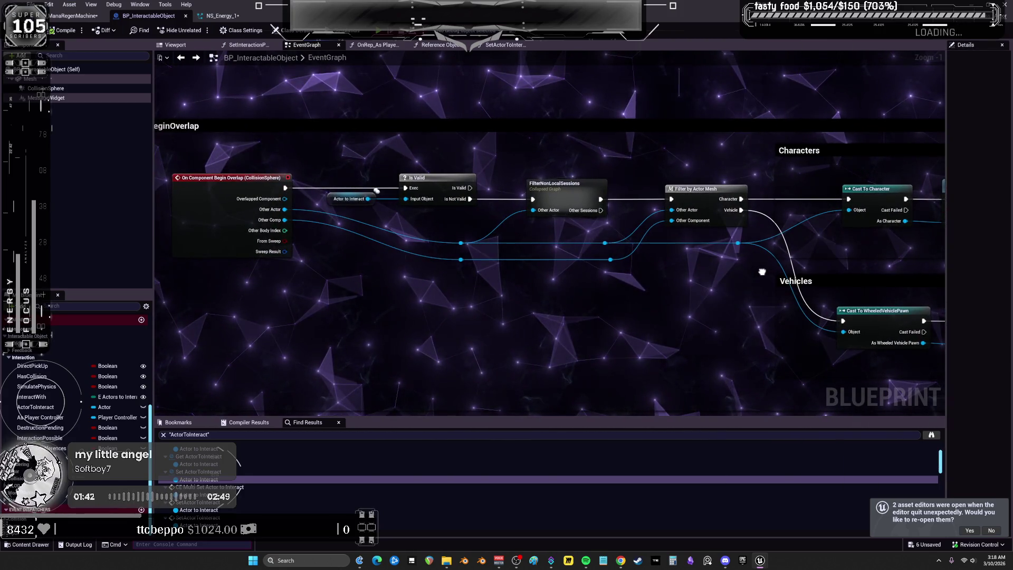
pyautogui.scroll(-1, 554, 162)
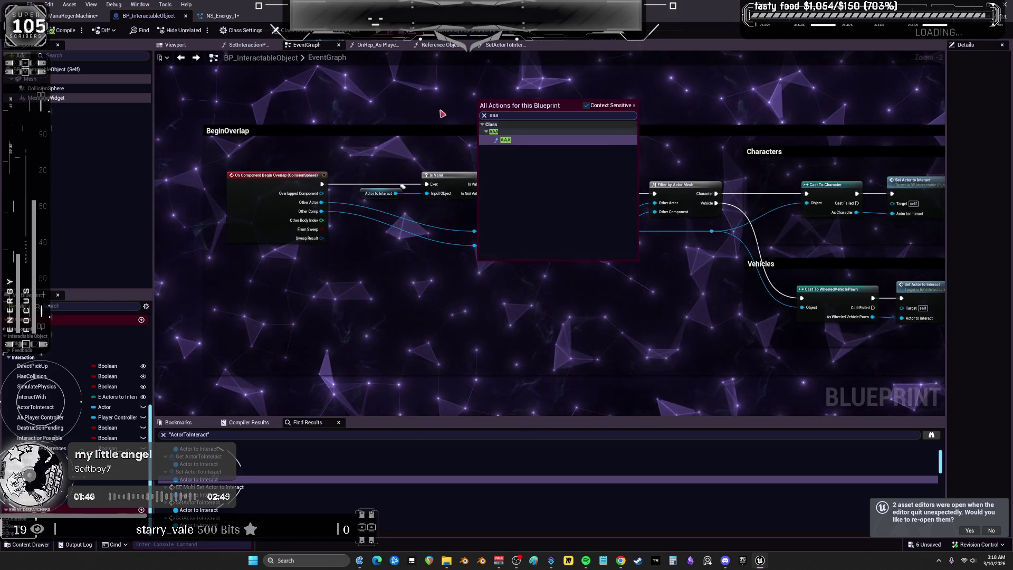
pyautogui.rightClick(450, 180)
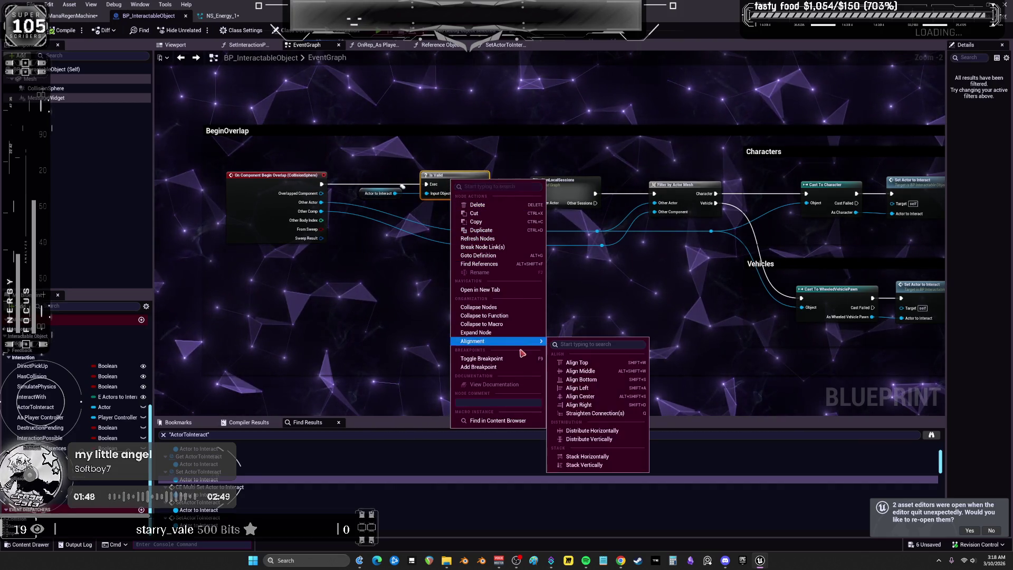
pyautogui.click(515, 369)
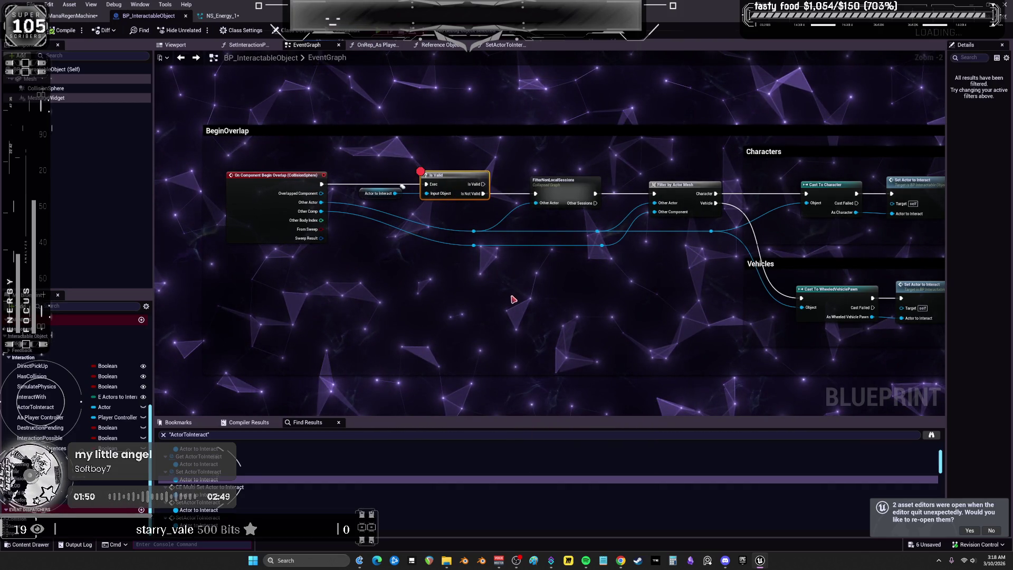
pyautogui.hotkey('alt', 's')
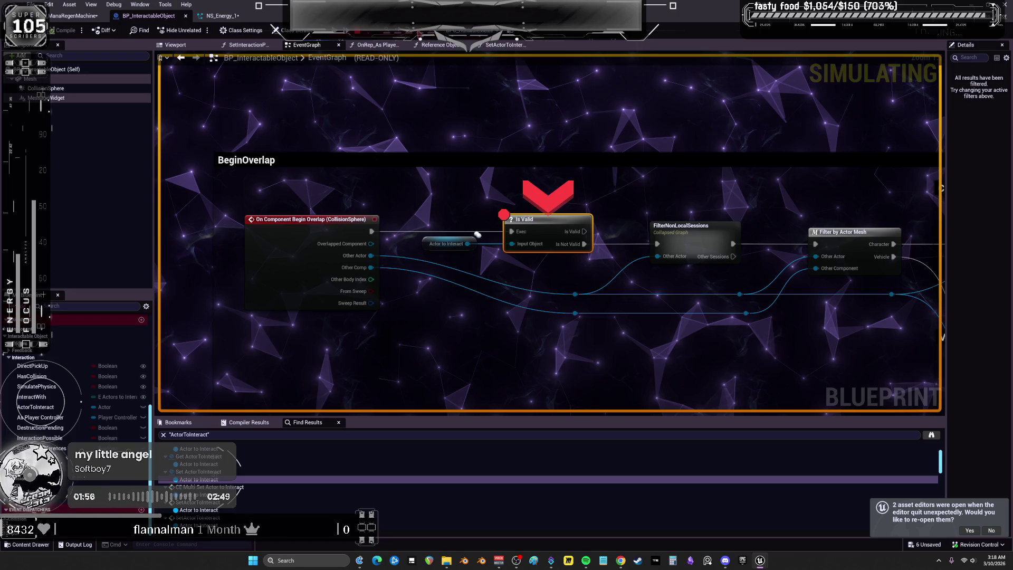
# Step into the next node, resume play and run the character up to the green machine.
pyautogui.press('F11')
pyautogui.press('F11')
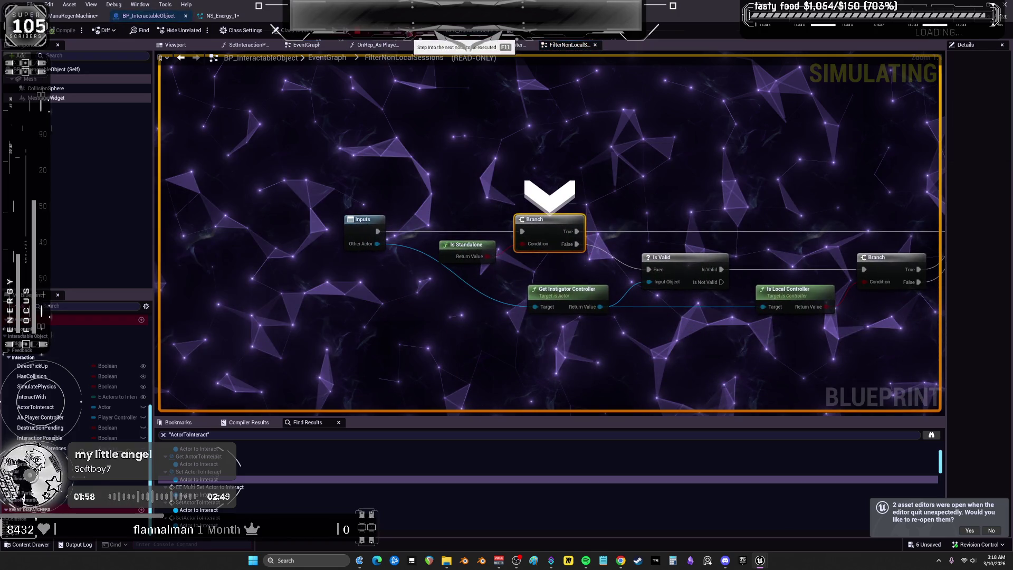
pyautogui.press('F8')
pyautogui.press('w')
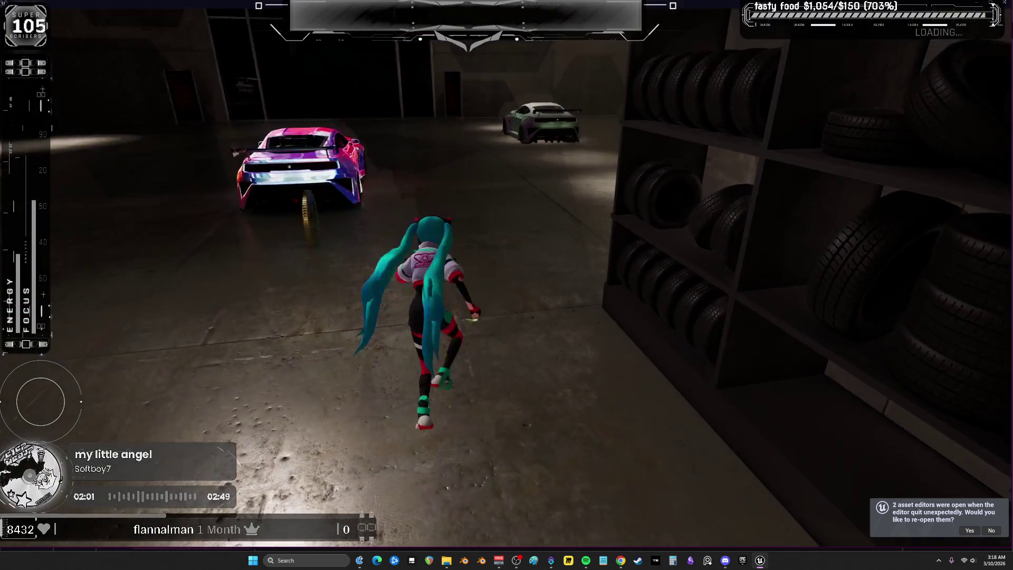
pyautogui.press('w')
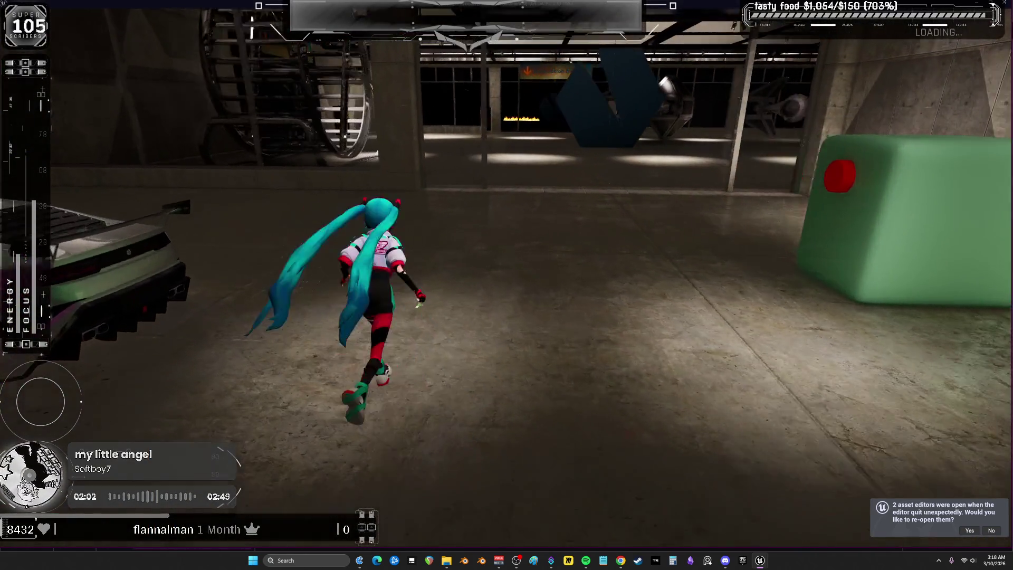
pyautogui.press('w')
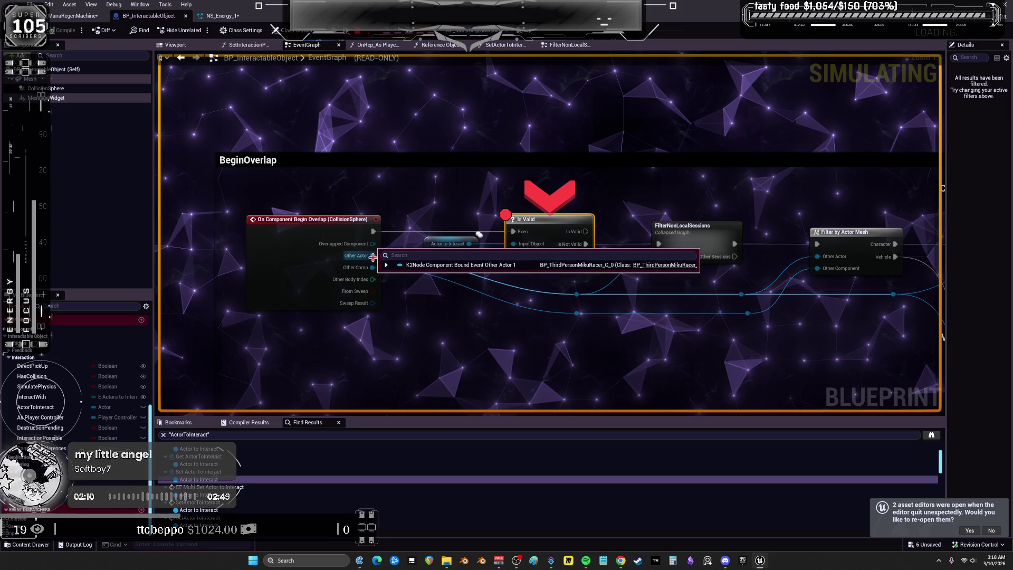
# Expand and inspect the Other Actor debug value, then step on to Filter by Actor Mesh.
pyautogui.click(386, 265)
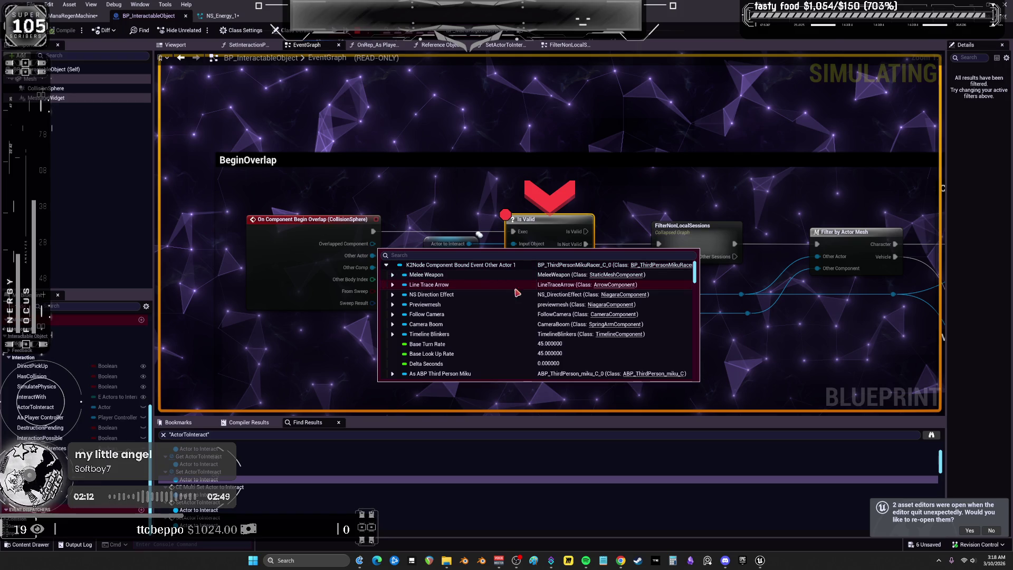
pyautogui.scroll(-2, 616, 315)
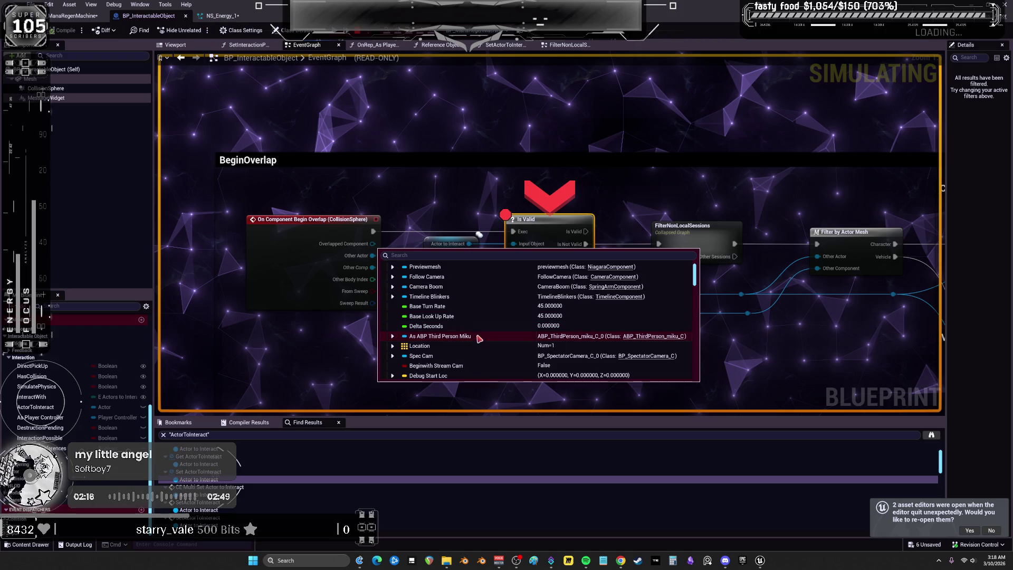
pyautogui.scroll(2, 489, 349)
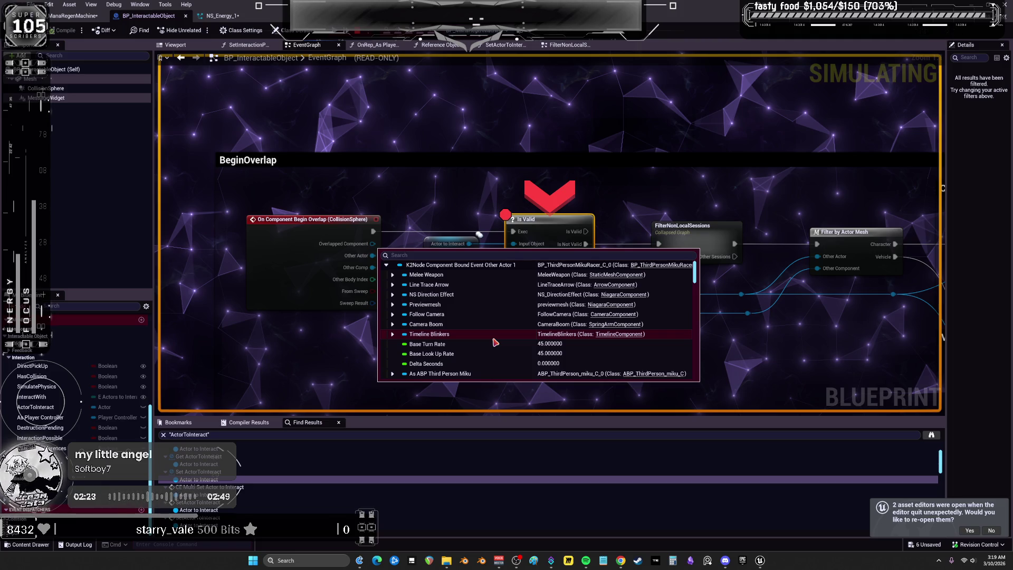
pyautogui.scroll(-6, 457, 370)
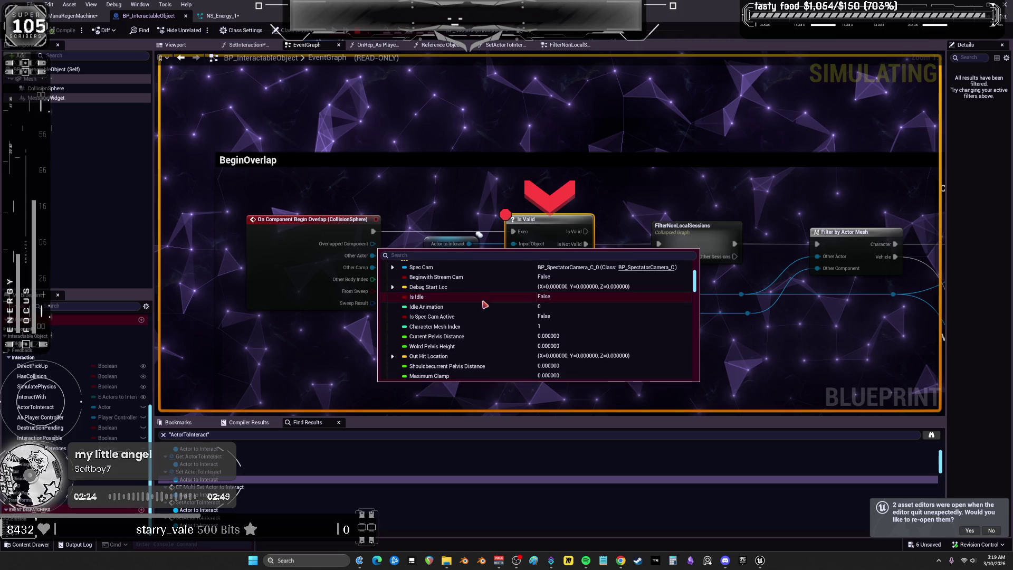
pyautogui.scroll(-8, 522, 309)
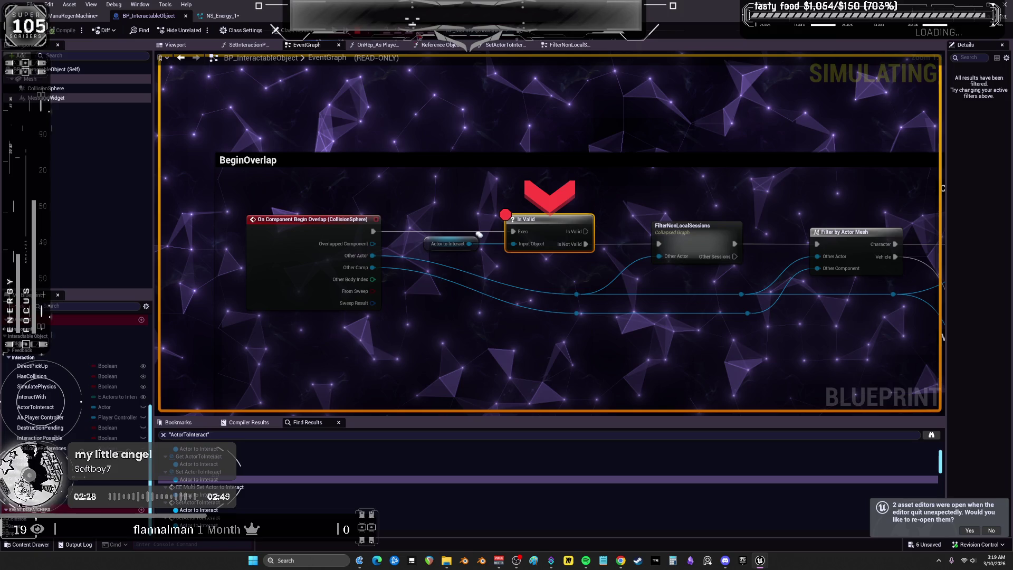
pyautogui.click(417, 37)
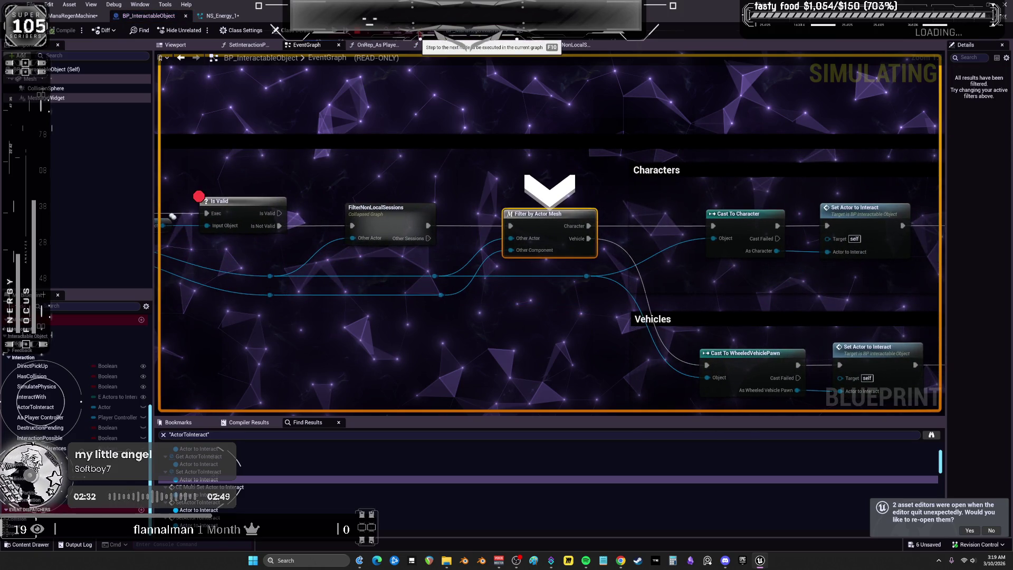
# Open the Filter by Actor Mesh function and inspect its Cast To Character, Branch and Outputs nodes.
pyautogui.click(418, 36)
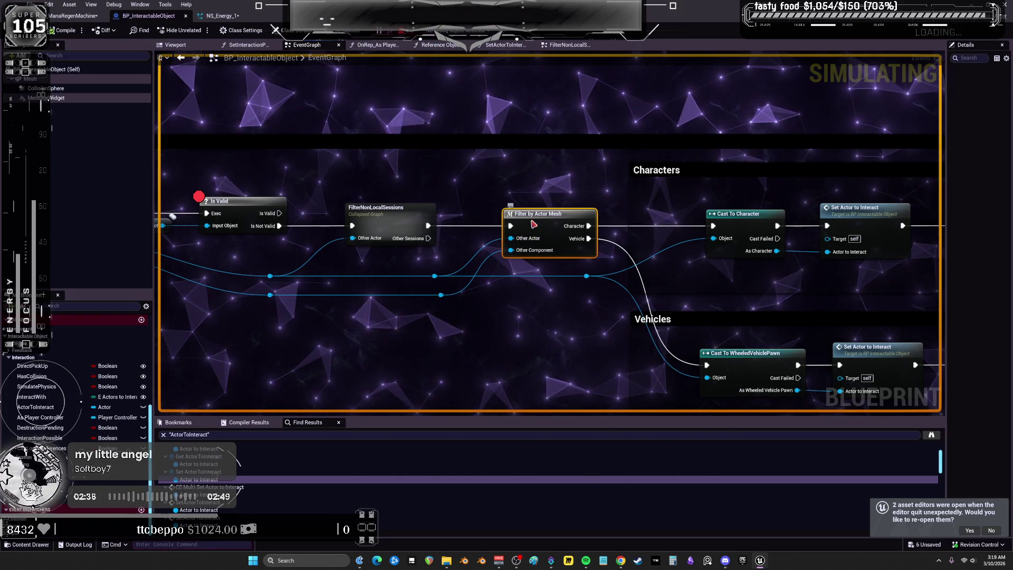
pyautogui.doubleClick(532, 224)
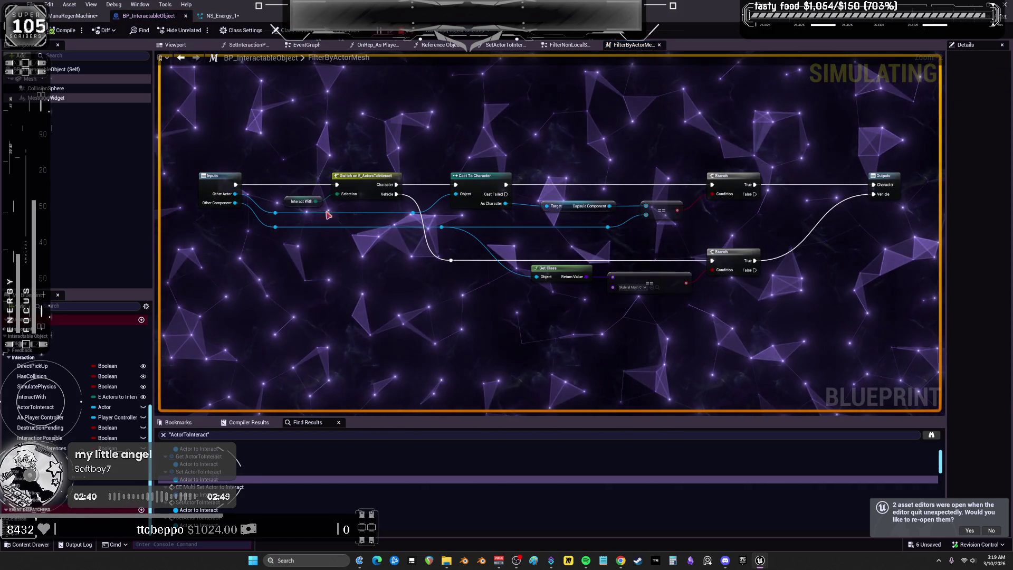
pyautogui.click(483, 180)
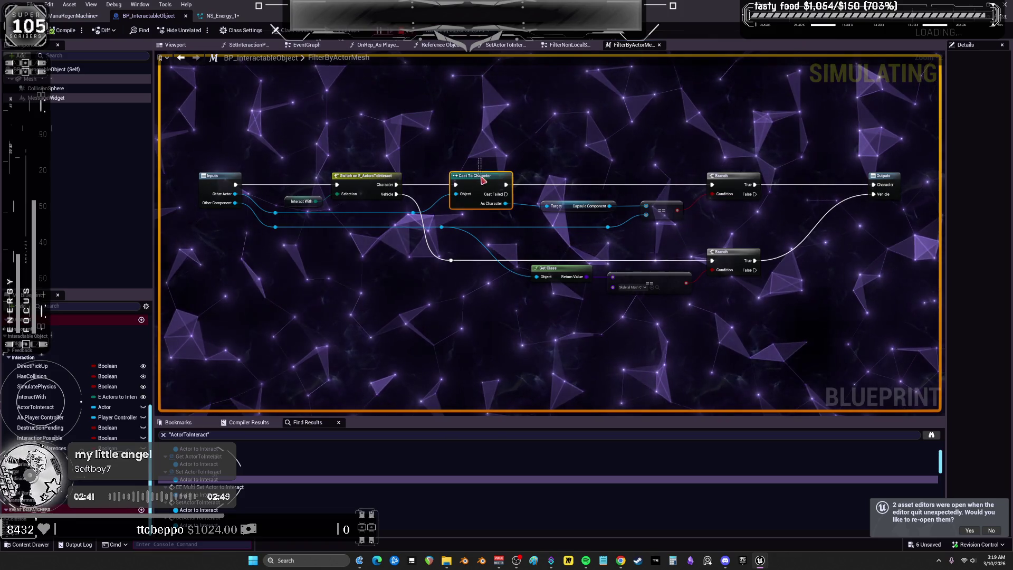
pyautogui.click(574, 205)
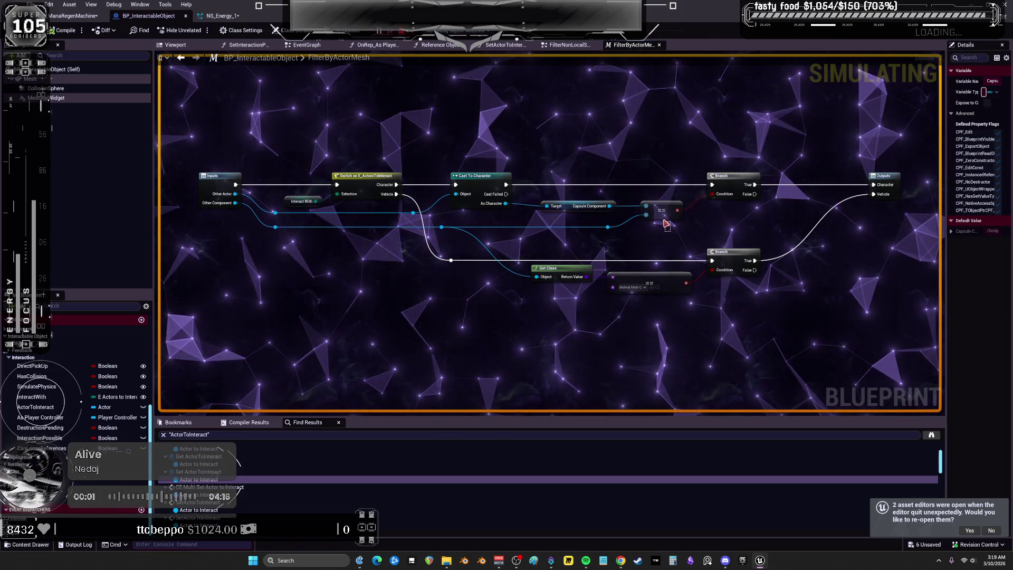
pyautogui.click(733, 177)
pyautogui.click(884, 176)
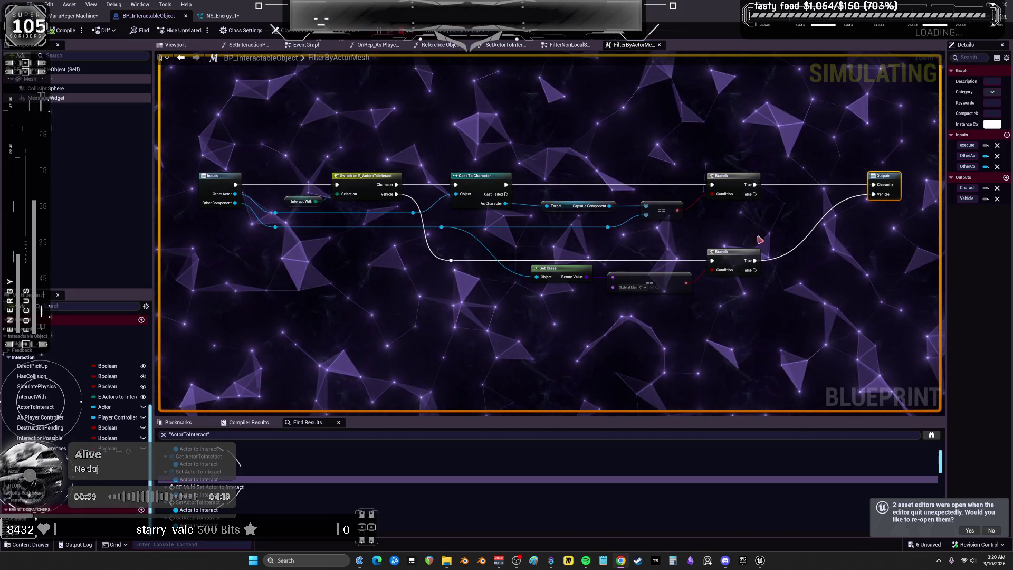
# Remove the breakpoint from the Is Valid node in the main EventGraph.
pyautogui.click(181, 58)
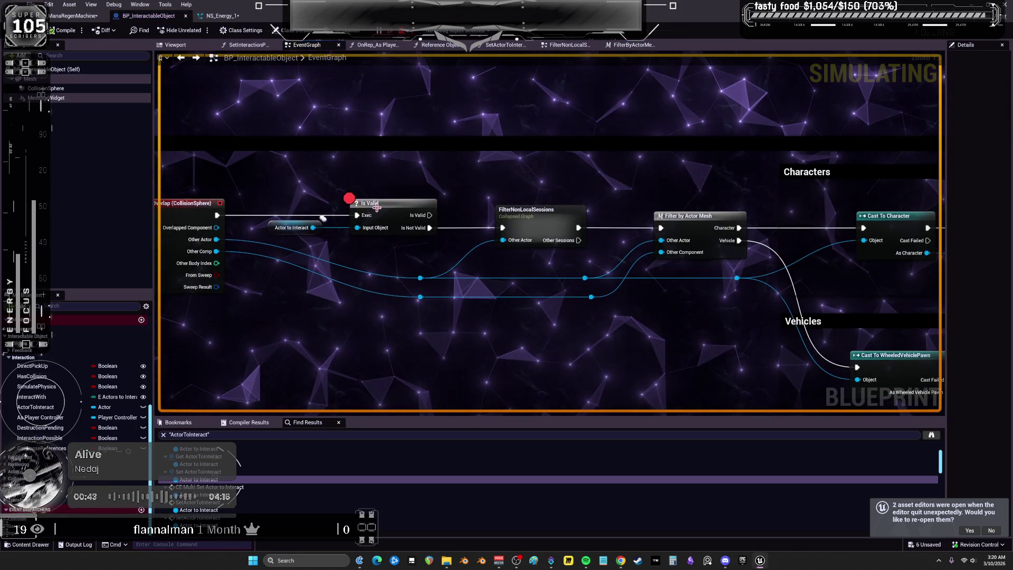
pyautogui.rightClick(383, 215)
pyautogui.click(408, 395)
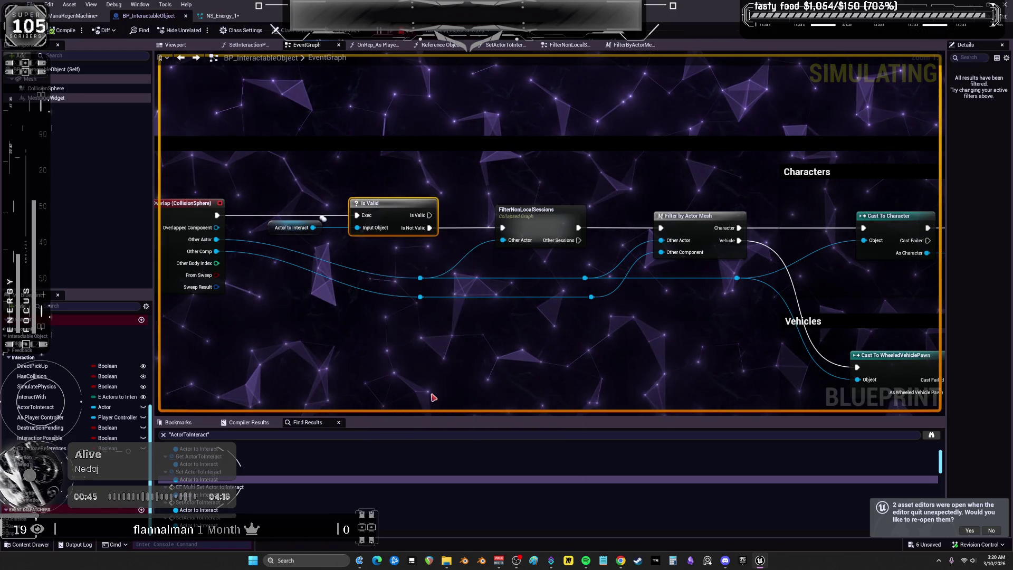
# Review the CollisionSphere's collision settings, then shrink the editor into a floating window.
pyautogui.moveTo(322, 217); pyautogui.dragTo(450, 200)
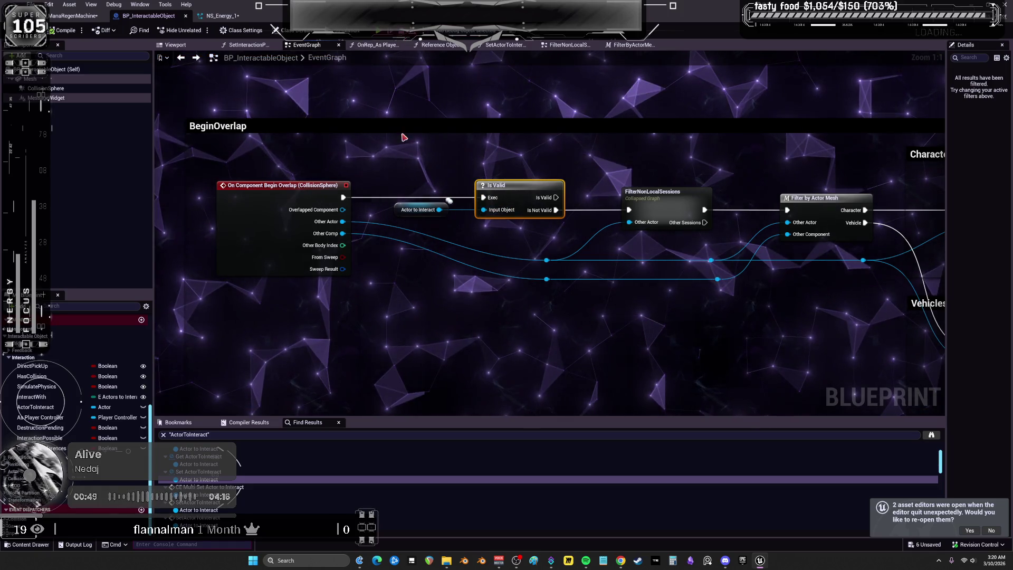
pyautogui.click(264, 228)
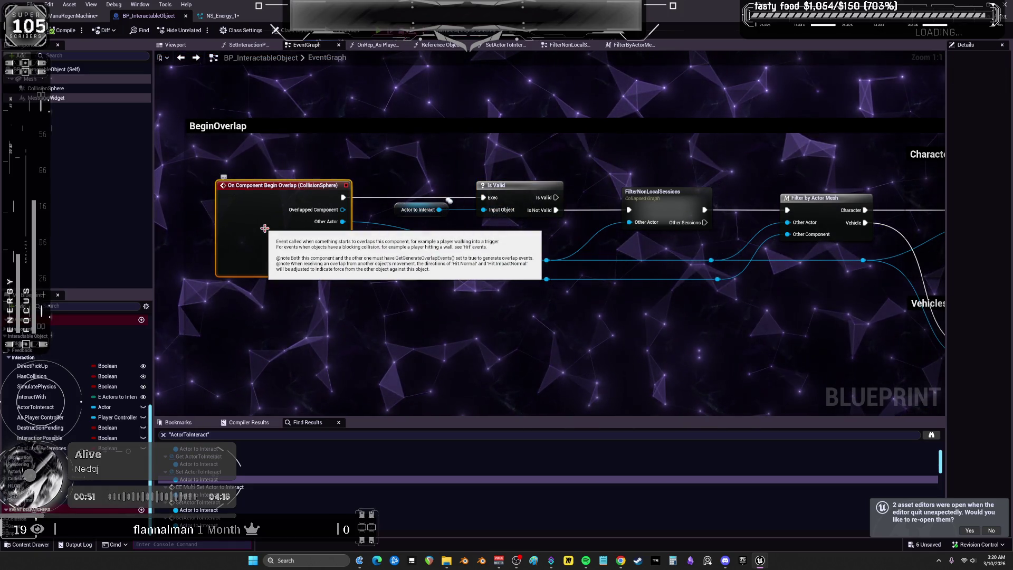
pyautogui.doubleClick(265, 228)
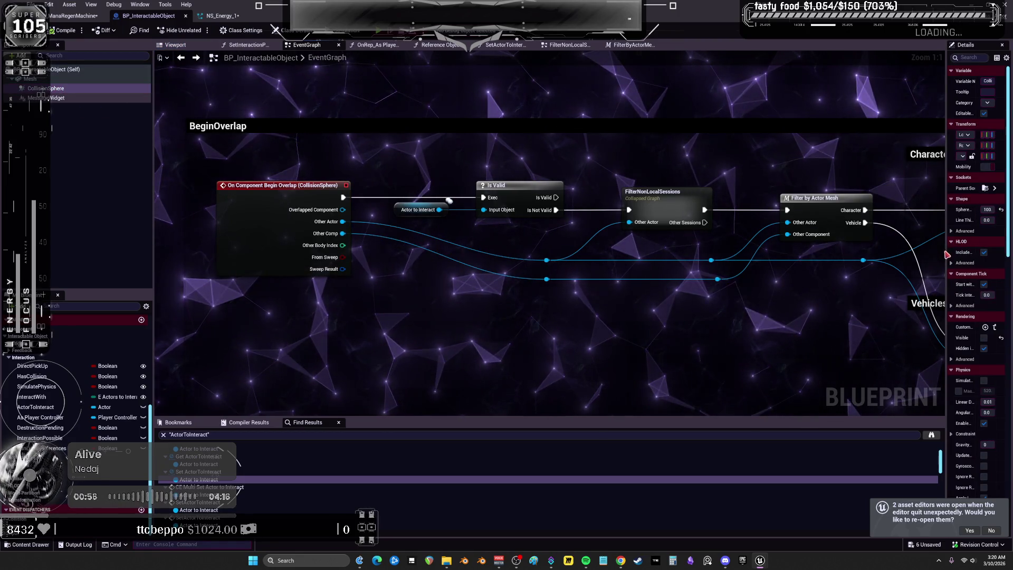
pyautogui.moveTo(924, 255); pyautogui.dragTo(543, 256)
pyautogui.scroll(-15, 925, 370)
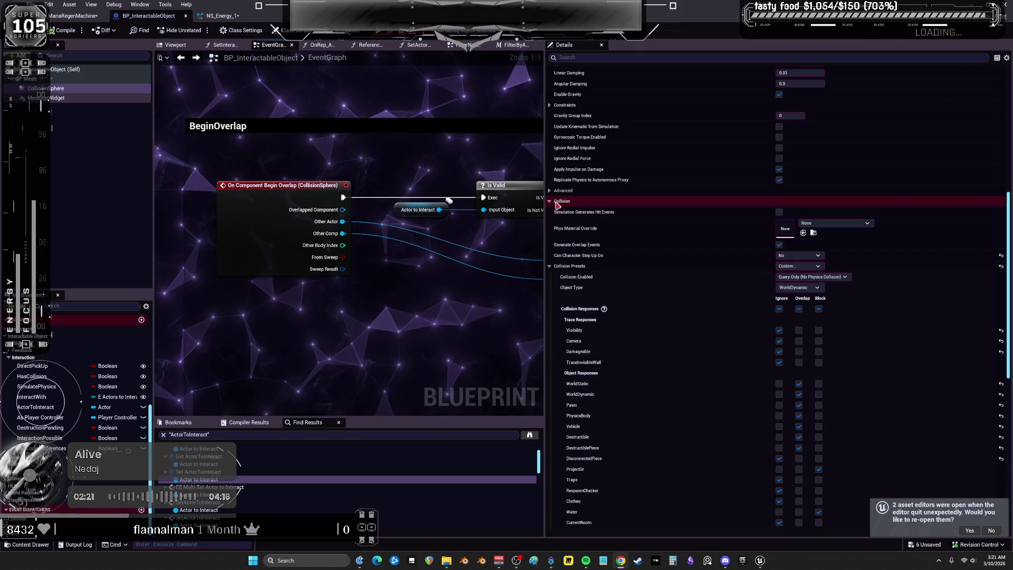
pyautogui.moveTo(545, 203); pyautogui.dragTo(827, 198)
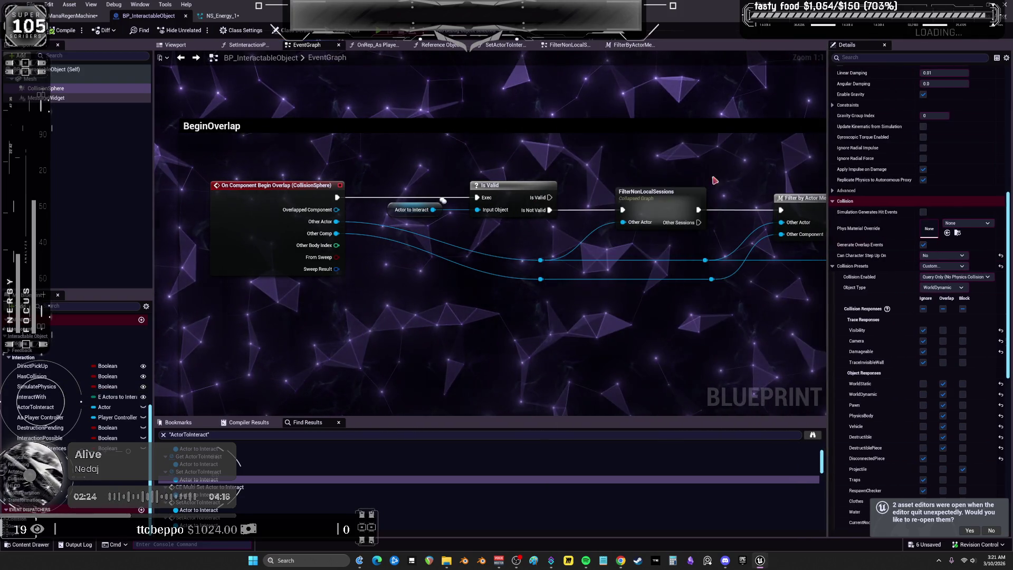
pyautogui.moveTo(245, 19); pyautogui.dragTo(544, 280)
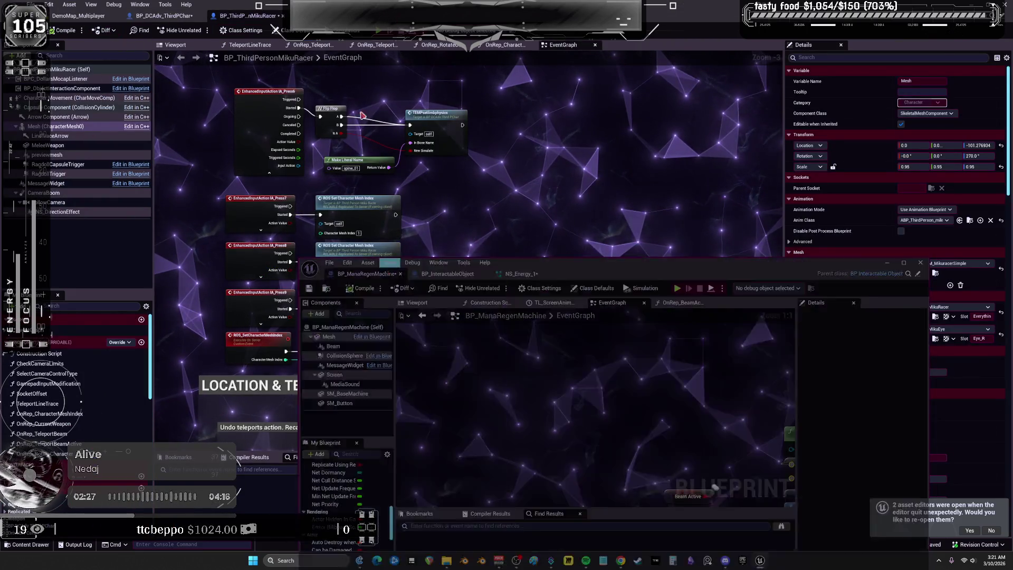
# Find references to BP_ObjectInteractionComponent in the BP_DCAdv_ThirdPChar blueprint.
pyautogui.moveTo(447, 273); pyautogui.dragTo(370, 274)
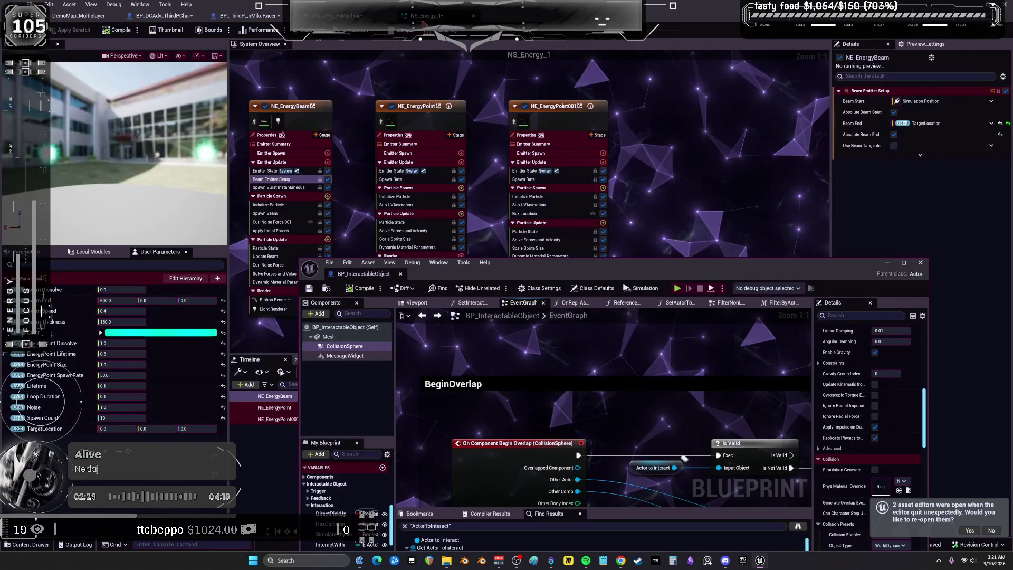
pyautogui.click(182, 20)
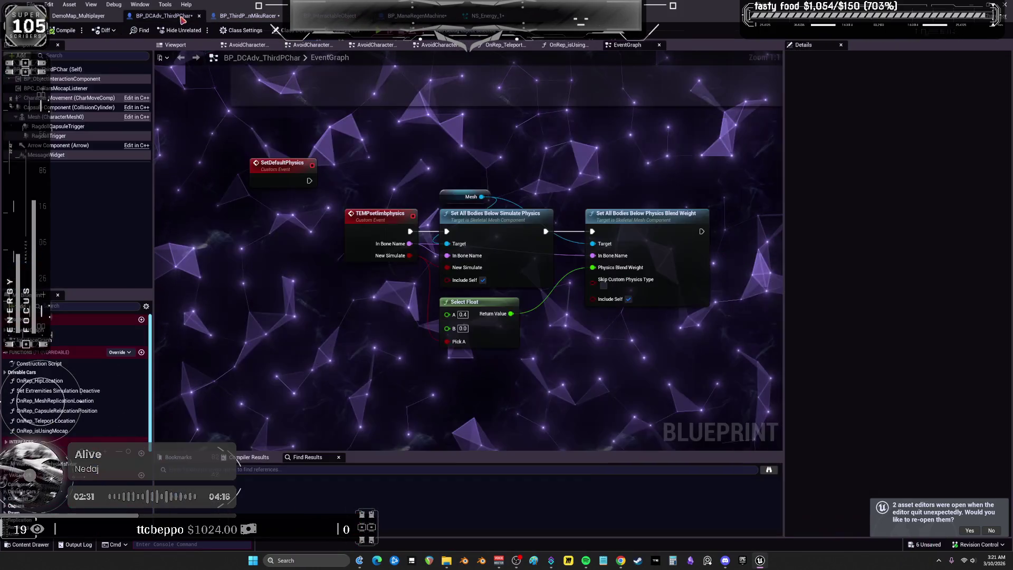
pyautogui.click(62, 80)
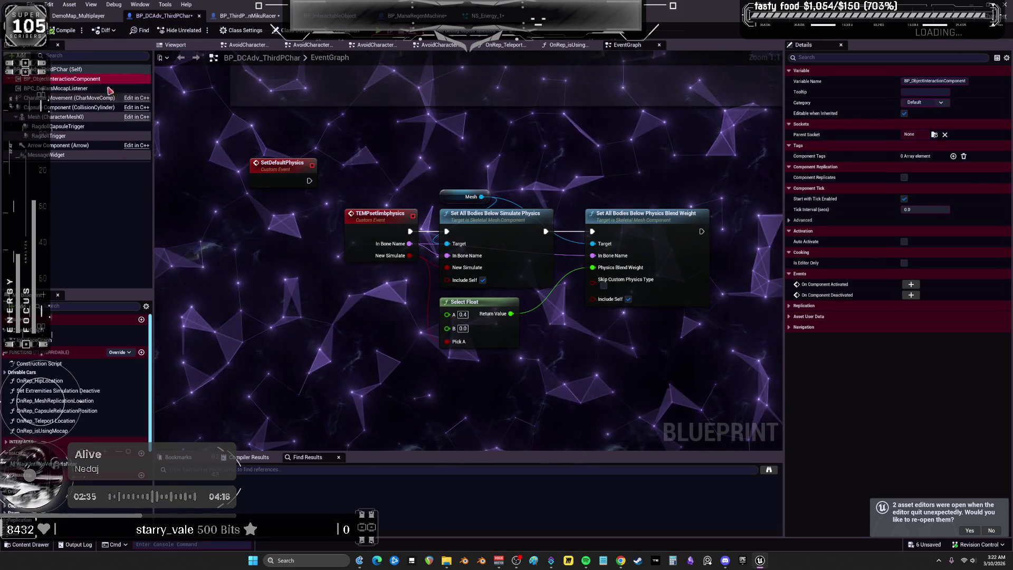
pyautogui.rightClick(98, 86)
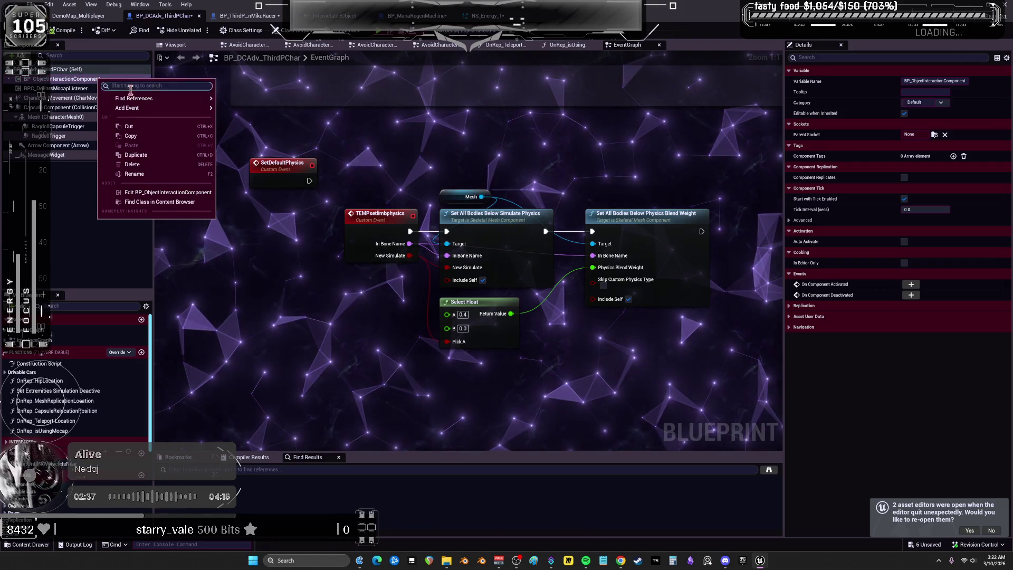
pyautogui.moveTo(126, 97)
pyautogui.click(238, 101)
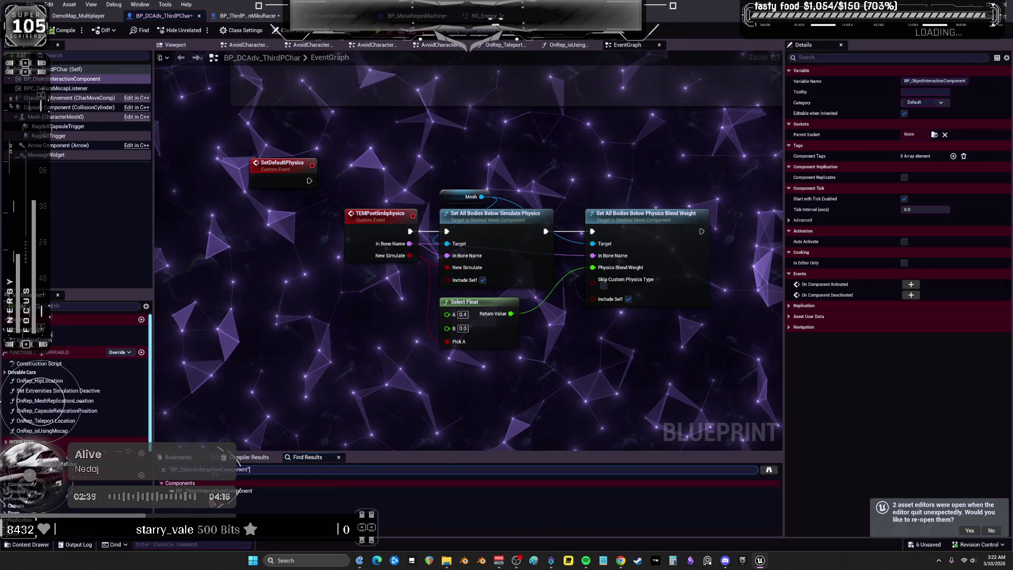
pyautogui.click(222, 490)
pyautogui.click(317, 319)
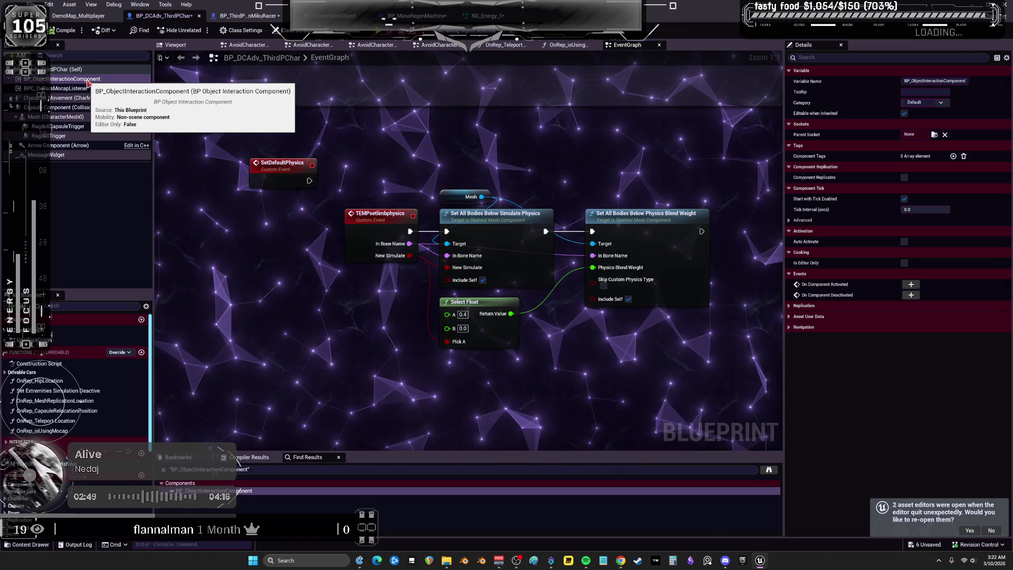
# Look over BP_ThirdPersonMikuRacer's graph down to the LOCATION & TELEPORTING section.
pyautogui.click(252, 16)
pyautogui.scroll(-4, 427, 235)
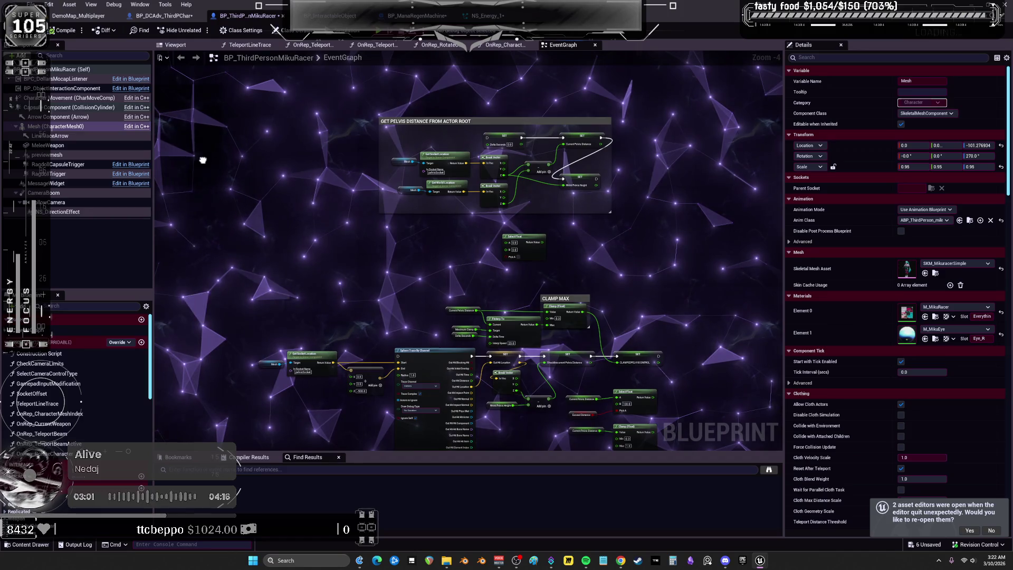
pyautogui.scroll(4, 449, 191)
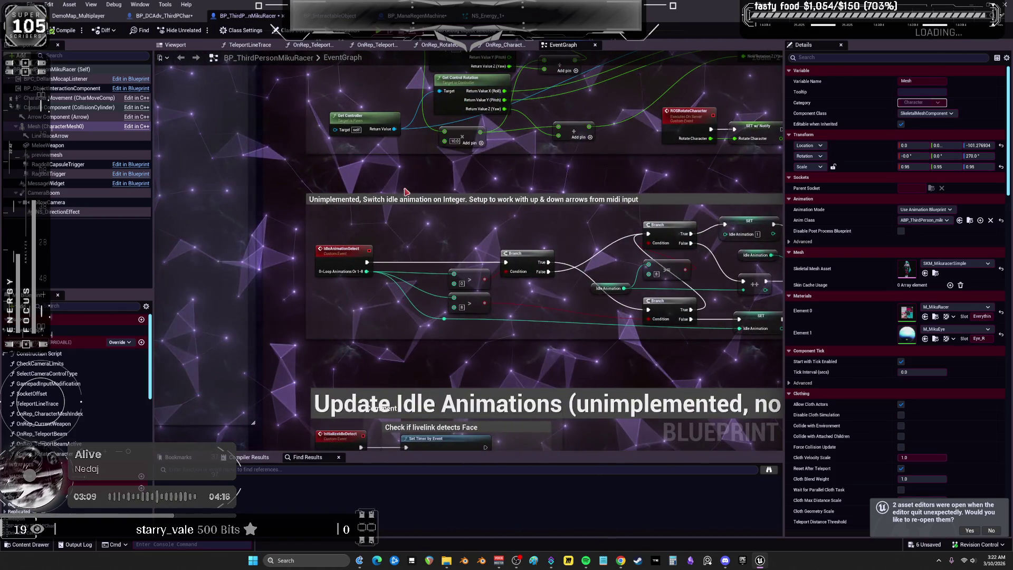
pyautogui.scroll(-3, 268, 301)
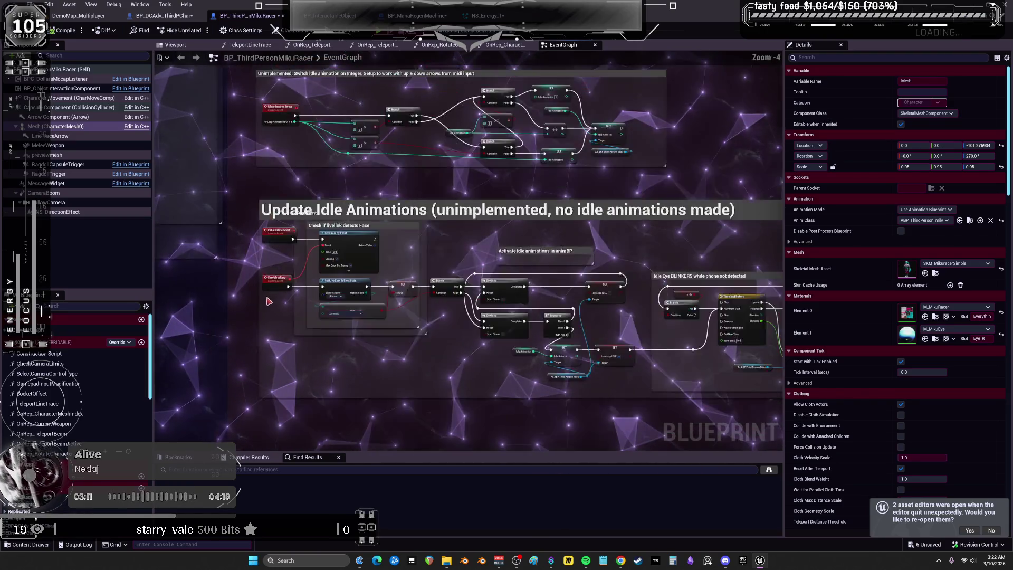
pyautogui.moveTo(281, 106)
pyautogui.mouseDown()
pyautogui.moveTo(362, 256)
pyautogui.moveTo(297, 222)
pyautogui.moveTo(345, 297)
pyautogui.mouseUp()
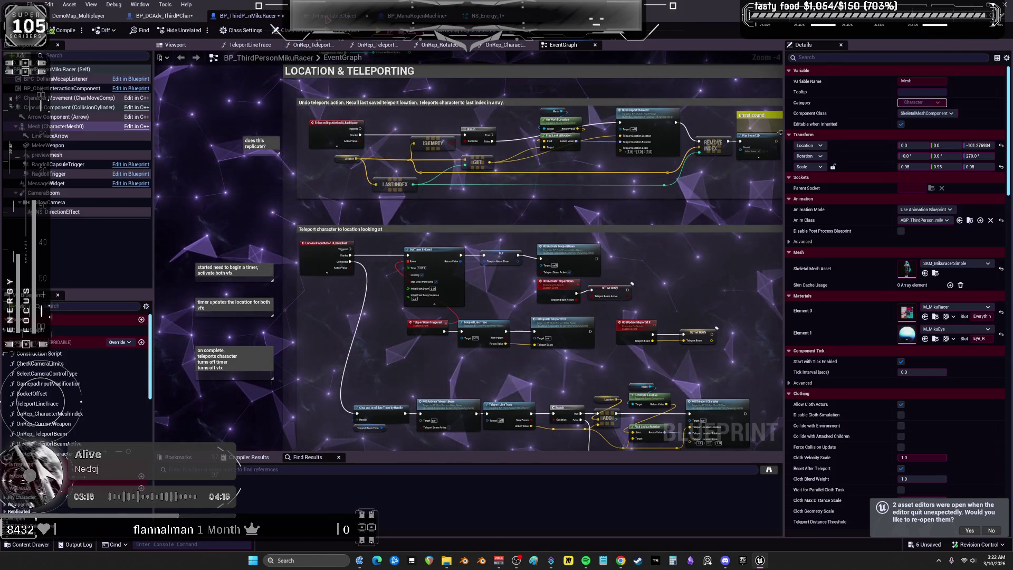
# Review BP_InteractableObject's CallForInteraction nodes, then bring up BP_ManaRegenMachine.
pyautogui.click(337, 15)
pyautogui.scroll(-3, 322, 156)
pyautogui.scroll(5, 322, 156)
pyautogui.moveTo(322, 156)
pyautogui.mouseDown()
pyautogui.moveTo(527, 159)
pyautogui.moveTo(216, 168)
pyautogui.mouseUp()
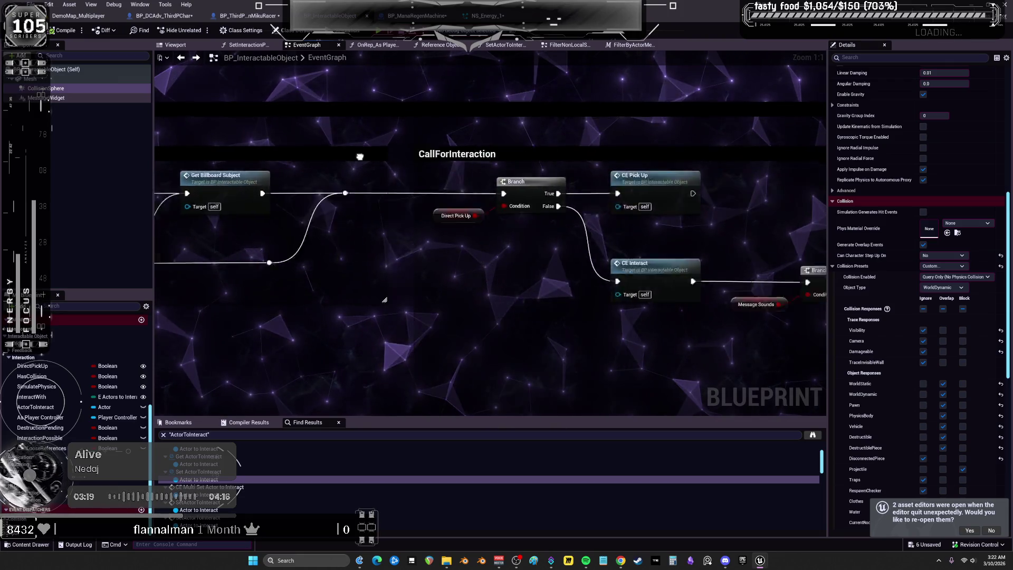
pyautogui.moveTo(571, 170)
pyautogui.mouseDown()
pyautogui.moveTo(302, 155)
pyautogui.moveTo(457, 146)
pyautogui.mouseUp()
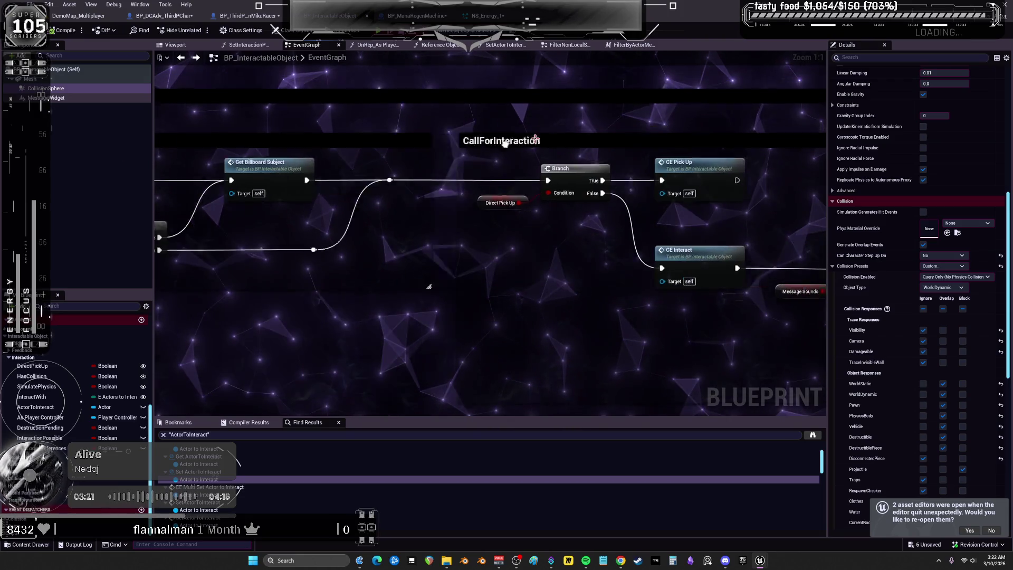
pyautogui.click(416, 20)
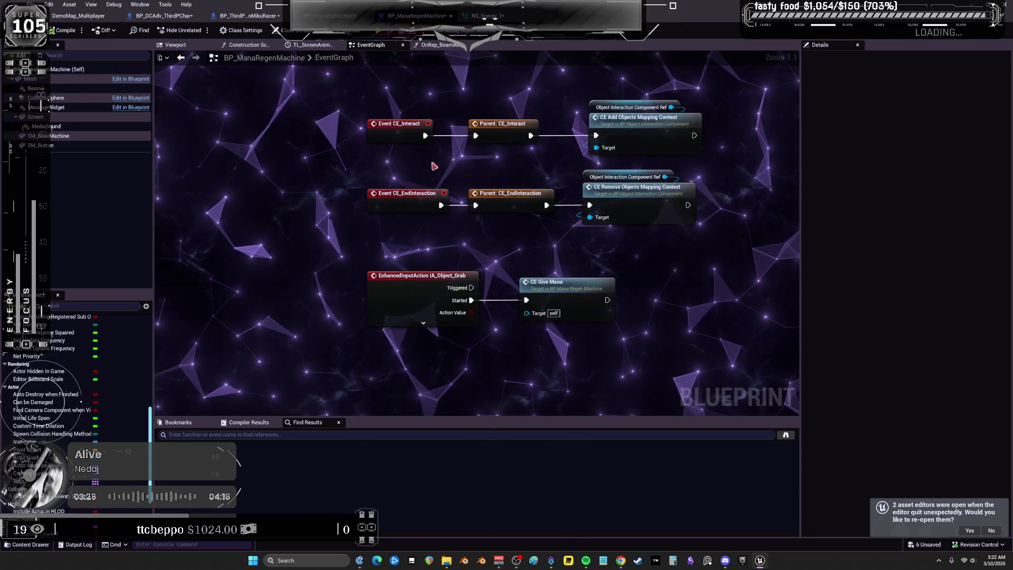
# Inspect the CE Add Objects Mapping Context and CE Give Mana calls, then jump into CE_AddObjectsMappingContext.
pyautogui.click(490, 153)
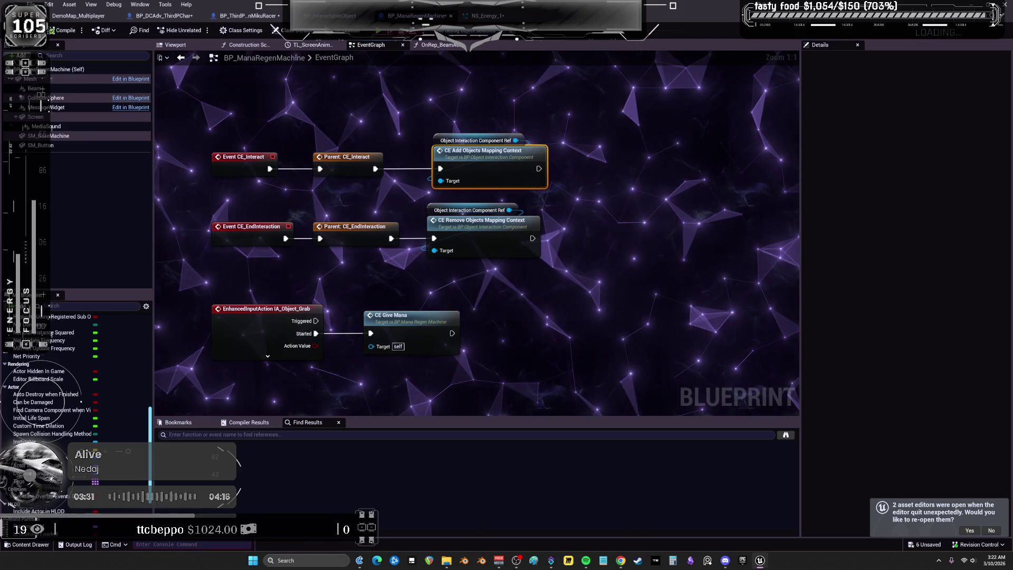
pyautogui.moveTo(565, 326); pyautogui.dragTo(396, 321)
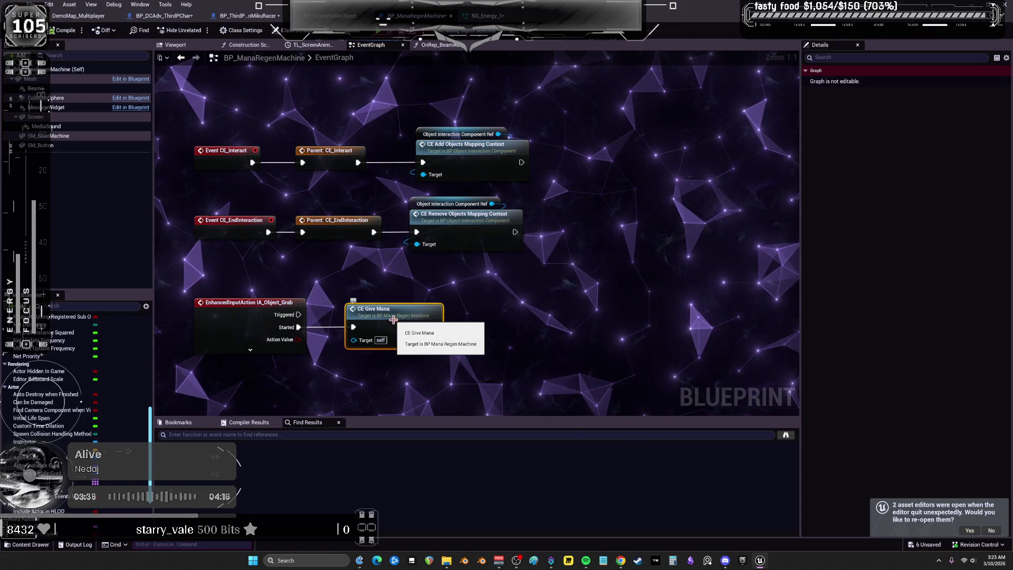
pyautogui.scroll(-2, 399, 320)
pyautogui.scroll(-2, 492, 305)
pyautogui.scroll(2, 477, 174)
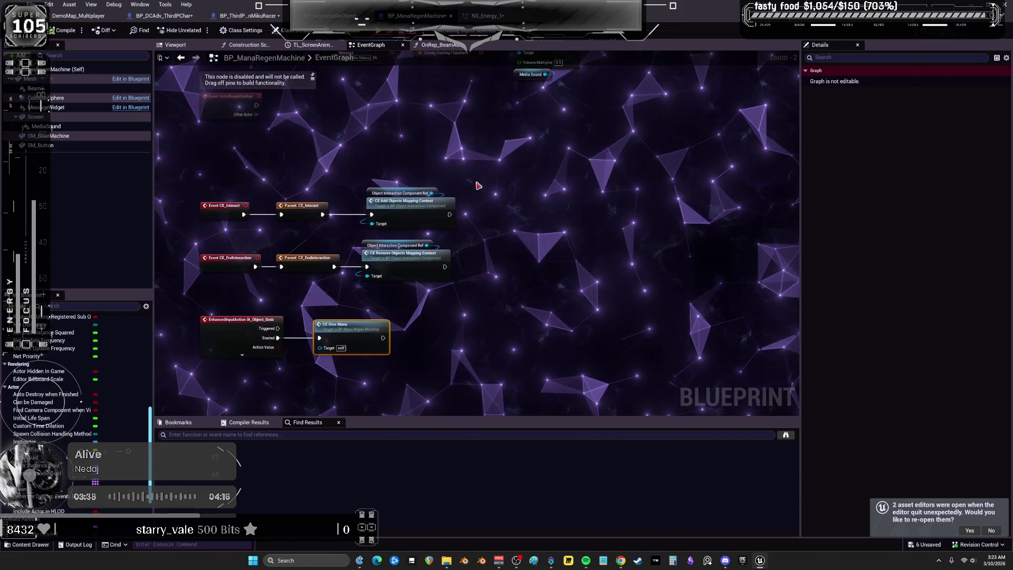
pyautogui.doubleClick(438, 206)
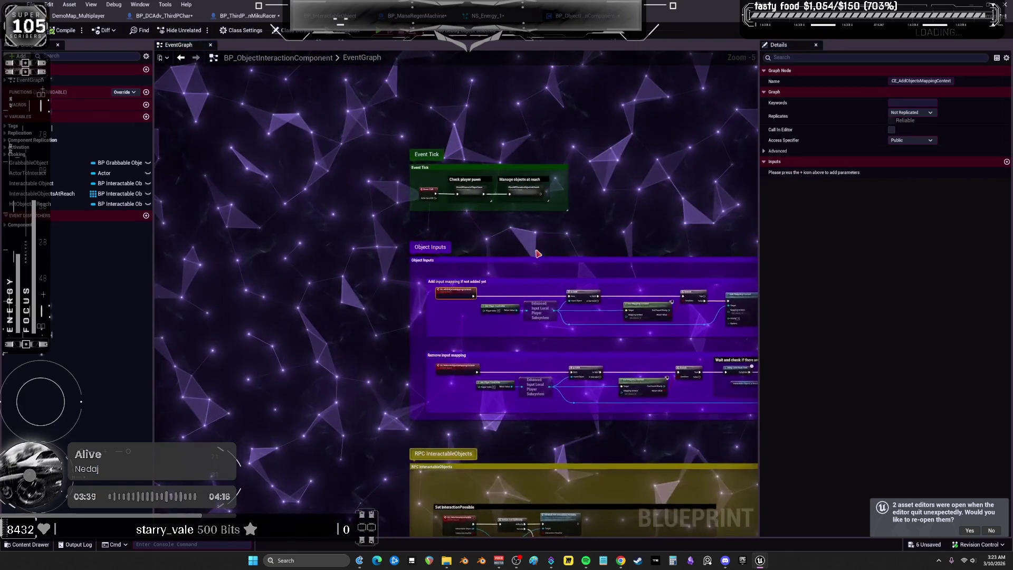
# Locate the Add Mapping Context logic, then open IMC_Objects from the Content Browser.
pyautogui.moveTo(516, 248); pyautogui.dragTo(172, 213)
pyautogui.moveTo(599, 225); pyautogui.dragTo(391, 202)
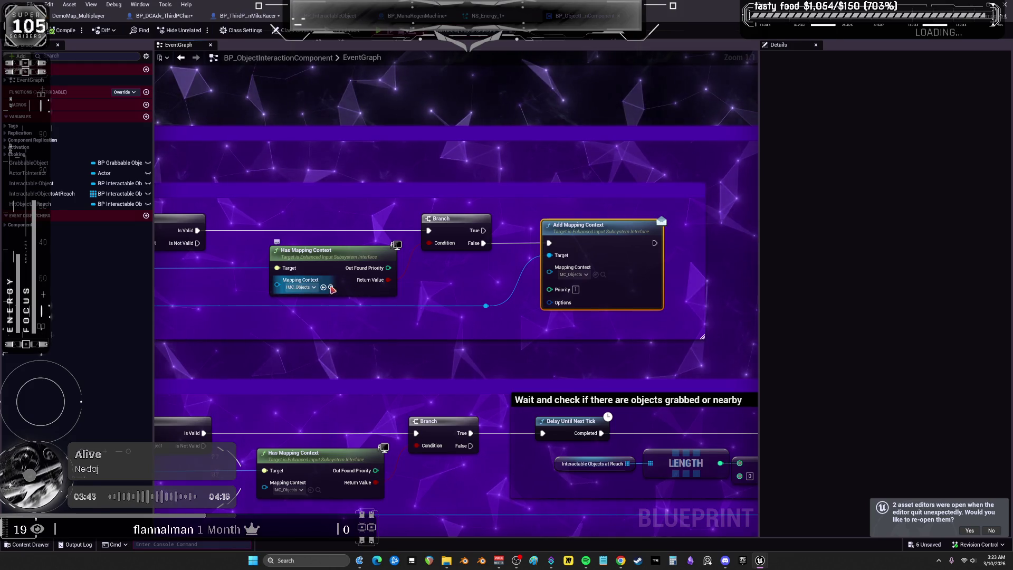
pyautogui.click(331, 287)
pyautogui.scroll(-1, 459, 474)
pyautogui.doubleClick(436, 498)
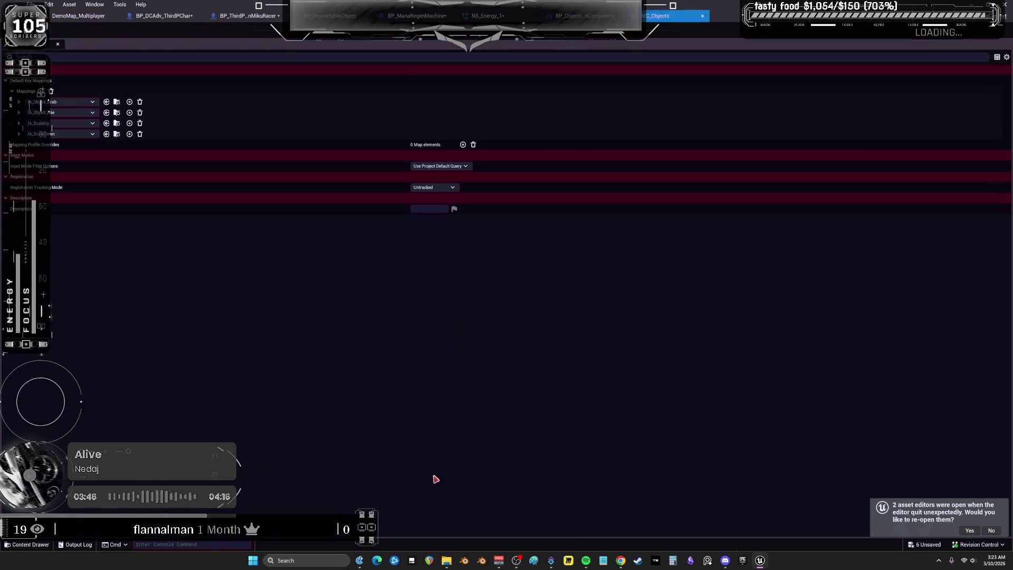
# Expand the IA_ScaleDown, IA_ScaleUp, IA_Object_Use and IA_Object_Grab mappings and view the Down key settings.
pyautogui.click(19, 133)
pyautogui.click(19, 123)
pyautogui.click(19, 112)
pyautogui.click(19, 101)
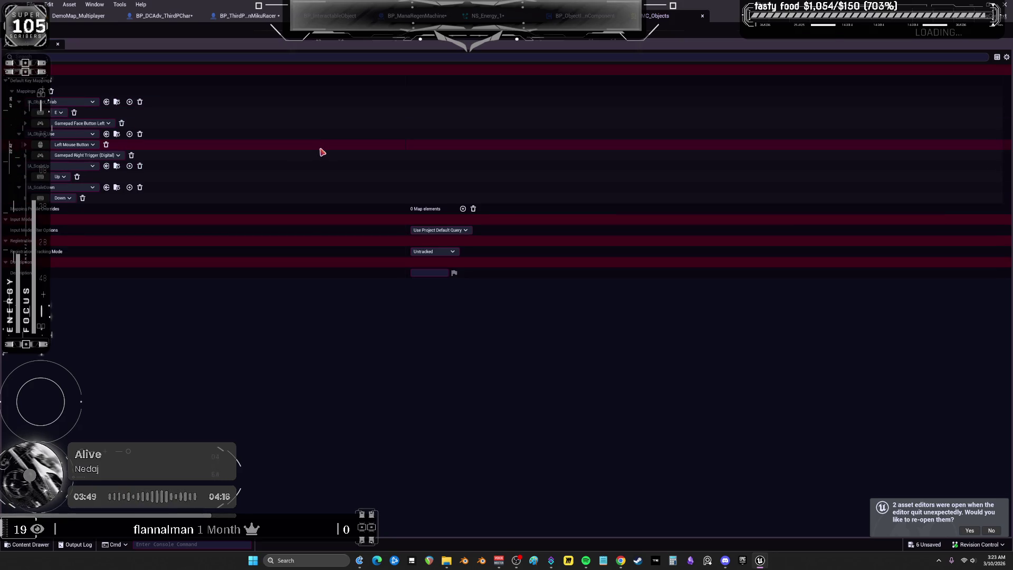
pyautogui.click(25, 197)
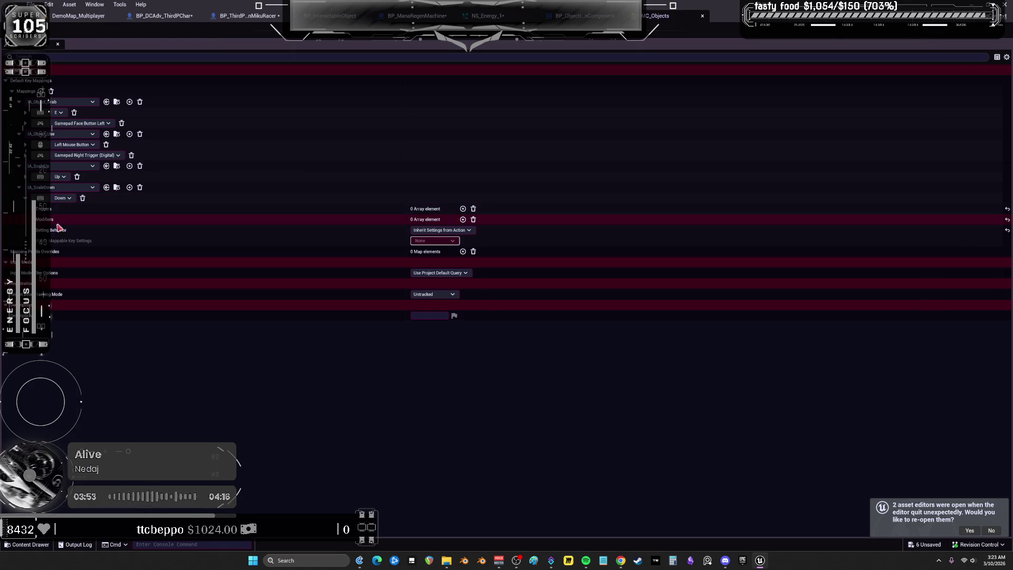
# Open the IA_ScaleDown input action, then go back to BP_ObjectInteractionComponent's graph.
pyautogui.click(116, 187)
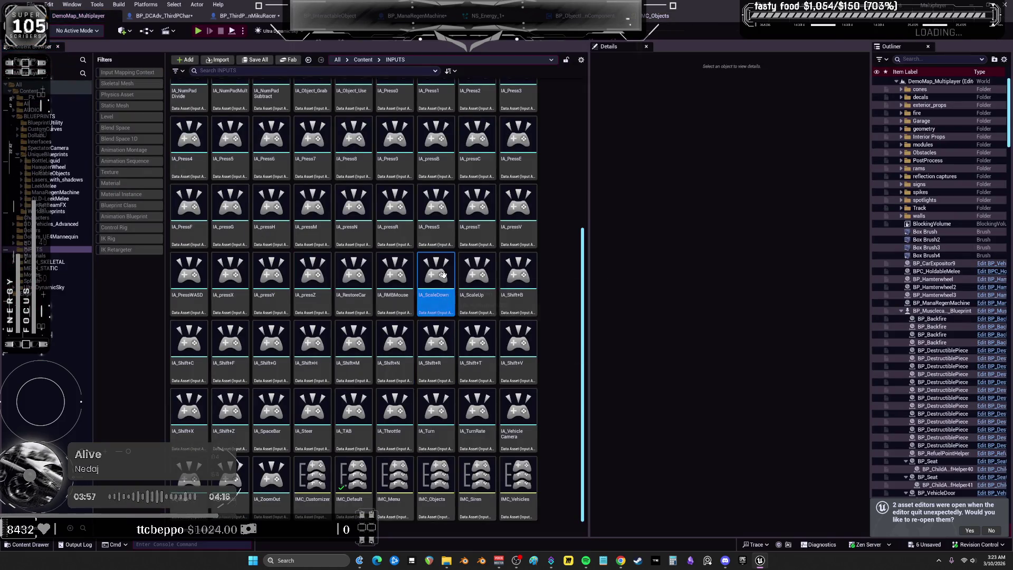
pyautogui.doubleClick(444, 307)
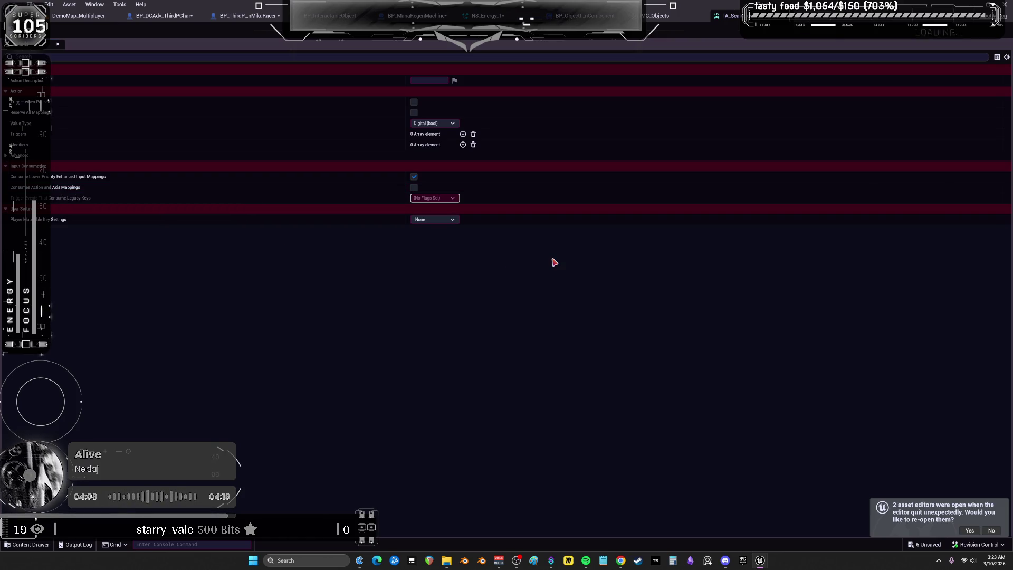
pyautogui.click(657, 16)
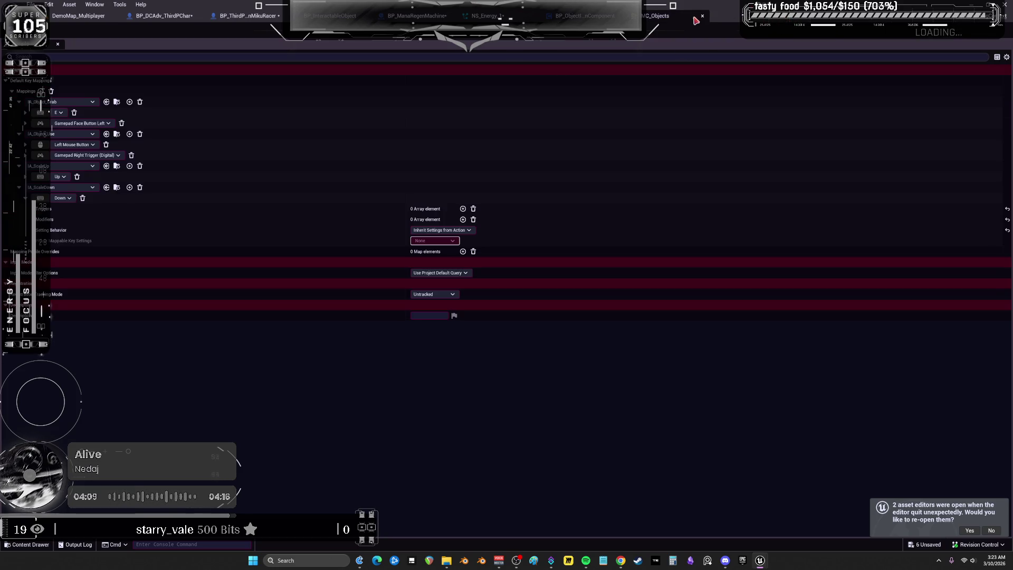
pyautogui.click(585, 16)
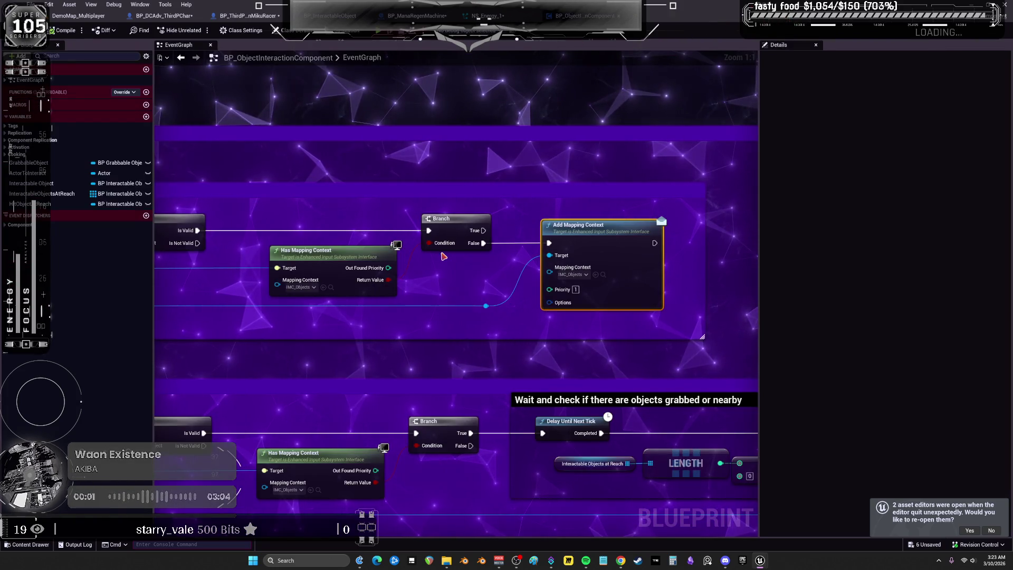
# Change IMC_Objects' Add Mapping Context Priority pin to 100 and compile the component blueprint.
pyautogui.scroll(-3, 491, 158)
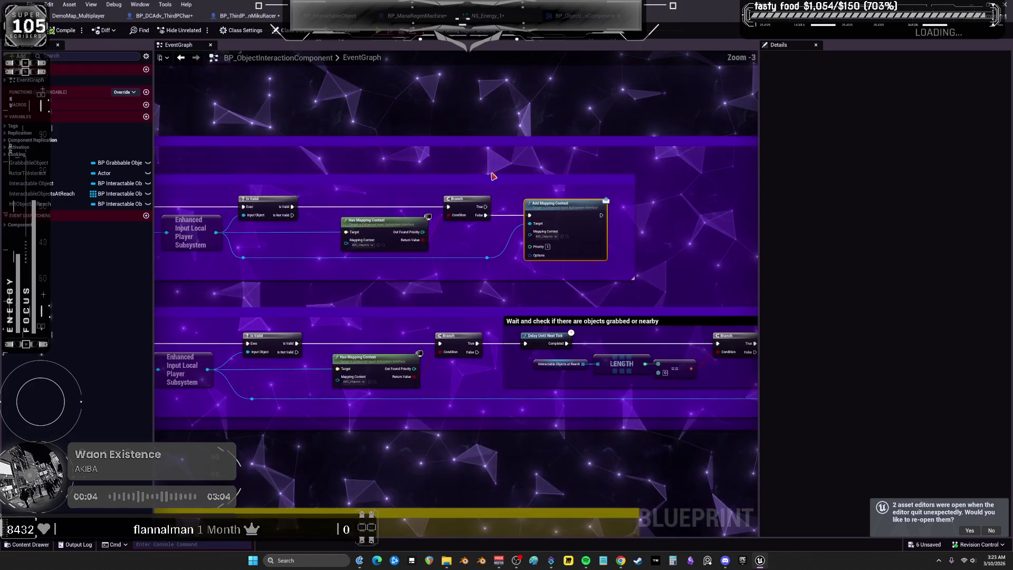
pyautogui.moveTo(501, 304)
pyautogui.mouseDown()
pyautogui.moveTo(706, 281)
pyautogui.moveTo(354, 270)
pyautogui.mouseUp()
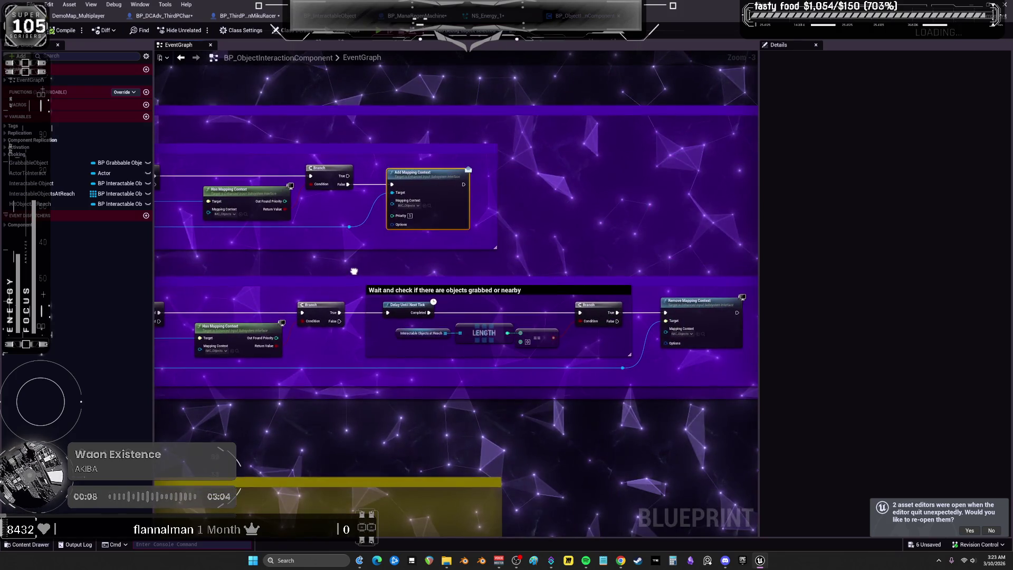
pyautogui.click(410, 216)
pyautogui.write('100')
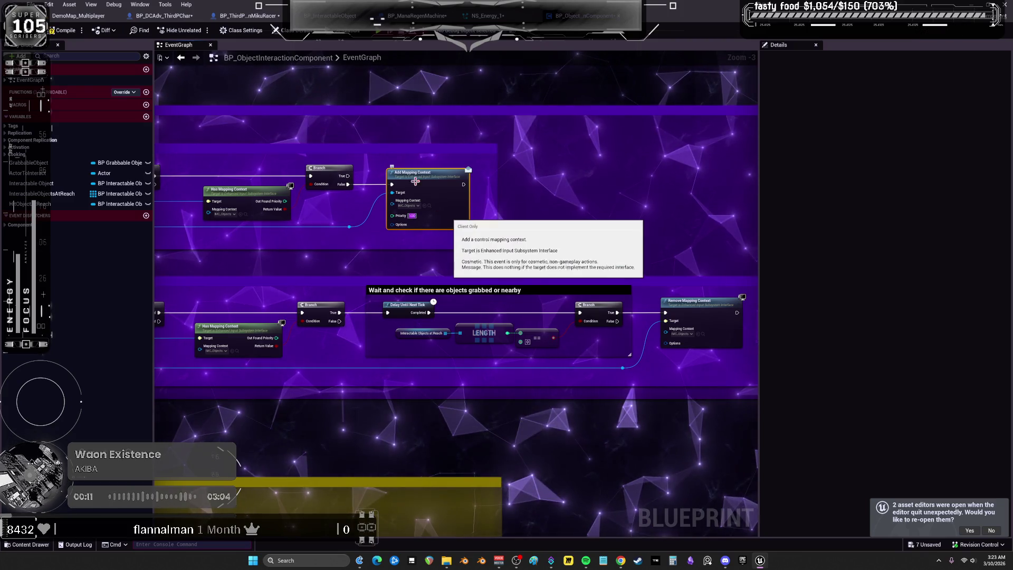
pyautogui.click(64, 30)
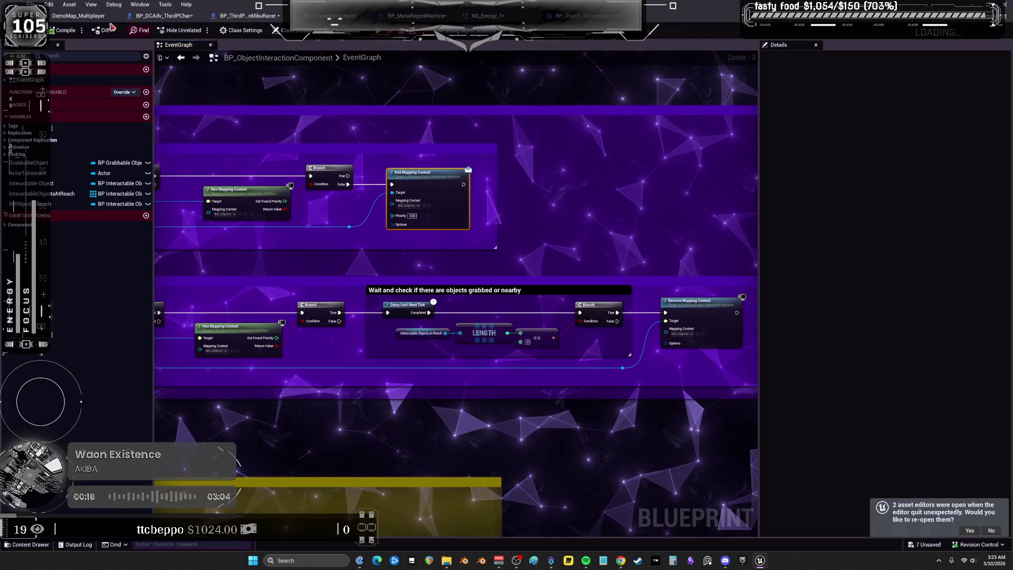
pyautogui.click(78, 16)
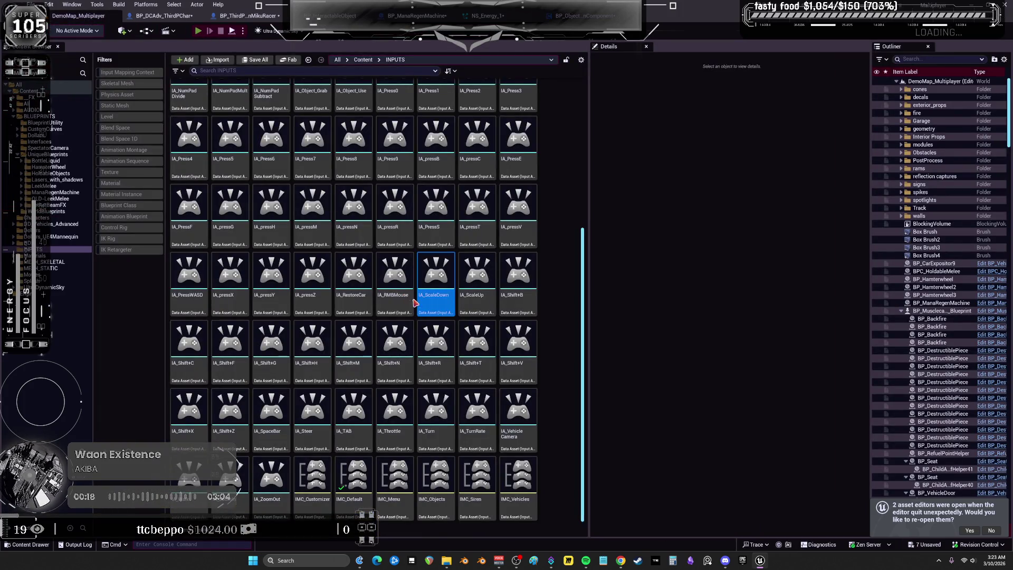
# Play in editor with Alt+P, walk the character around the gold coin, then stop with Esc.
pyautogui.hotkey('alt', 'p')
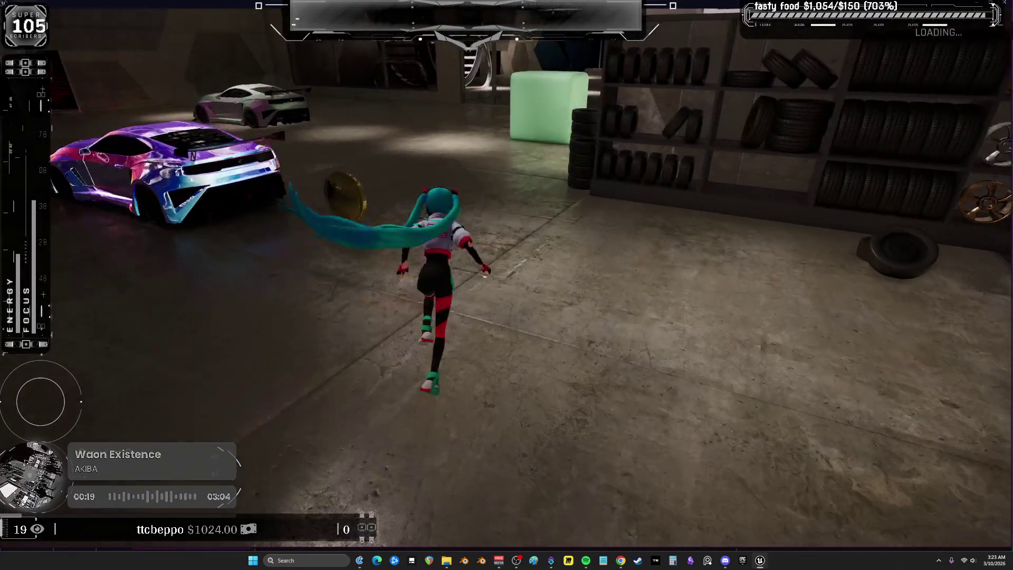
pyautogui.press('w')
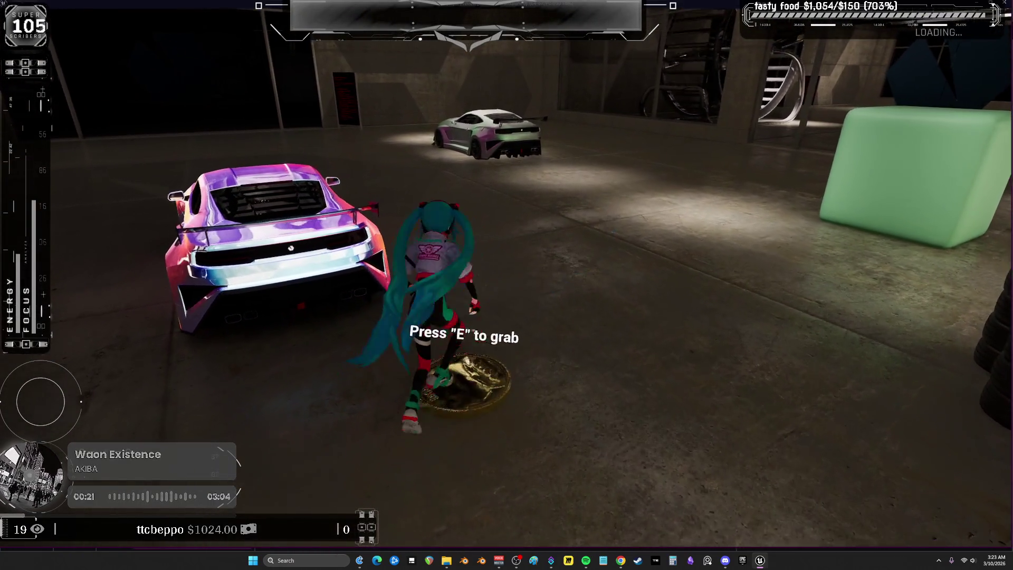
pyautogui.press('w')
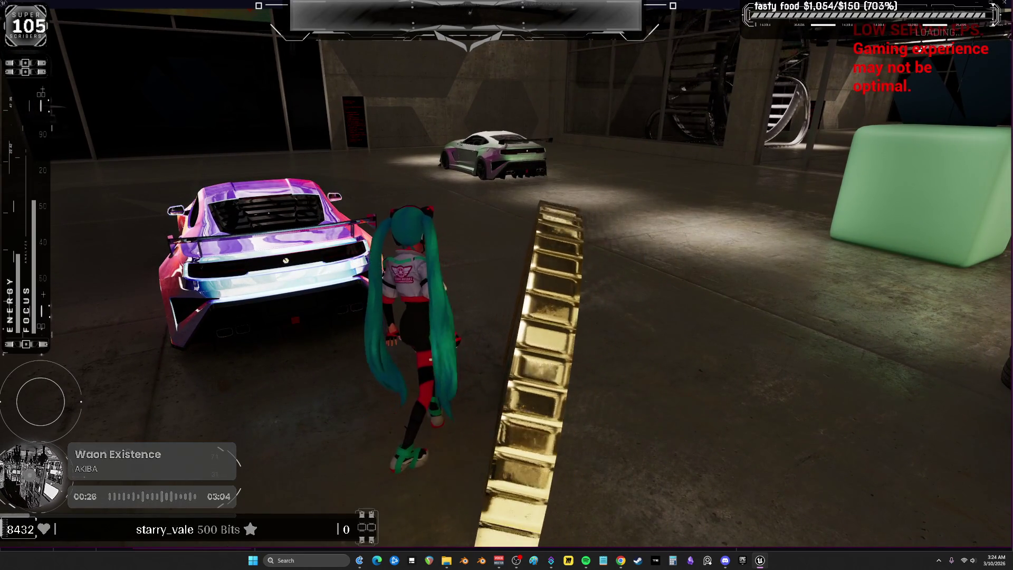
pyautogui.press('d')
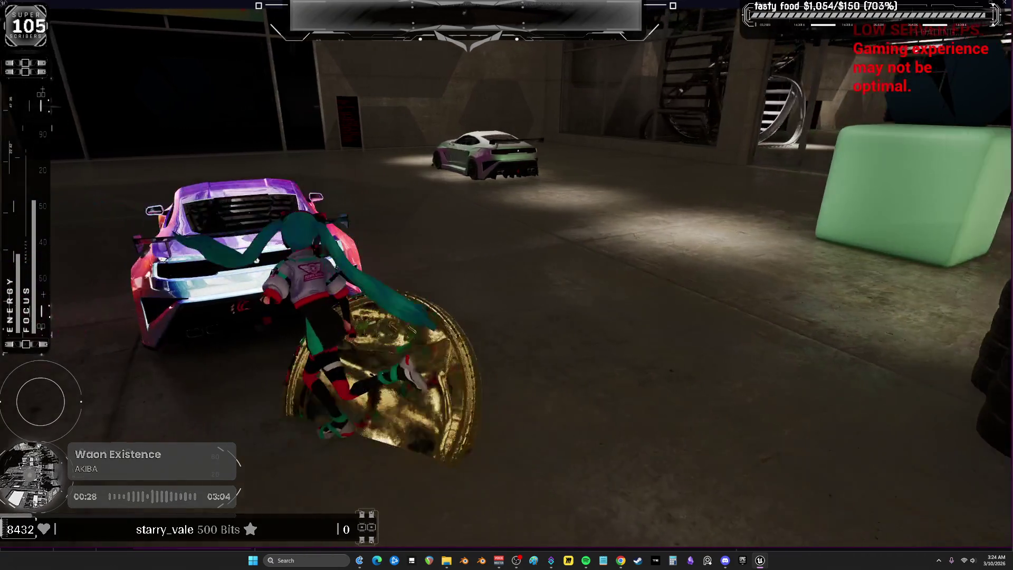
pyautogui.press('Escape')
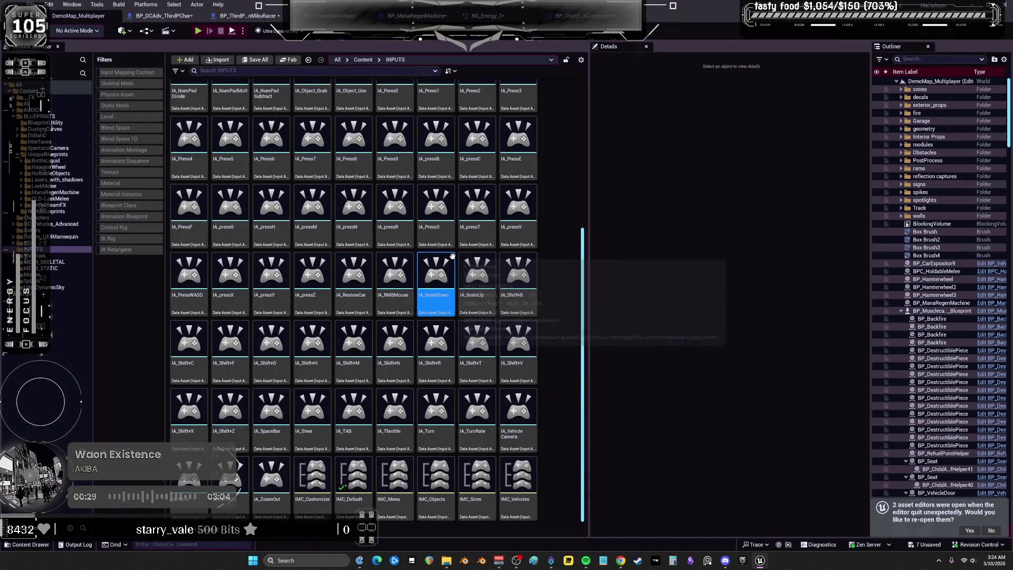
# Save all modified assets via File > Save All, checking out the selected assets.
pyautogui.moveTo(440, 276)
pyautogui.click(32, 5)
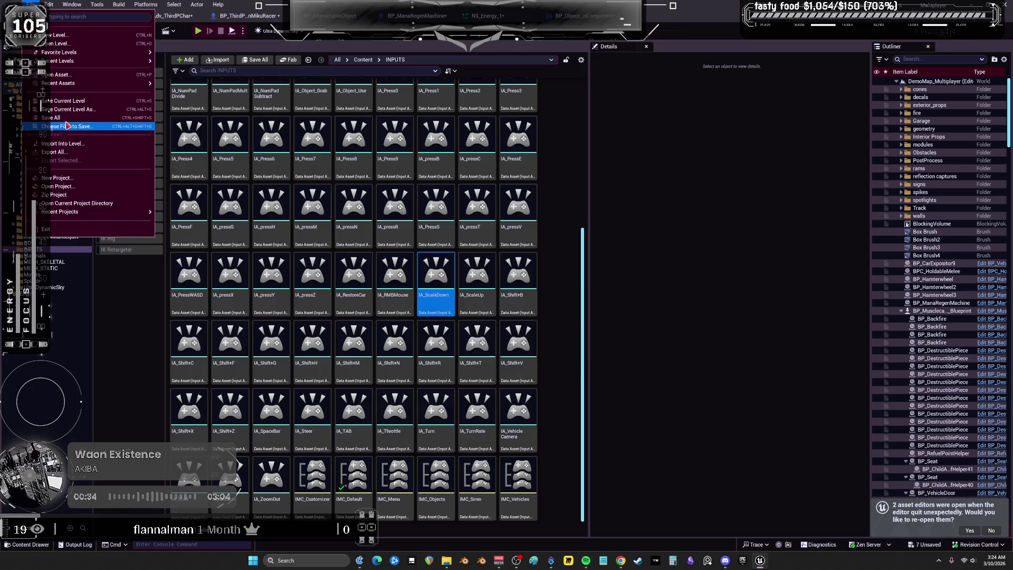
pyautogui.click(61, 119)
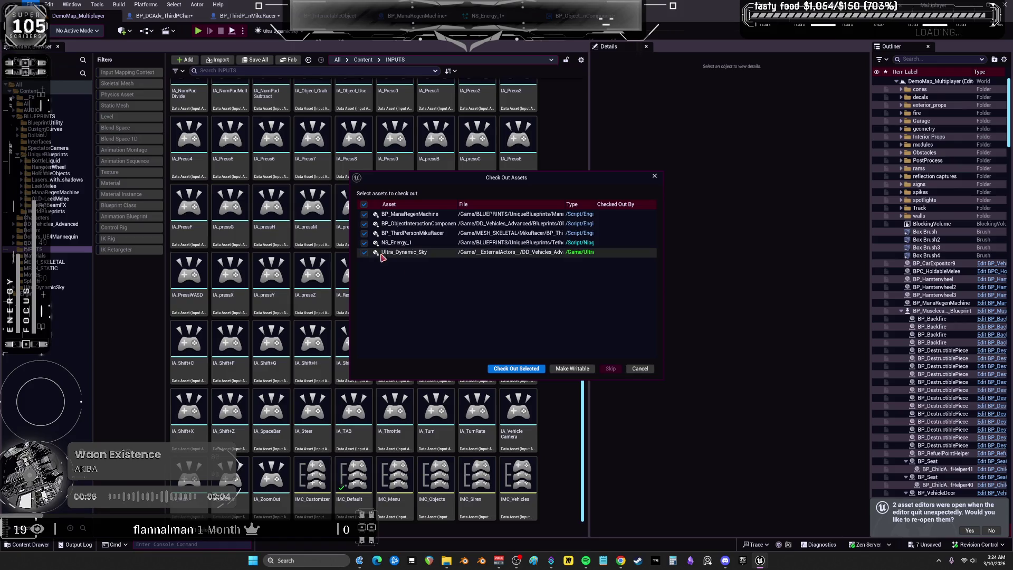
pyautogui.click(516, 368)
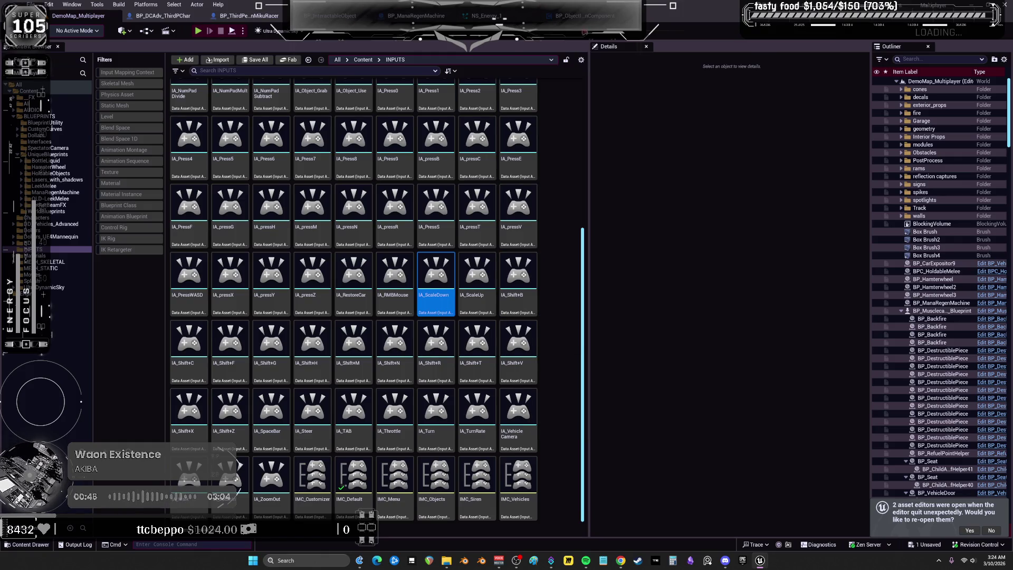
# Switch back to the BP_ObjectInteractionComponent graph.
pyautogui.click(570, 18)
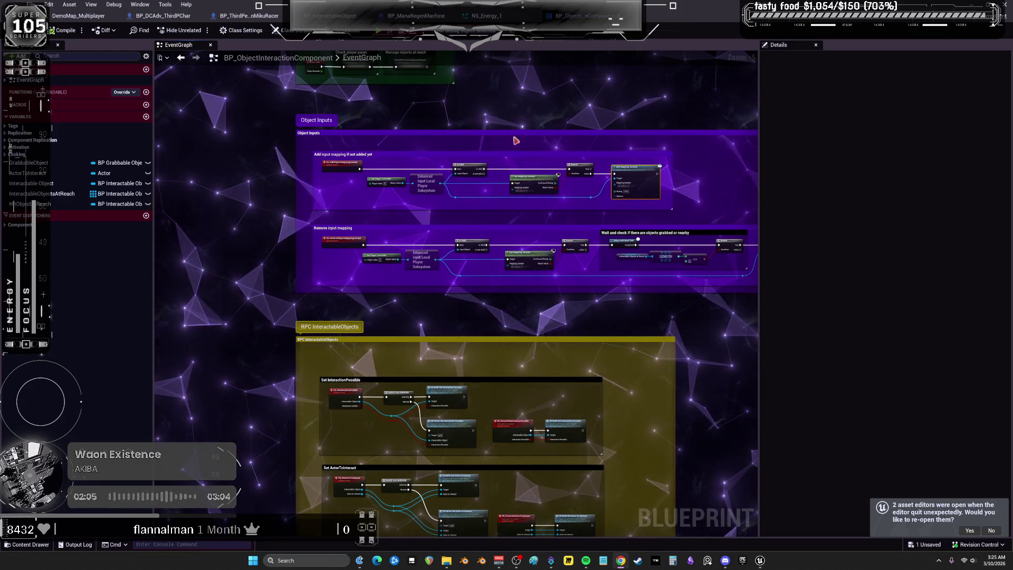
# Add a comment under Add Mapping Context: consume actions below so Arrows do not override movement.
pyautogui.scroll(2, 389, 186)
pyautogui.moveTo(389, 186)
pyautogui.mouseDown()
pyautogui.moveTo(425, 266)
pyautogui.moveTo(486, 233)
pyautogui.moveTo(644, 295)
pyautogui.moveTo(369, 279)
pyautogui.mouseUp()
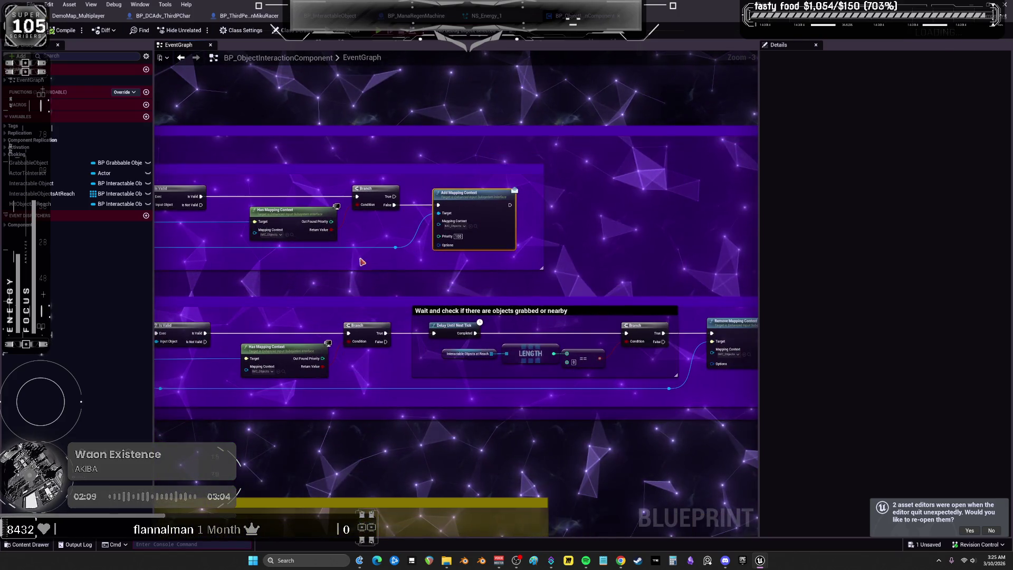
pyautogui.scroll(-2, 508, 266)
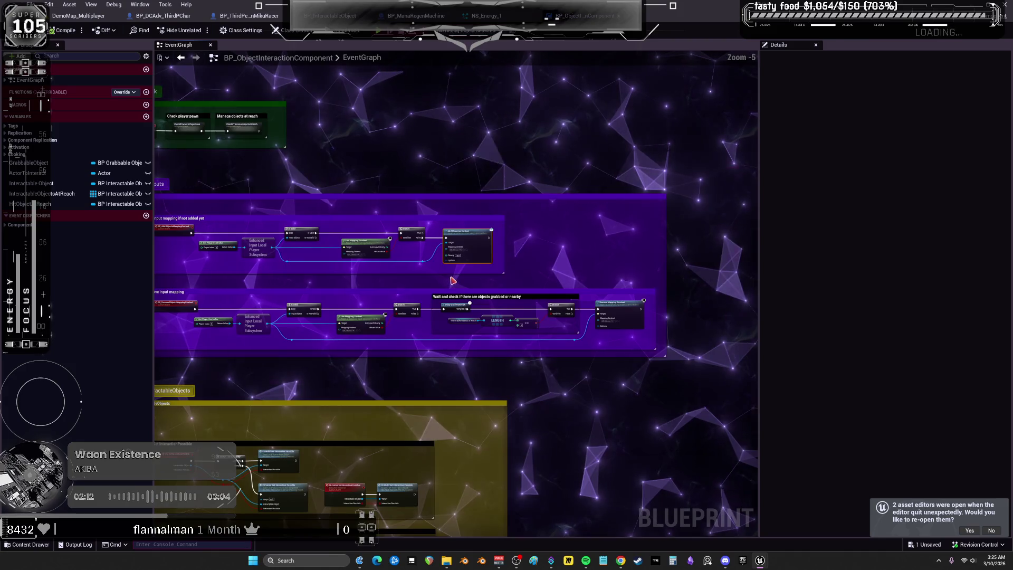
pyautogui.scroll(3, 461, 258)
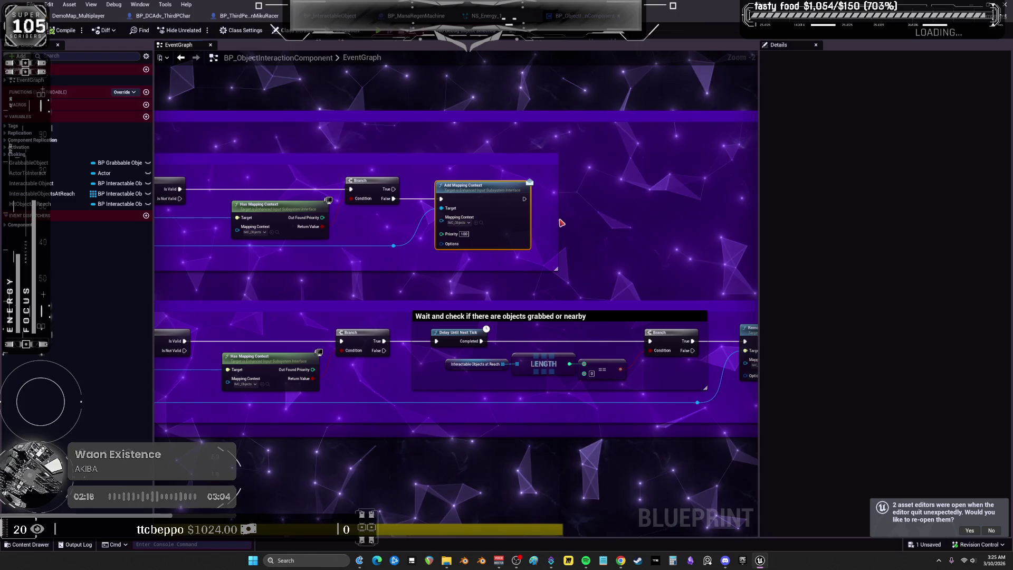
pyautogui.click(573, 199)
pyautogui.press('c')
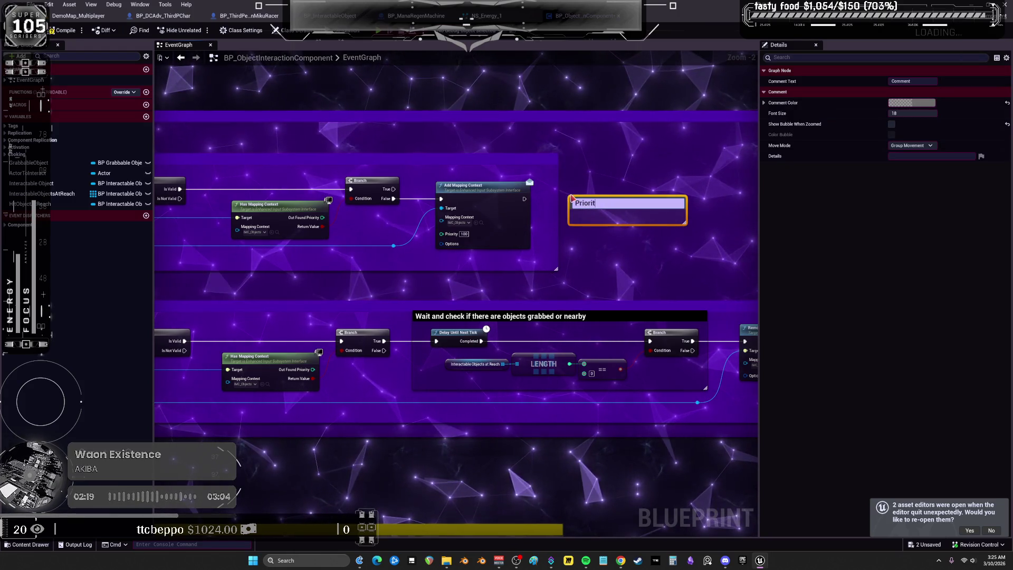
pyautogui.write('y')
pyautogui.write(' and cons')
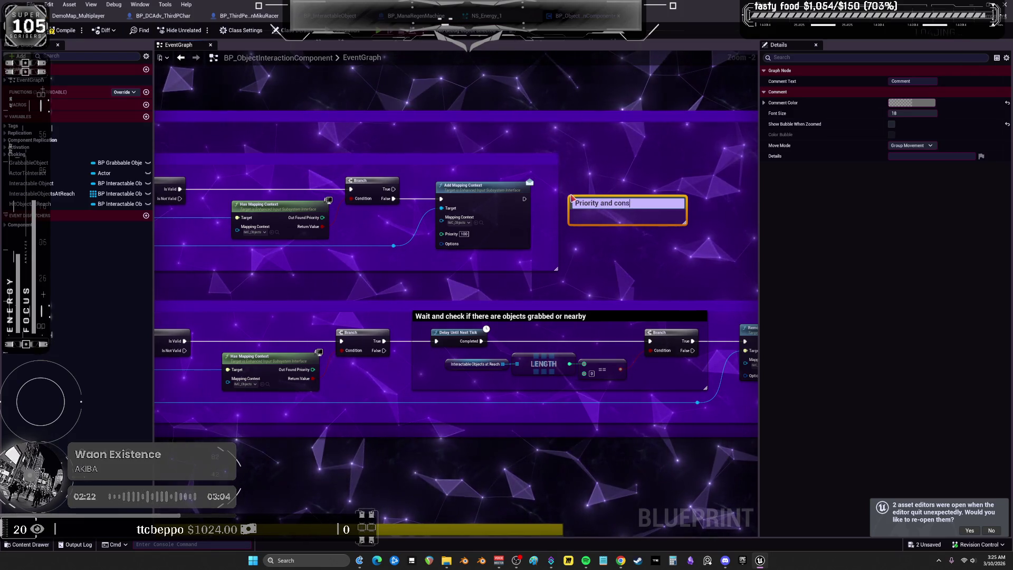
pyautogui.write('ume acti')
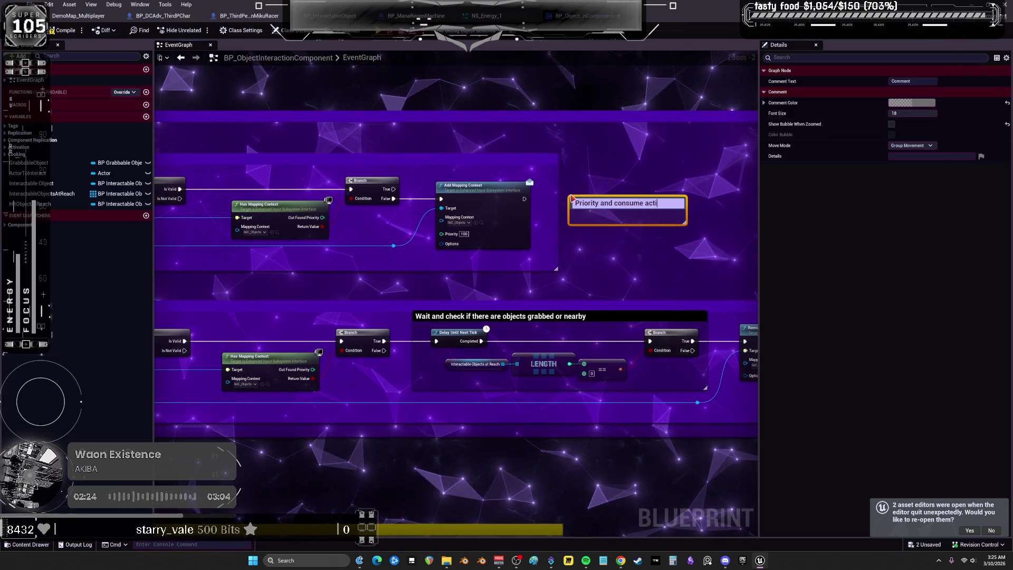
pyautogui.write('ons below so')
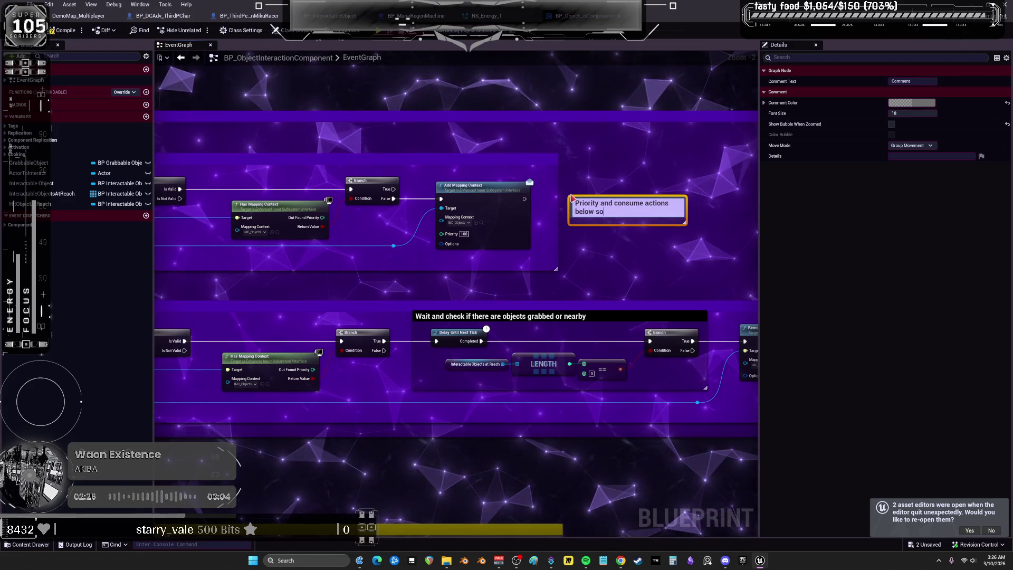
pyautogui.write(' Arrows do not ovve')
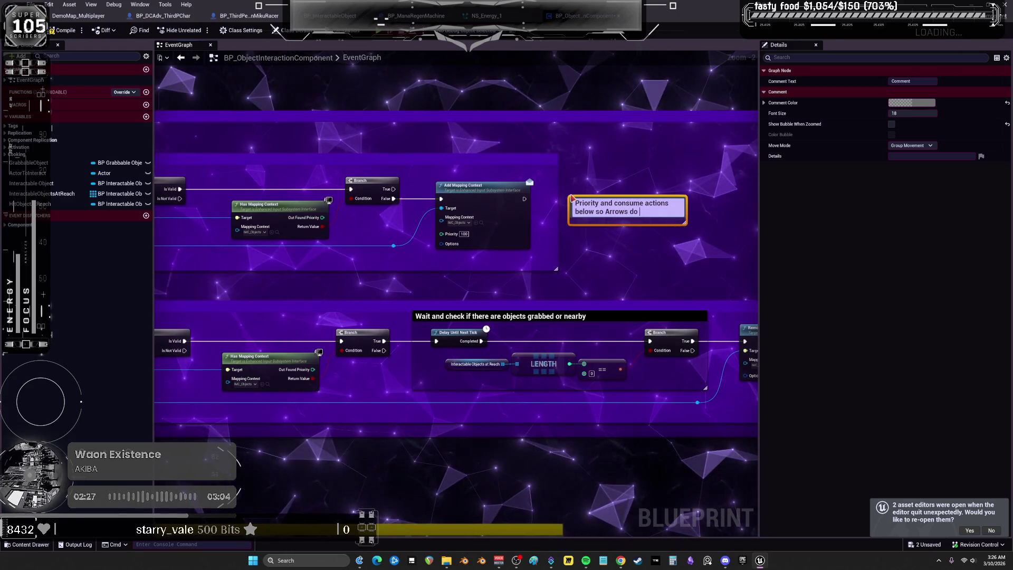
pyautogui.press('BackSpace')
pyautogui.press('BackSpace')
pyautogui.write('er')
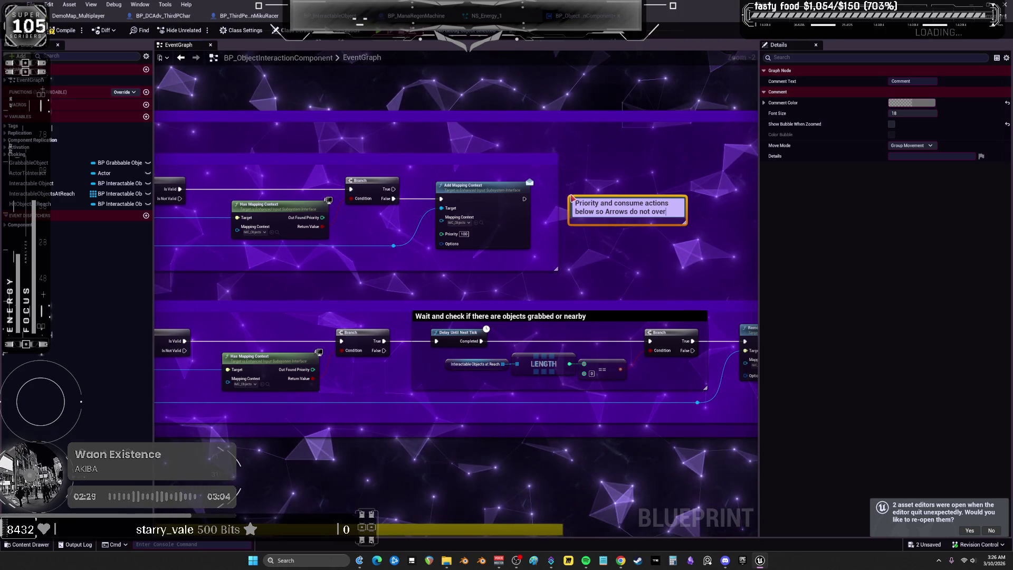
pyautogui.write('ride movement.')
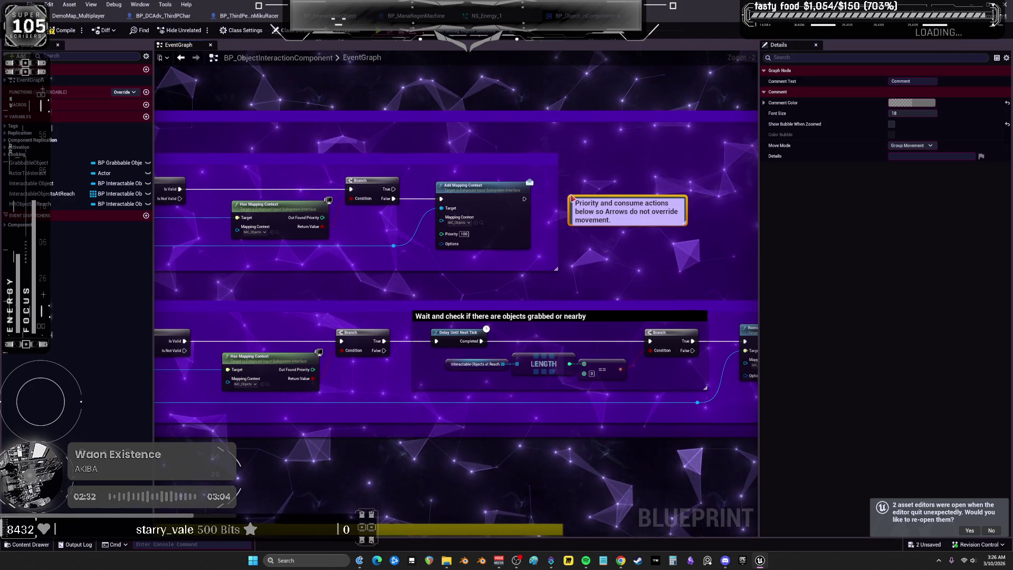
pyautogui.press('Return')
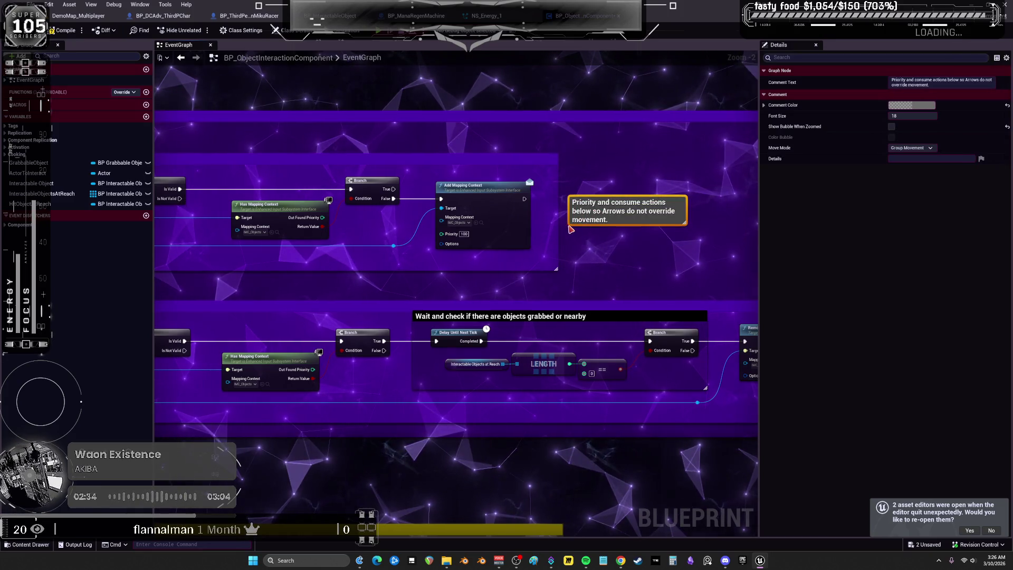
pyautogui.click(564, 237)
pyautogui.moveTo(568, 226); pyautogui.dragTo(542, 228)
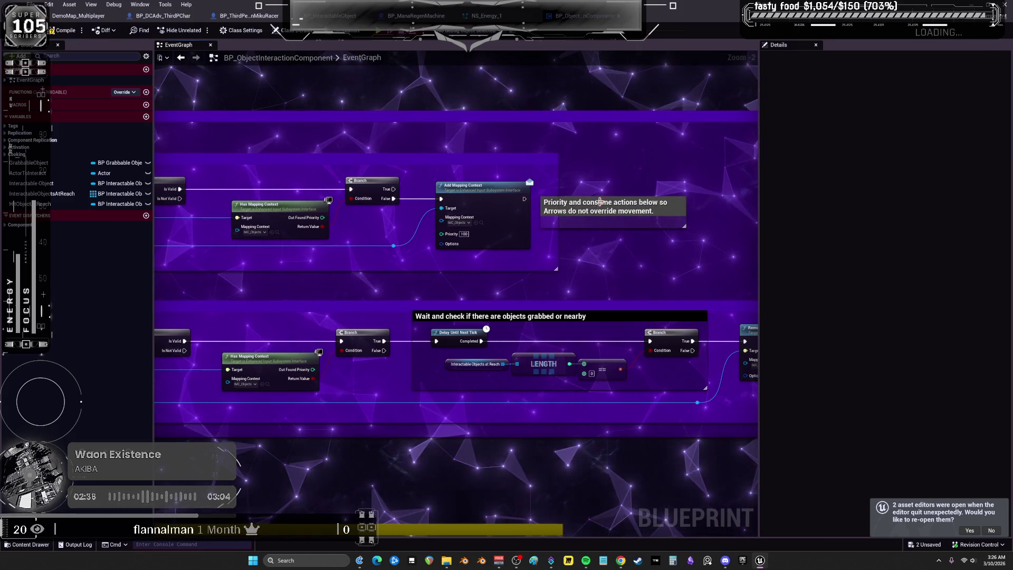
pyautogui.moveTo(612, 211); pyautogui.dragTo(488, 272)
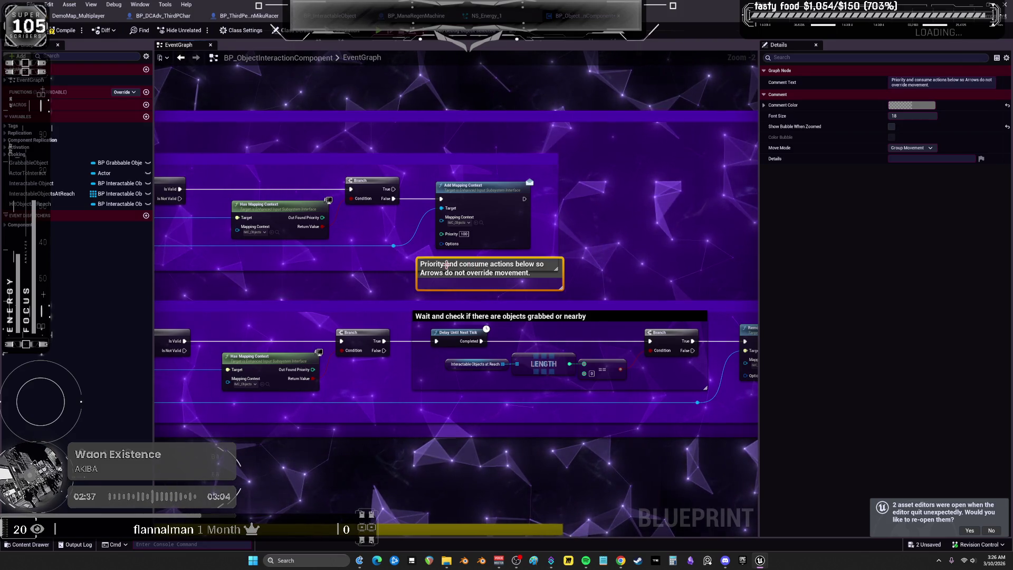
# Change the comment's priority from 100 to 69, set the Priority pin to 69, and compile.
pyautogui.write('set to 100')
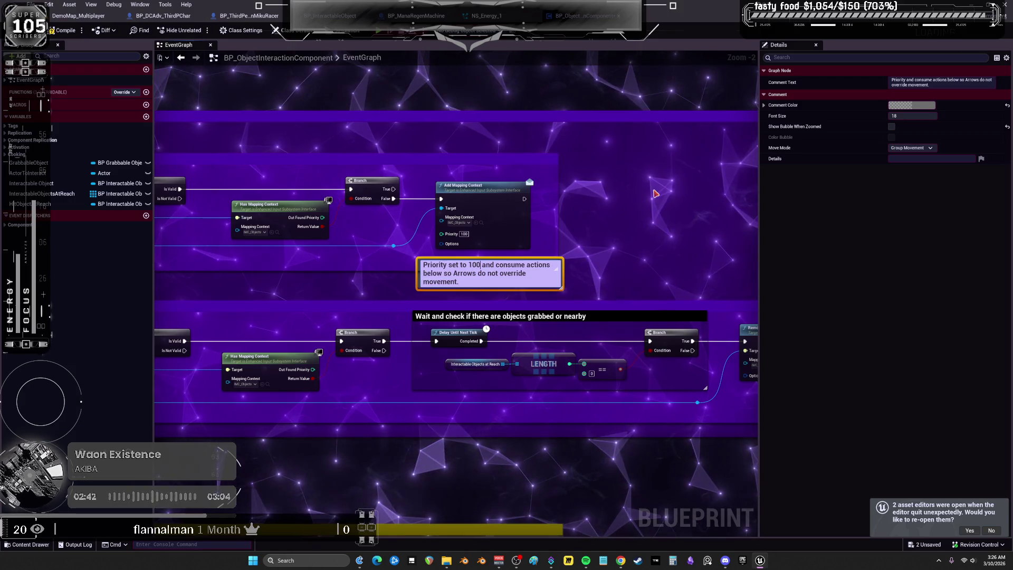
pyautogui.press('BackSpace')
pyautogui.press('BackSpace')
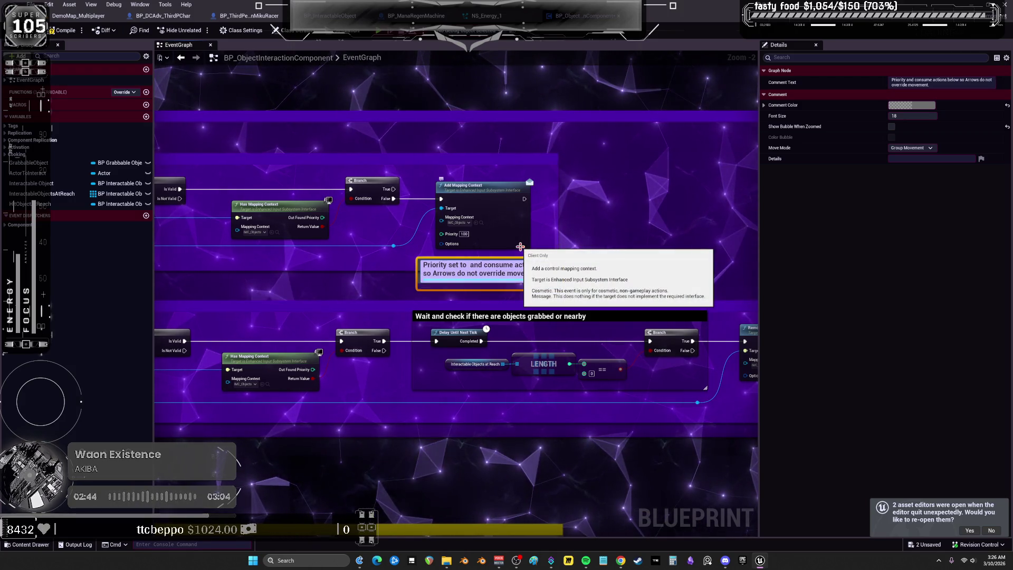
pyautogui.write('69')
pyautogui.press('Return')
pyautogui.write('69')
pyautogui.click(583, 221)
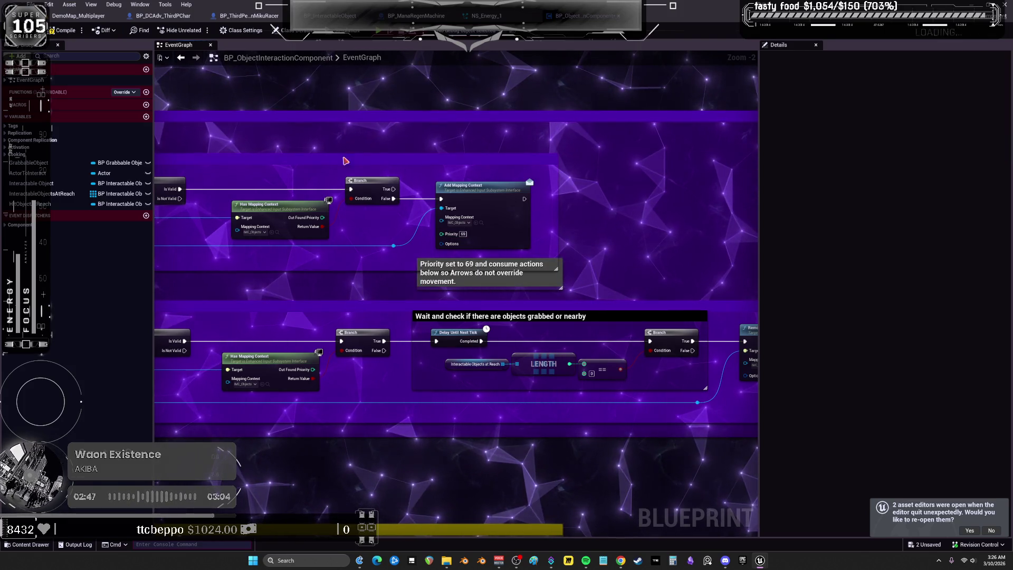
pyautogui.scroll(2, 433, 213)
pyautogui.moveTo(434, 213)
pyautogui.mouseDown()
pyautogui.moveTo(393, 180)
pyautogui.moveTo(353, 186)
pyautogui.moveTo(377, 108)
pyautogui.mouseUp()
pyautogui.click(62, 30)
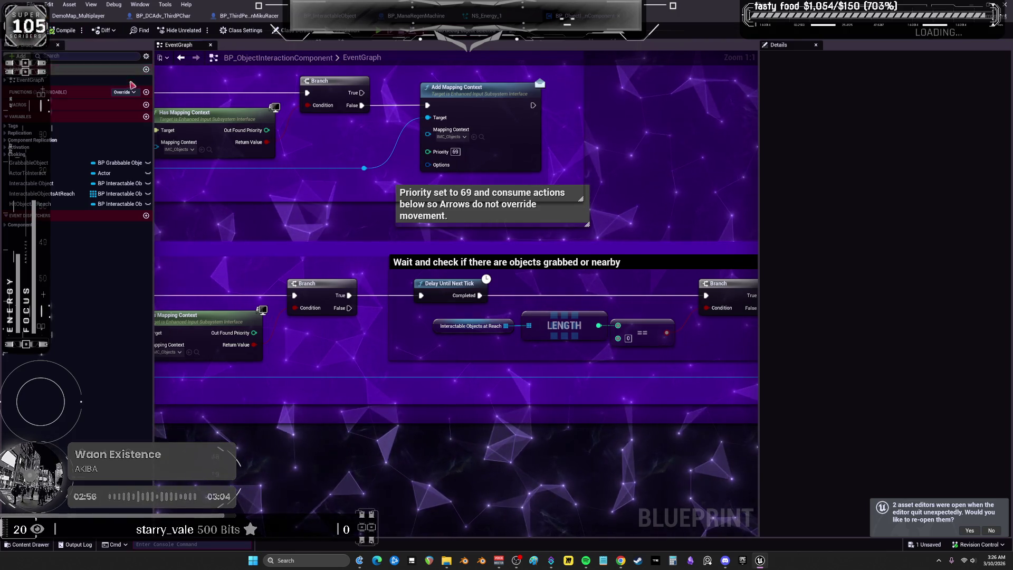
pyautogui.scroll(-4, 315, 263)
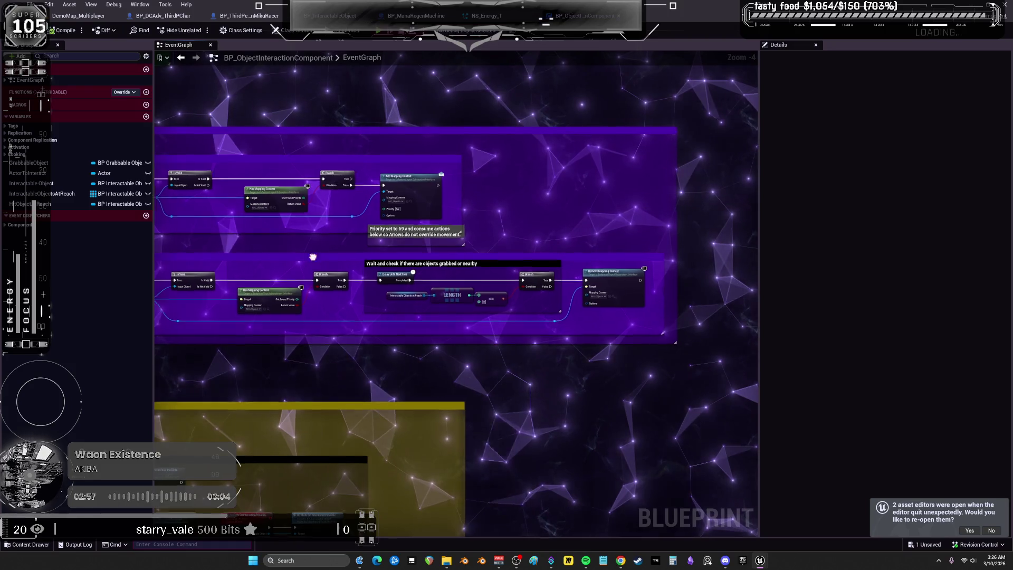
pyautogui.scroll(4, 323, 226)
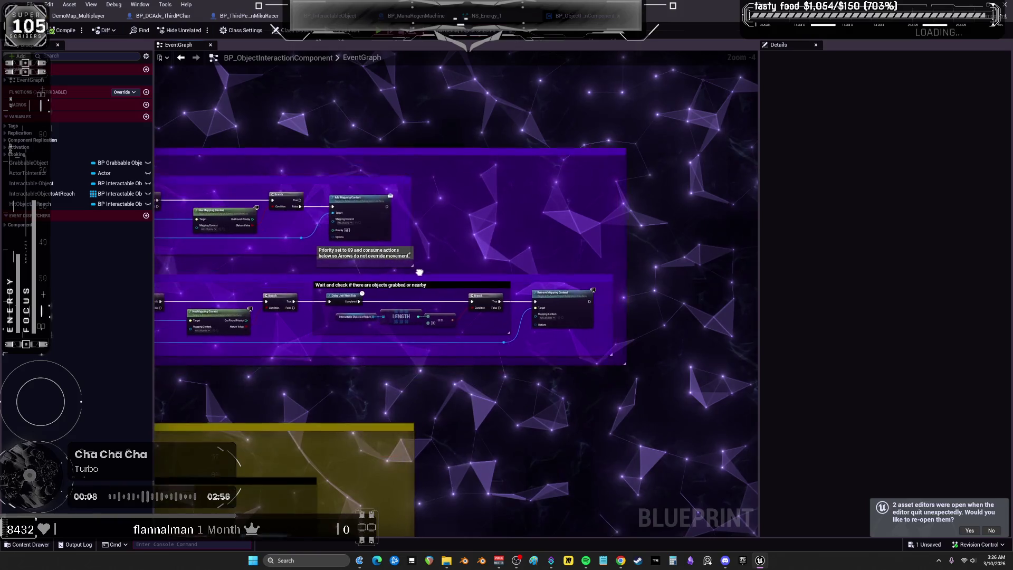
pyautogui.moveTo(423, 286)
pyautogui.mouseDown()
pyautogui.moveTo(585, 263)
pyautogui.moveTo(681, 277)
pyautogui.moveTo(466, 290)
pyautogui.moveTo(624, 281)
pyautogui.moveTo(432, 275)
pyautogui.moveTo(437, 230)
pyautogui.moveTo(449, 266)
pyautogui.mouseUp()
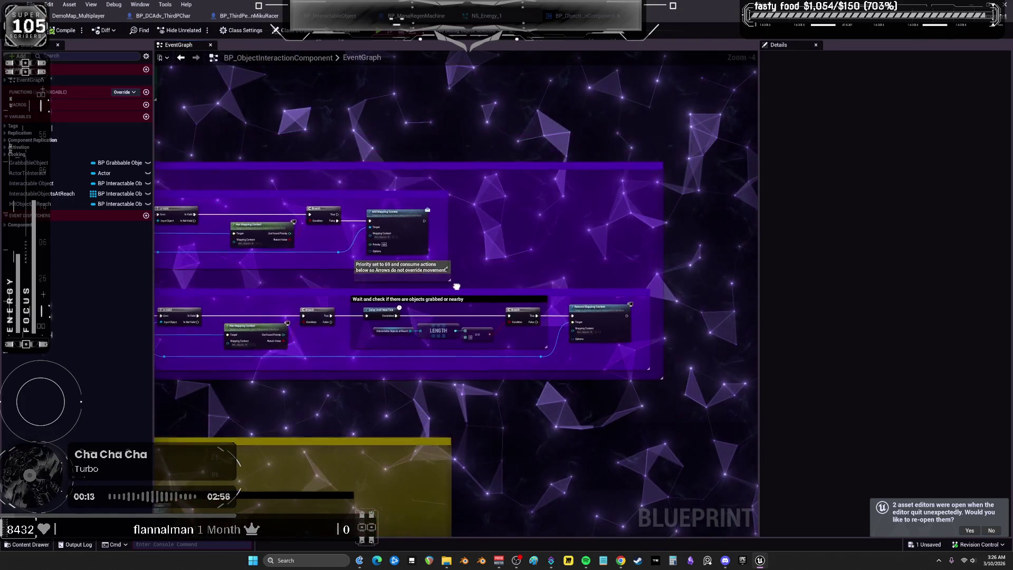
pyautogui.moveTo(474, 297)
pyautogui.mouseDown()
pyautogui.moveTo(642, 280)
pyautogui.moveTo(475, 289)
pyautogui.moveTo(624, 278)
pyautogui.moveTo(582, 252)
pyautogui.moveTo(465, 305)
pyautogui.moveTo(696, 293)
pyautogui.mouseUp()
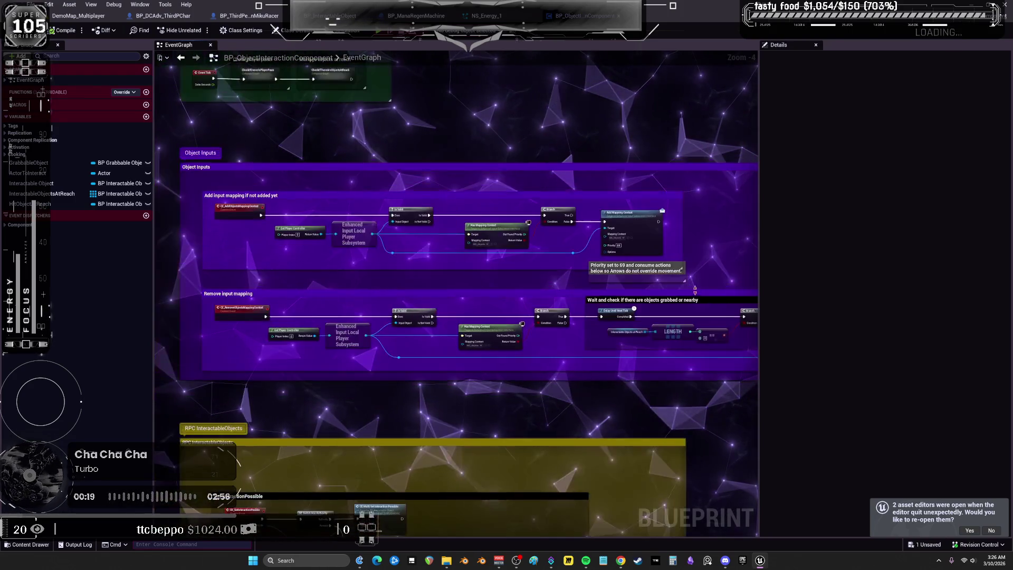
pyautogui.scroll(4, 293, 166)
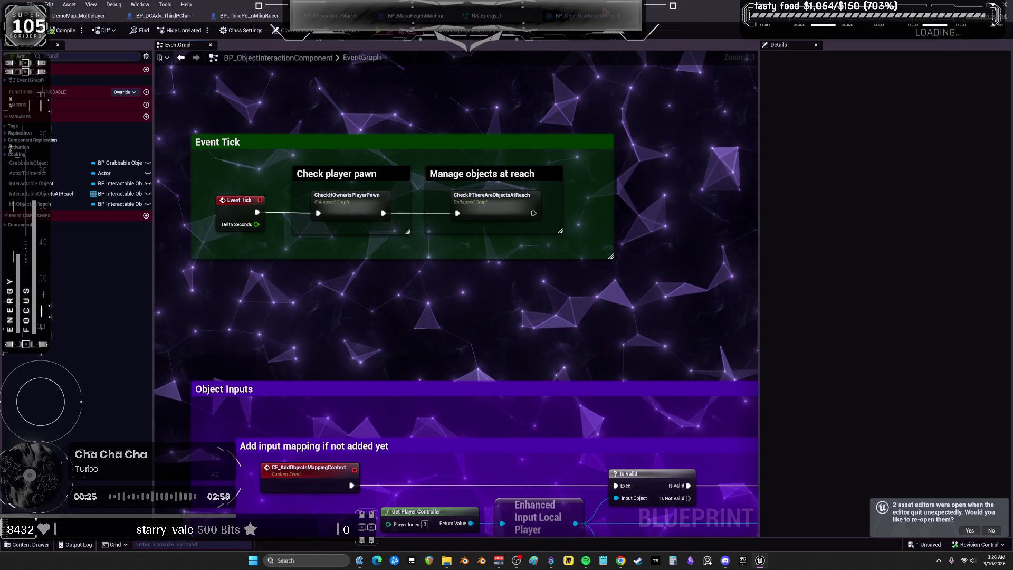
pyautogui.doubleClick(367, 196)
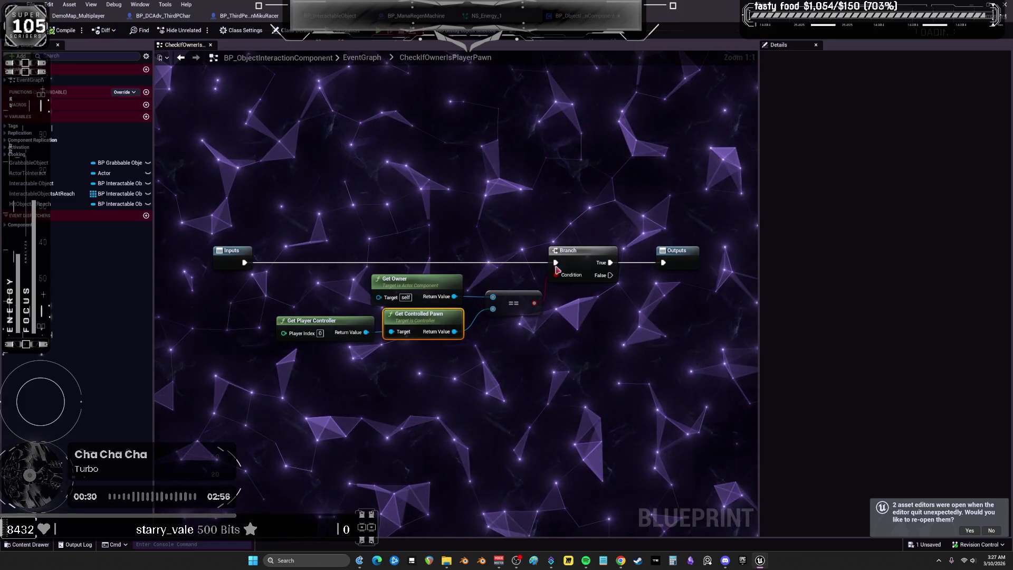
pyautogui.moveTo(596, 226); pyautogui.dragTo(612, 350)
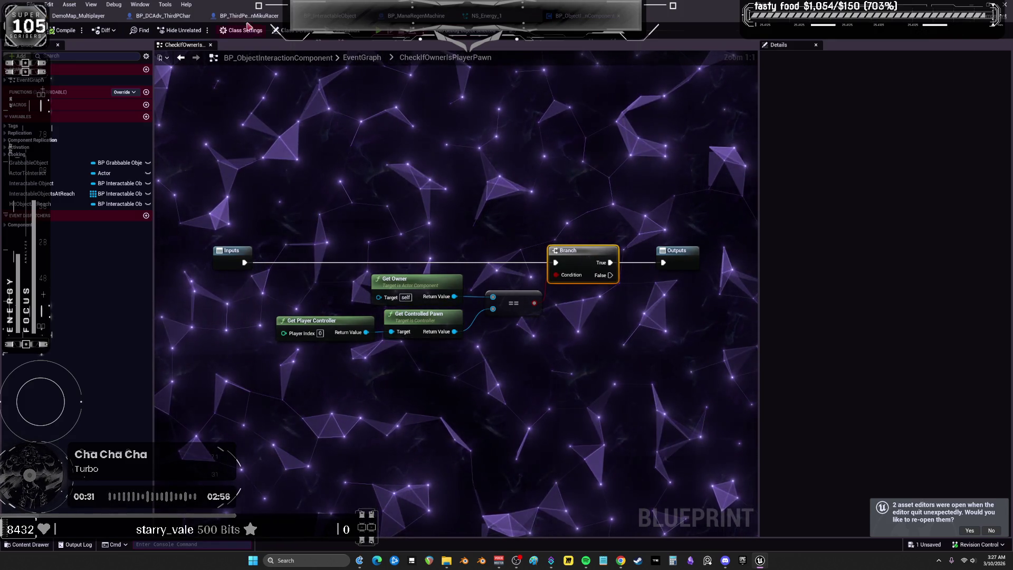
pyautogui.hotkey('alt', 'Left')
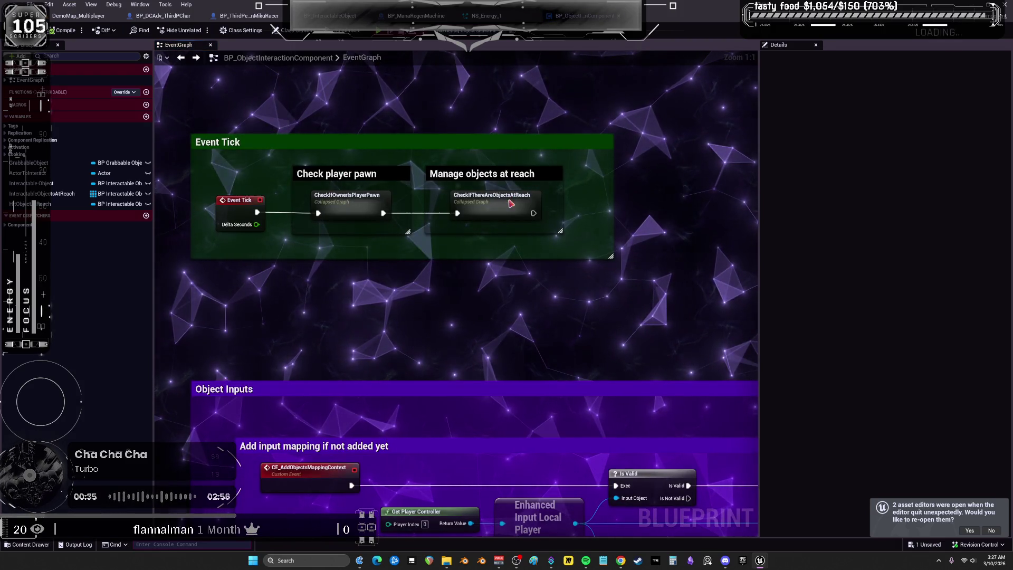
pyautogui.doubleClick(492, 203)
pyautogui.scroll(3, 405, 212)
pyautogui.moveTo(546, 211)
pyautogui.mouseDown()
pyautogui.moveTo(437, 140)
pyautogui.moveTo(166, 147)
pyautogui.mouseUp()
pyautogui.scroll(-5, 166, 147)
pyautogui.click(181, 57)
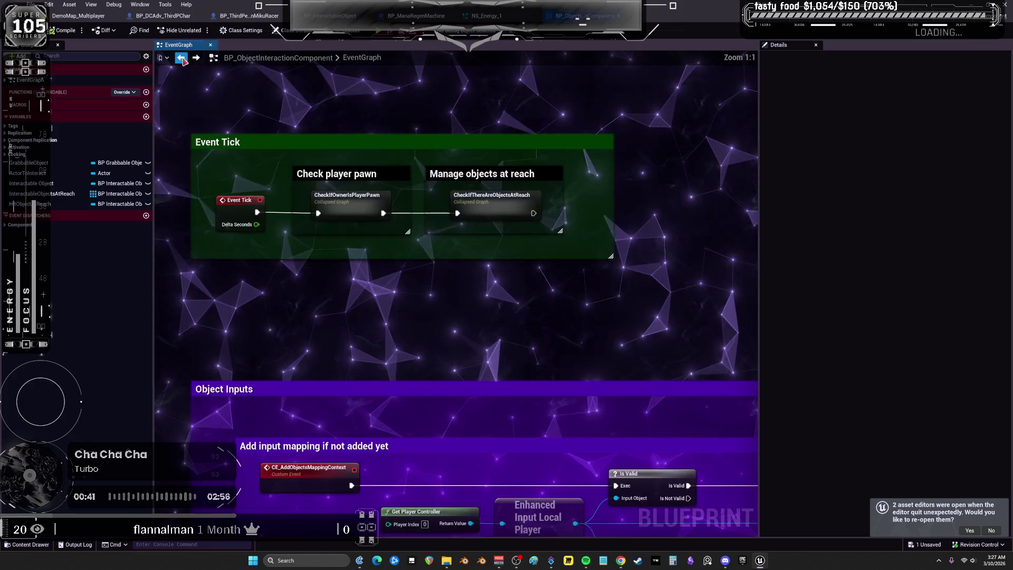
pyautogui.click(419, 16)
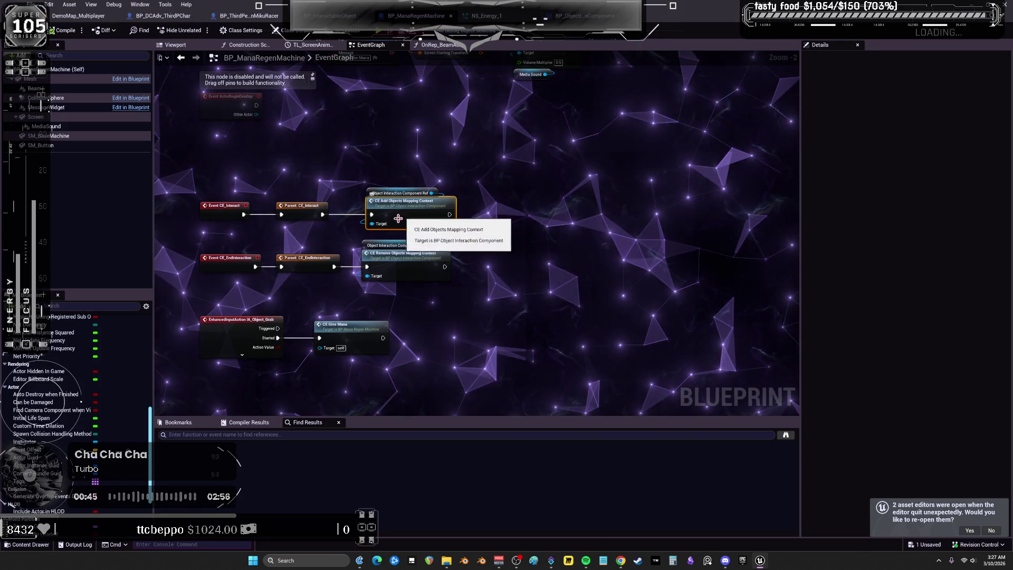
pyautogui.click(221, 217)
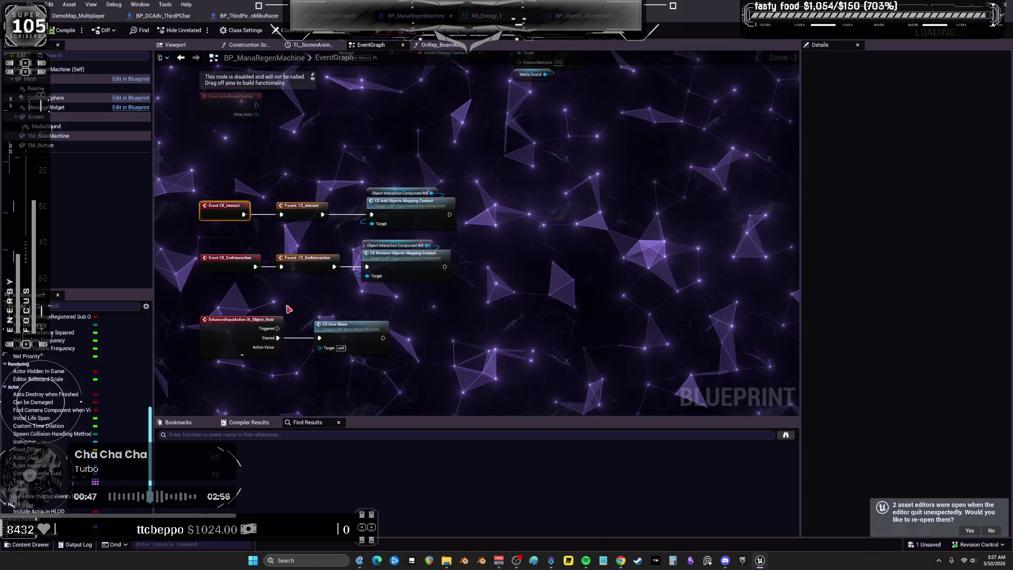
pyautogui.moveTo(287, 308); pyautogui.dragTo(280, 290)
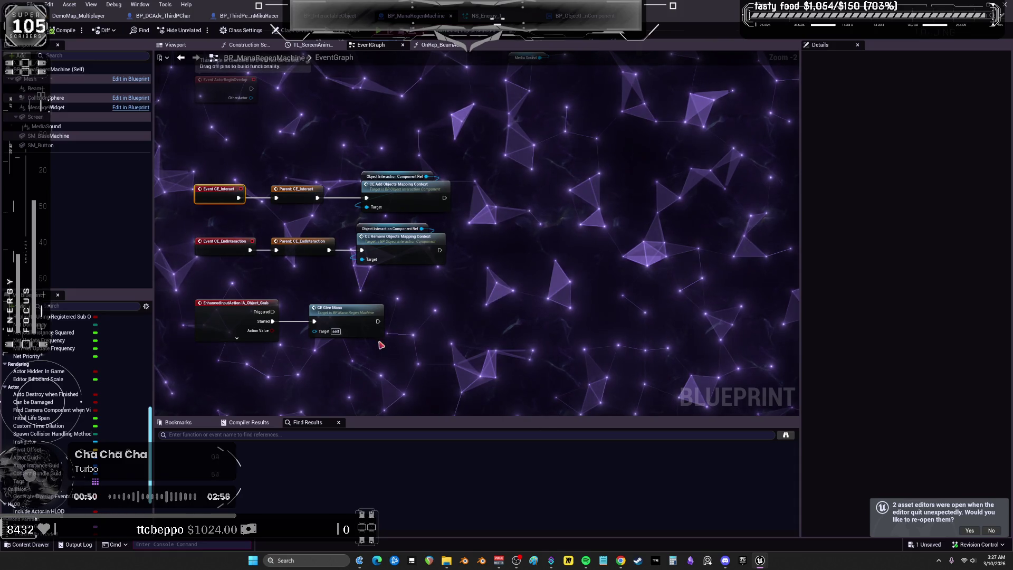
pyautogui.click(357, 315)
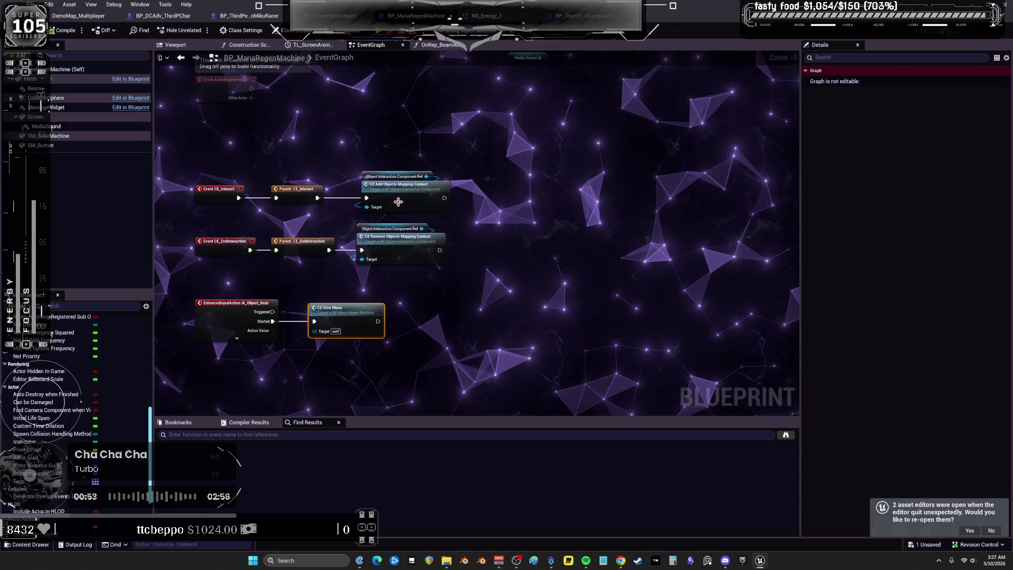
pyautogui.moveTo(340, 240); pyautogui.dragTo(339, 272)
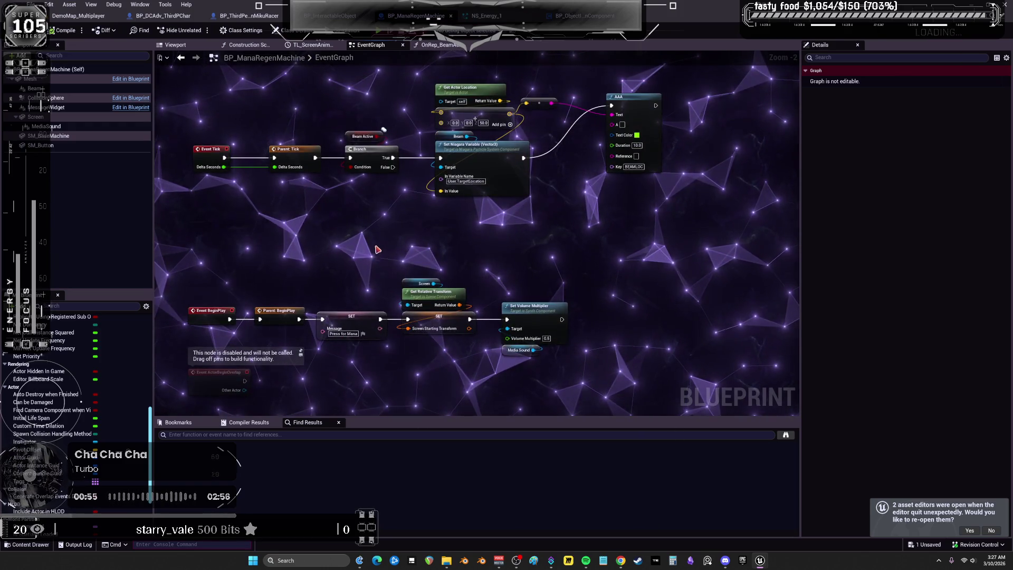
pyautogui.moveTo(368, 277); pyautogui.dragTo(368, 308)
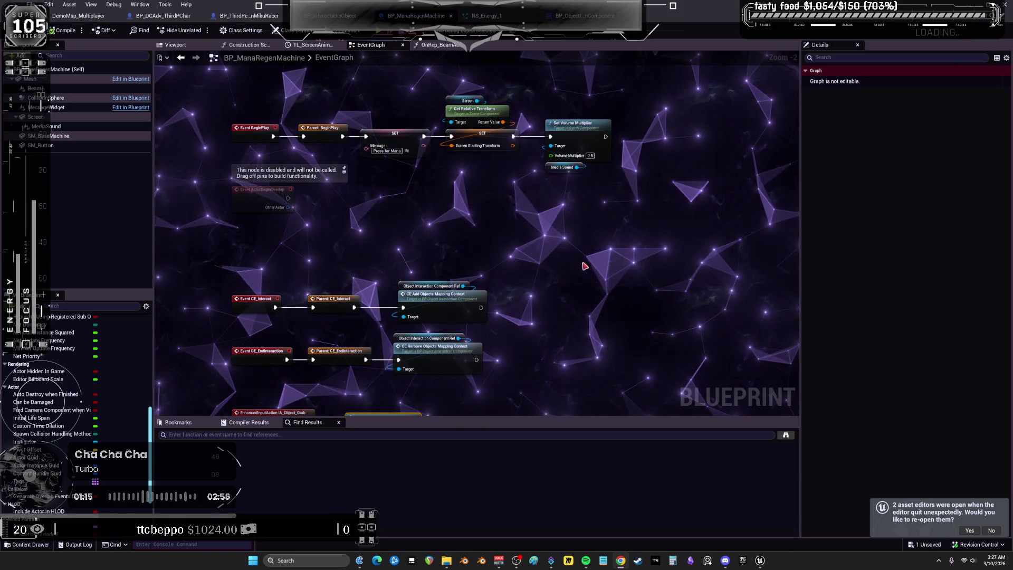
pyautogui.moveTo(489, 211); pyautogui.dragTo(681, 157)
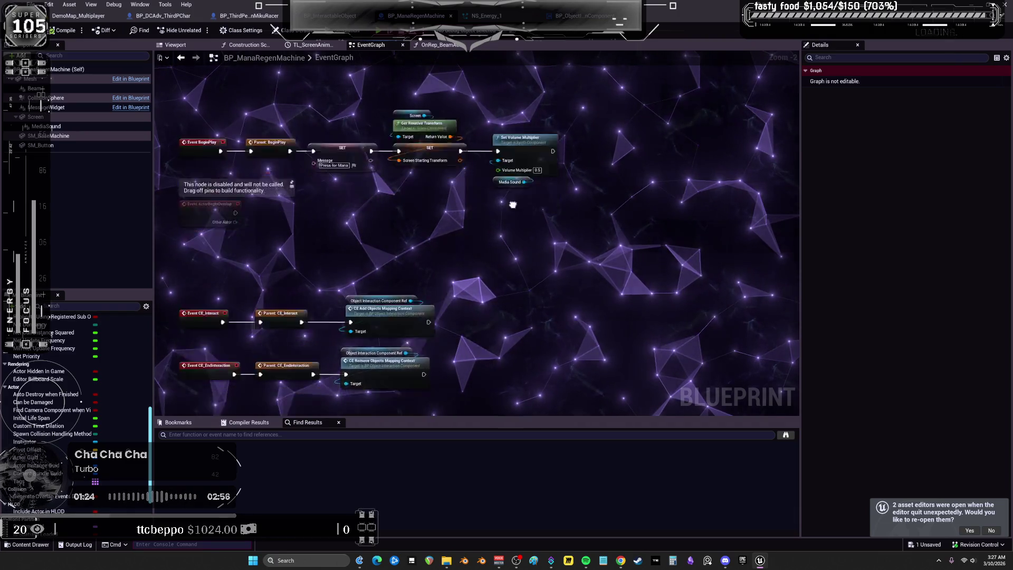
pyautogui.moveTo(660, 141)
pyautogui.mouseDown()
pyautogui.moveTo(714, 168)
pyautogui.moveTo(545, 206)
pyautogui.moveTo(702, 173)
pyautogui.mouseUp()
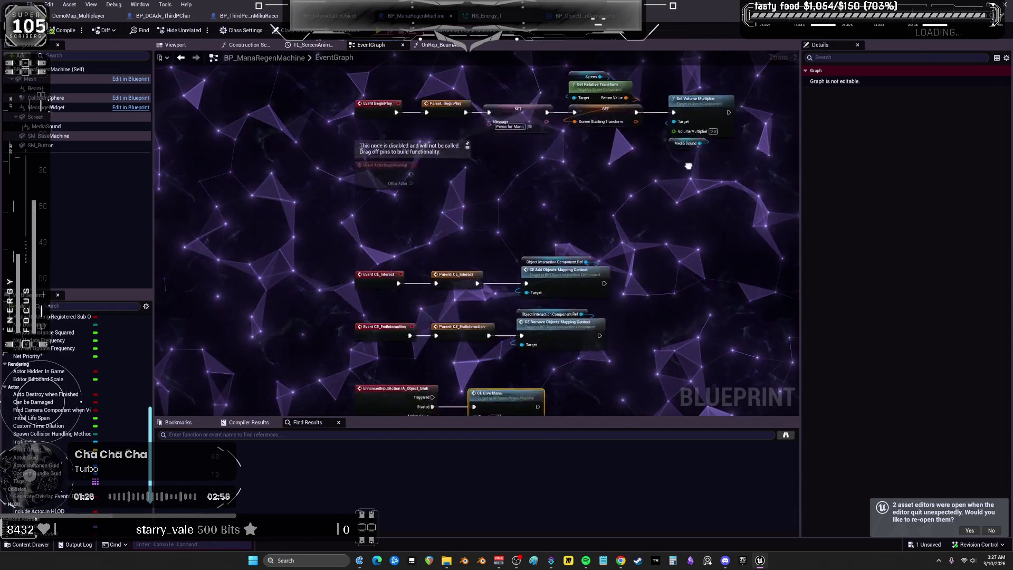
pyautogui.moveTo(790, 234); pyautogui.dragTo(504, 182)
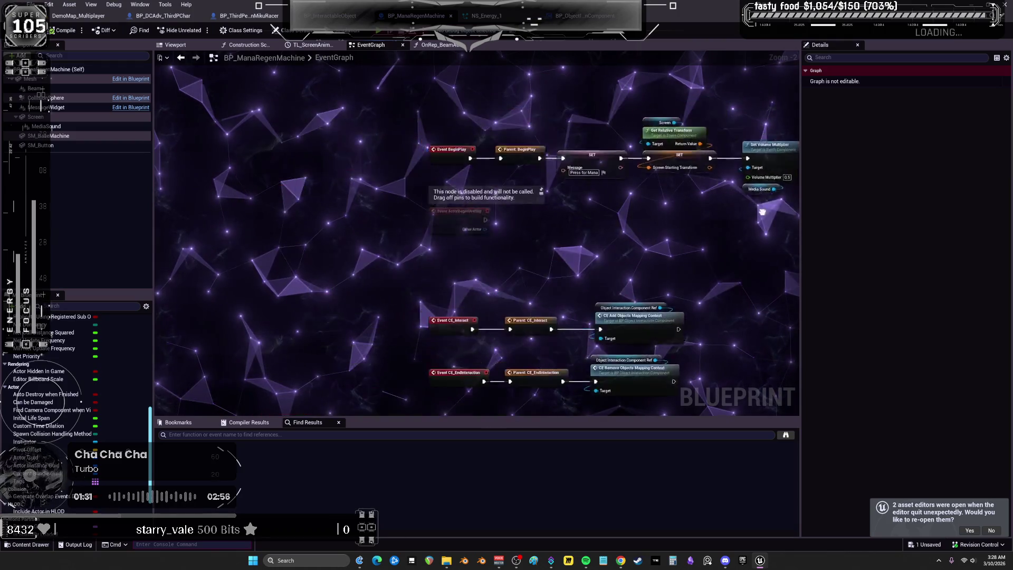
pyautogui.moveTo(561, 184)
pyautogui.mouseDown()
pyautogui.moveTo(592, 163)
pyautogui.moveTo(749, 166)
pyautogui.moveTo(577, 170)
pyautogui.moveTo(593, 190)
pyautogui.moveTo(703, 126)
pyautogui.mouseUp()
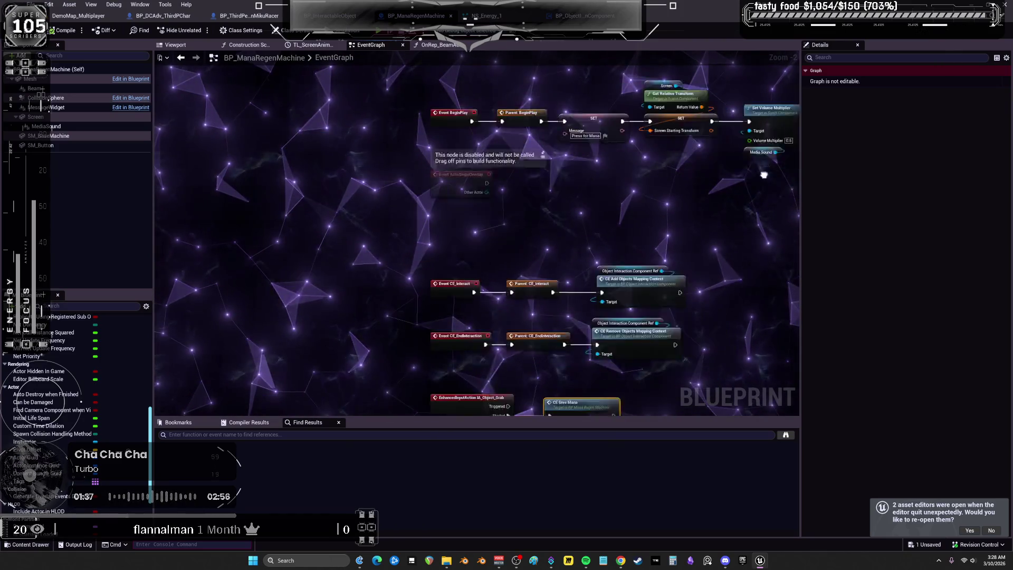
pyautogui.moveTo(779, 188); pyautogui.dragTo(739, 143)
pyautogui.moveTo(581, 177)
pyautogui.mouseDown()
pyautogui.moveTo(781, 174)
pyautogui.moveTo(559, 160)
pyautogui.mouseUp()
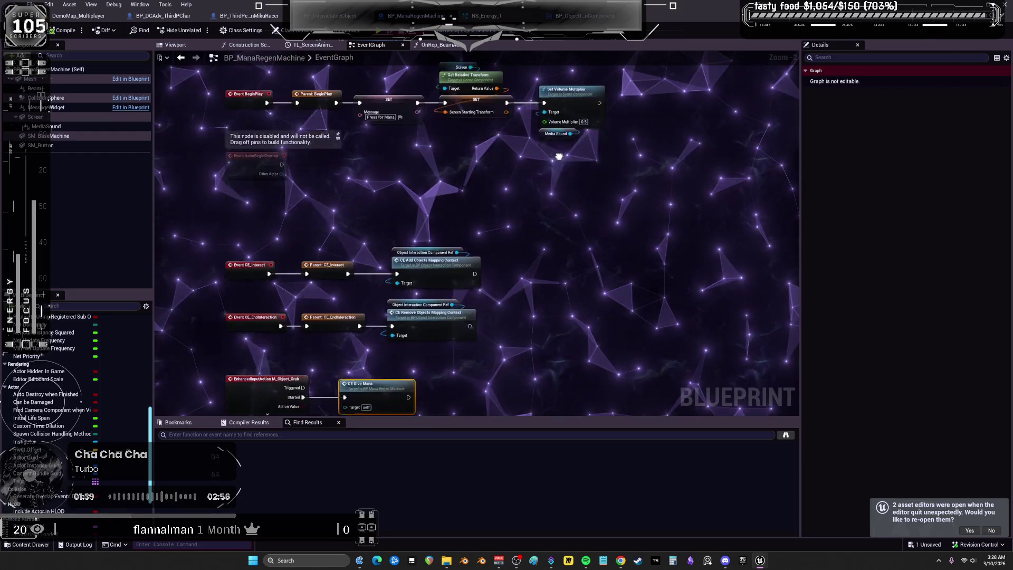
pyautogui.moveTo(748, 124)
pyautogui.mouseDown()
pyautogui.moveTo(791, 124)
pyautogui.moveTo(572, 124)
pyautogui.mouseUp()
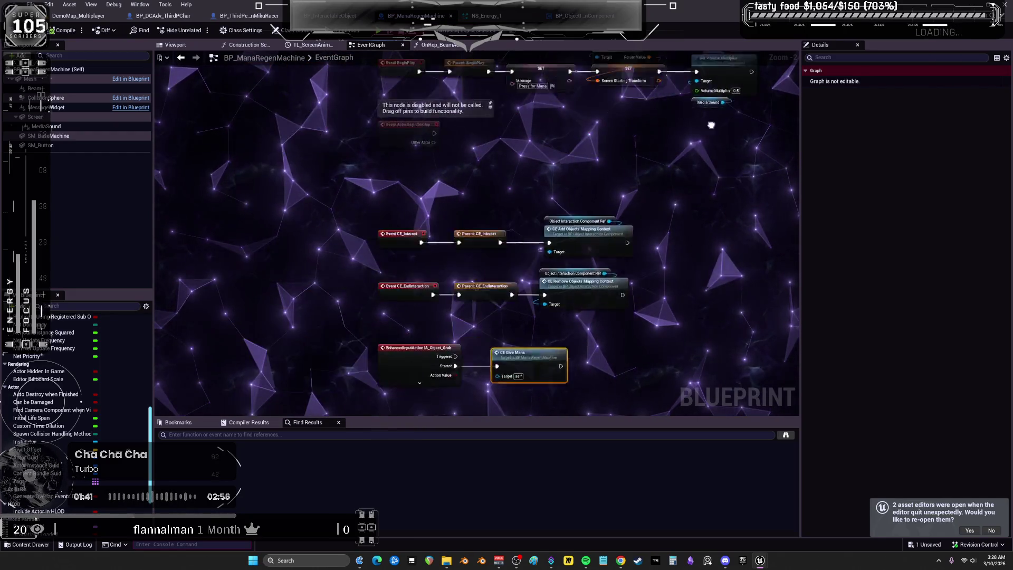
pyautogui.moveTo(727, 148); pyautogui.dragTo(613, 224)
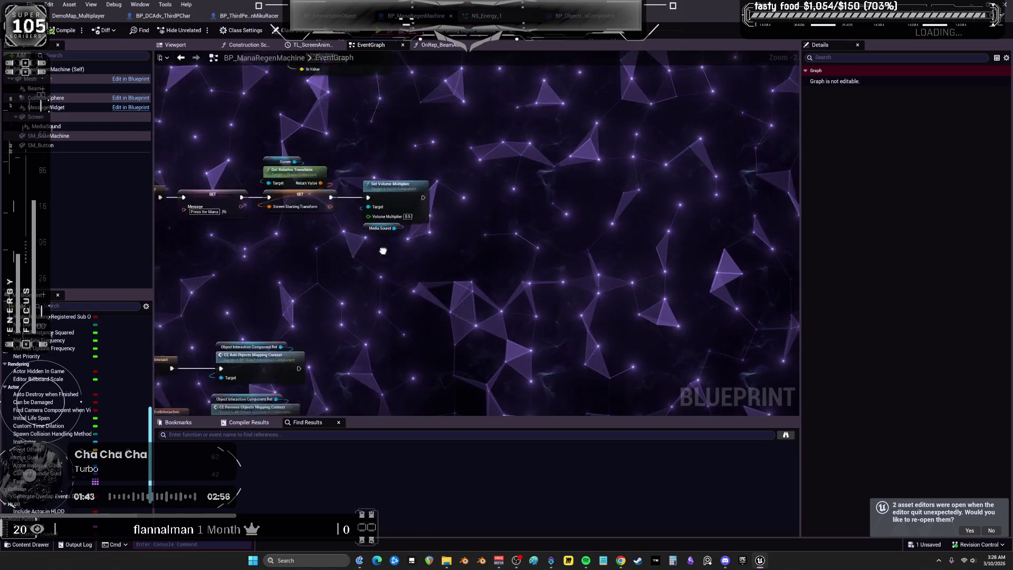
pyautogui.moveTo(660, 132)
pyautogui.mouseDown()
pyautogui.moveTo(602, 216)
pyautogui.moveTo(492, 249)
pyautogui.mouseUp()
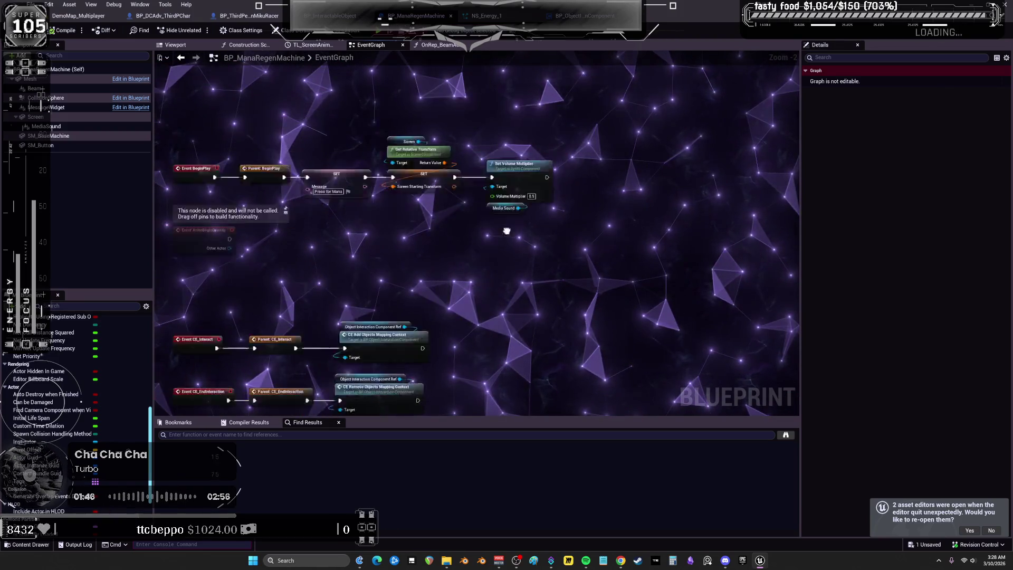
pyautogui.moveTo(653, 178); pyautogui.dragTo(540, 237)
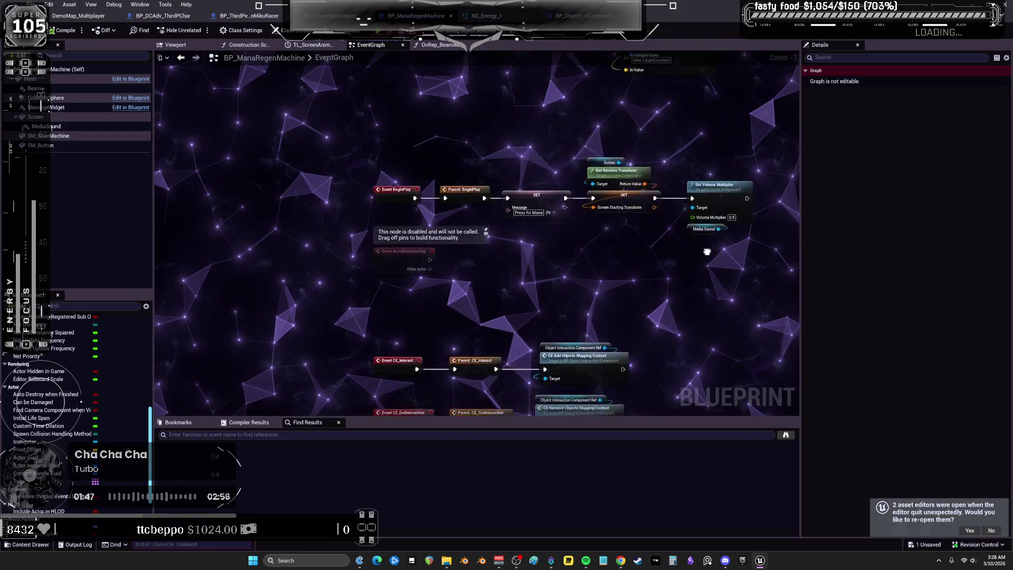
pyautogui.moveTo(580, 141)
pyautogui.mouseDown()
pyautogui.moveTo(515, 235)
pyautogui.moveTo(515, 204)
pyautogui.moveTo(748, 117)
pyautogui.mouseUp()
pyautogui.moveTo(791, 211); pyautogui.dragTo(756, 82)
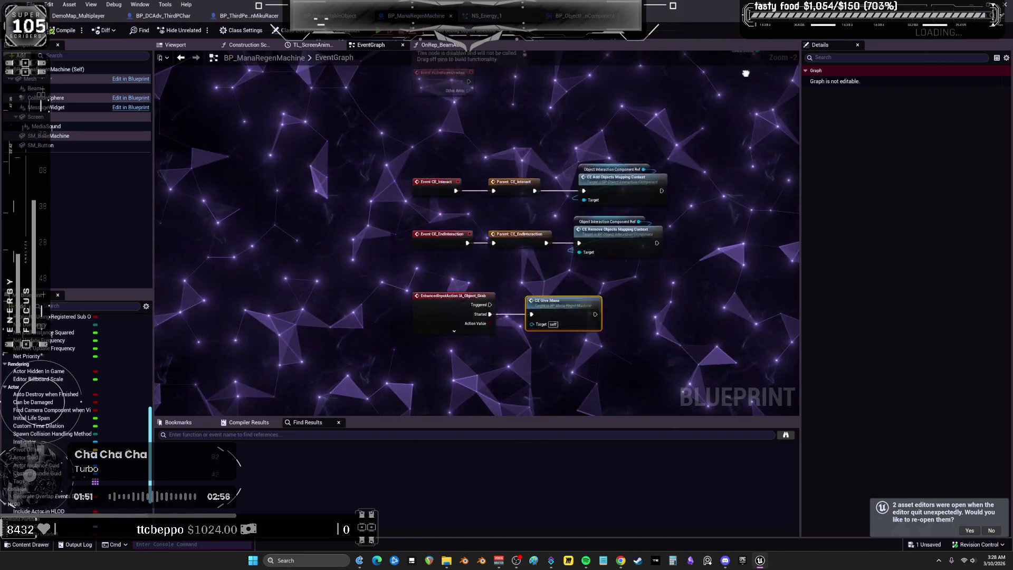
pyautogui.moveTo(779, 168)
pyautogui.mouseDown()
pyautogui.moveTo(592, 57)
pyautogui.moveTo(706, 114)
pyautogui.mouseUp()
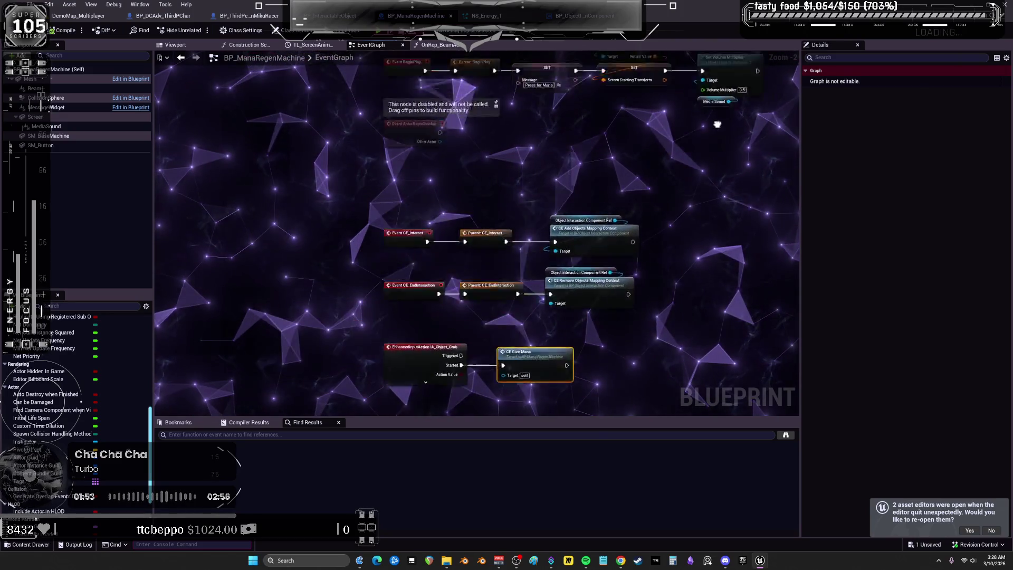
pyautogui.moveTo(570, 147)
pyautogui.mouseDown()
pyautogui.moveTo(767, 145)
pyautogui.moveTo(543, 90)
pyautogui.moveTo(798, 83)
pyautogui.moveTo(787, 139)
pyautogui.mouseUp()
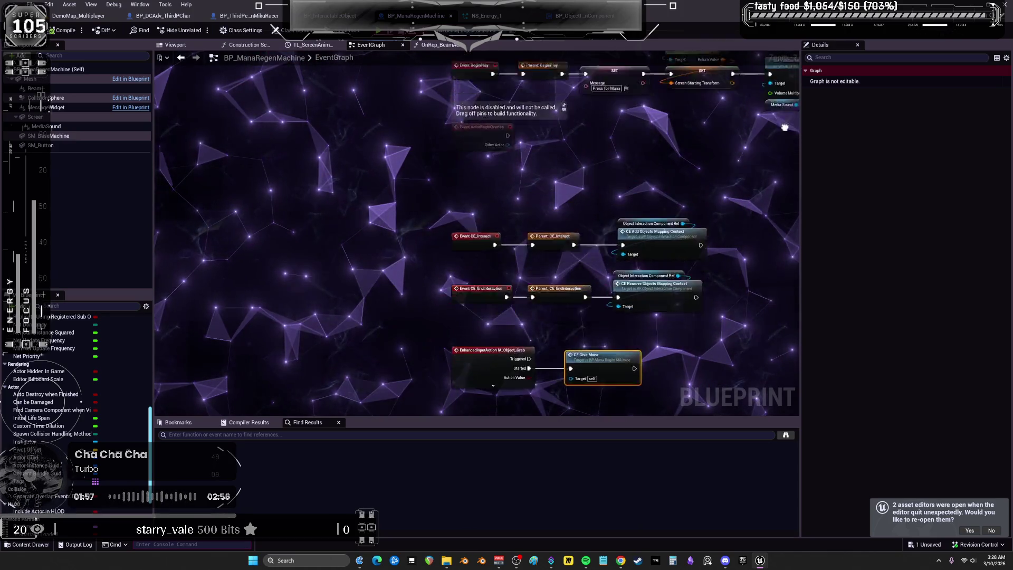
pyautogui.moveTo(717, 203)
pyautogui.mouseDown()
pyautogui.moveTo(588, 204)
pyautogui.moveTo(564, 234)
pyautogui.mouseUp()
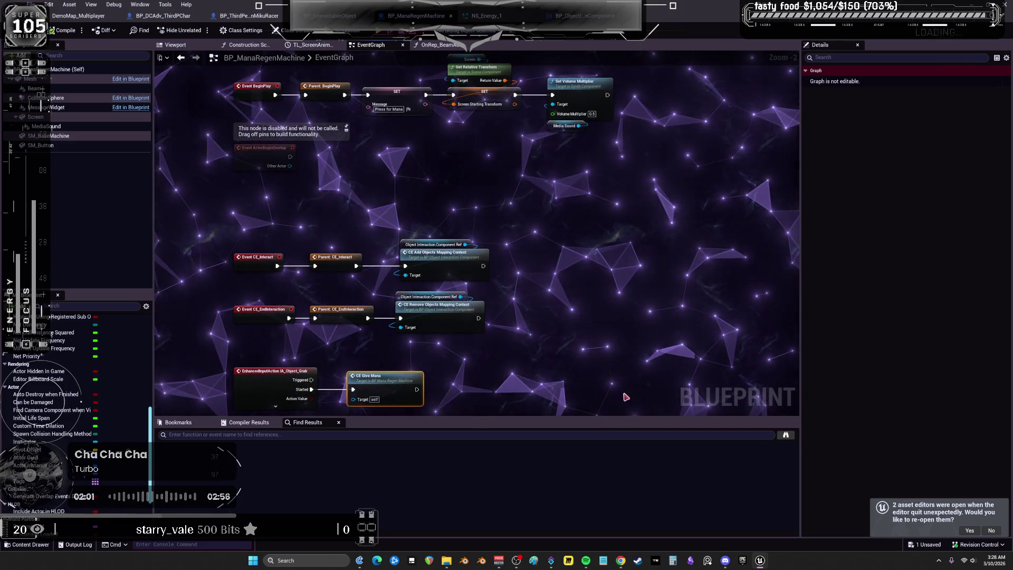
pyautogui.moveTo(533, 285); pyautogui.dragTo(585, 268)
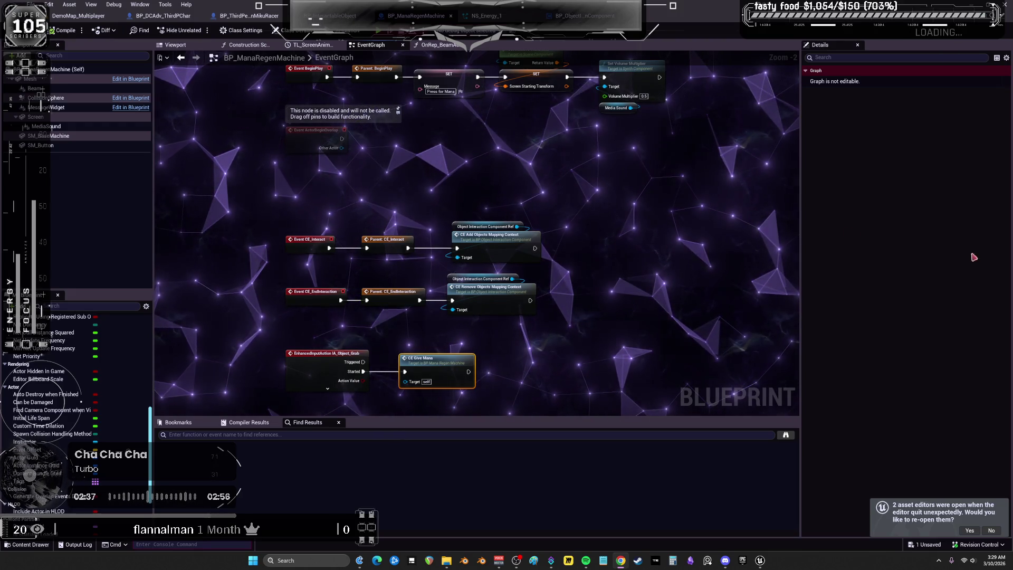
pyautogui.scroll(1, 653, 216)
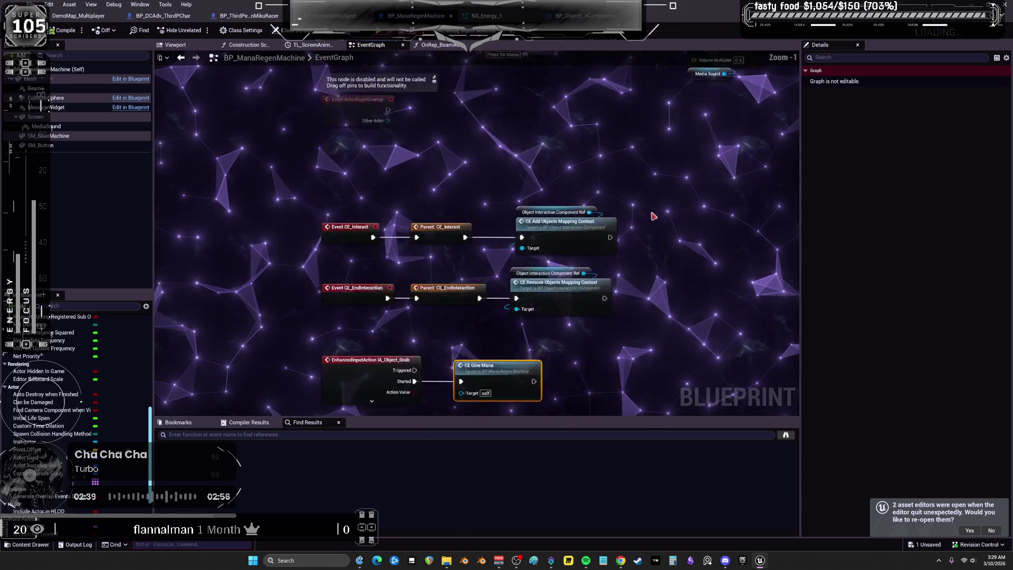
pyautogui.scroll(1, 653, 216)
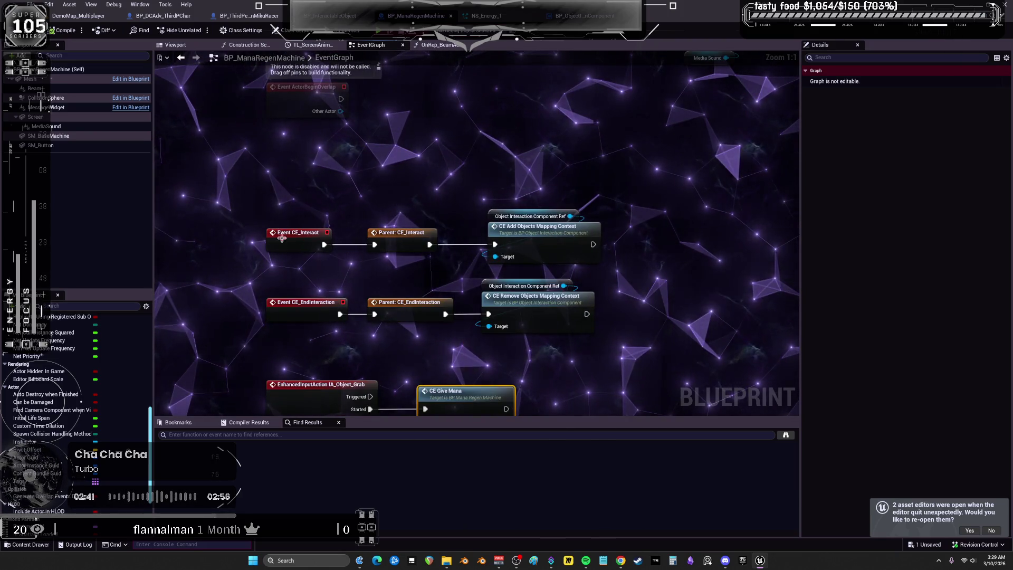
pyautogui.click(282, 238)
pyautogui.scroll(-2, 352, 344)
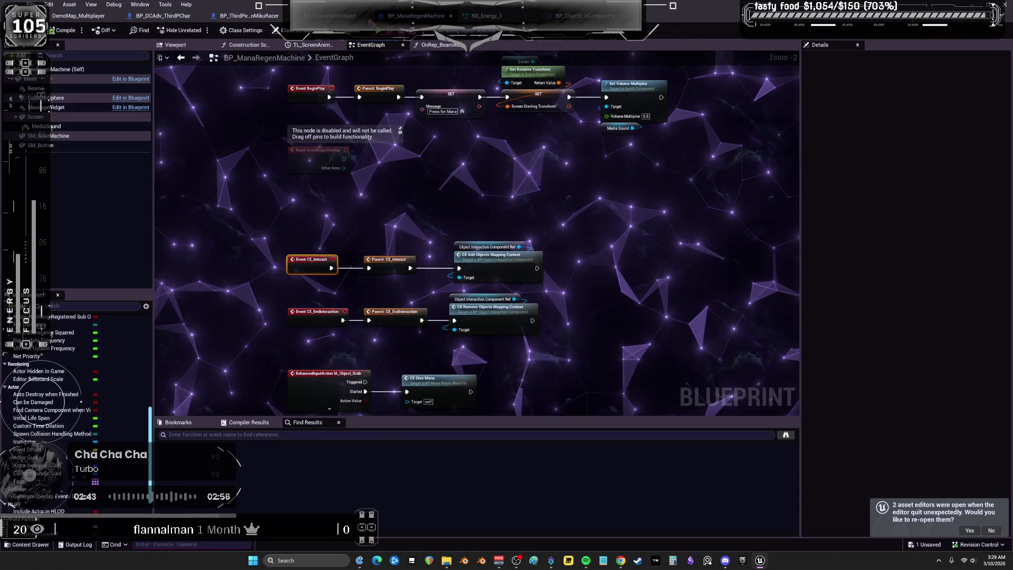
pyautogui.click(335, 16)
# Pan BP_InteractableObject's EventGraph to the BeginOverlap chain and select the Set Actor to Interact call.
pyautogui.scroll(-5, 443, 265)
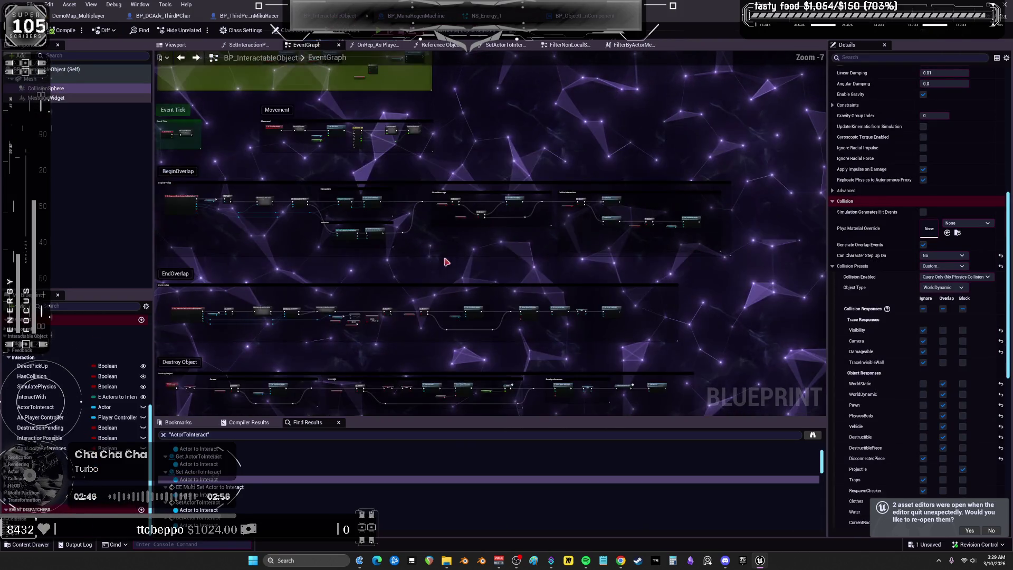
pyautogui.moveTo(443, 265); pyautogui.dragTo(460, 411)
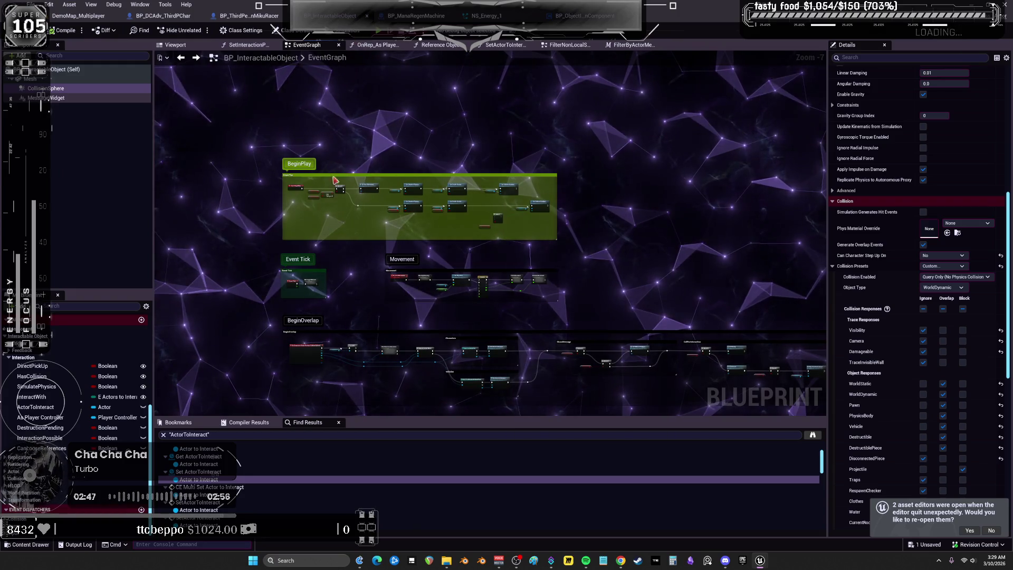
pyautogui.scroll(5, 341, 213)
pyautogui.moveTo(380, 198)
pyautogui.mouseDown()
pyautogui.moveTo(401, 222)
pyautogui.moveTo(587, 239)
pyautogui.mouseUp()
pyautogui.moveTo(555, 338); pyautogui.dragTo(557, 155)
pyautogui.click(268, 212)
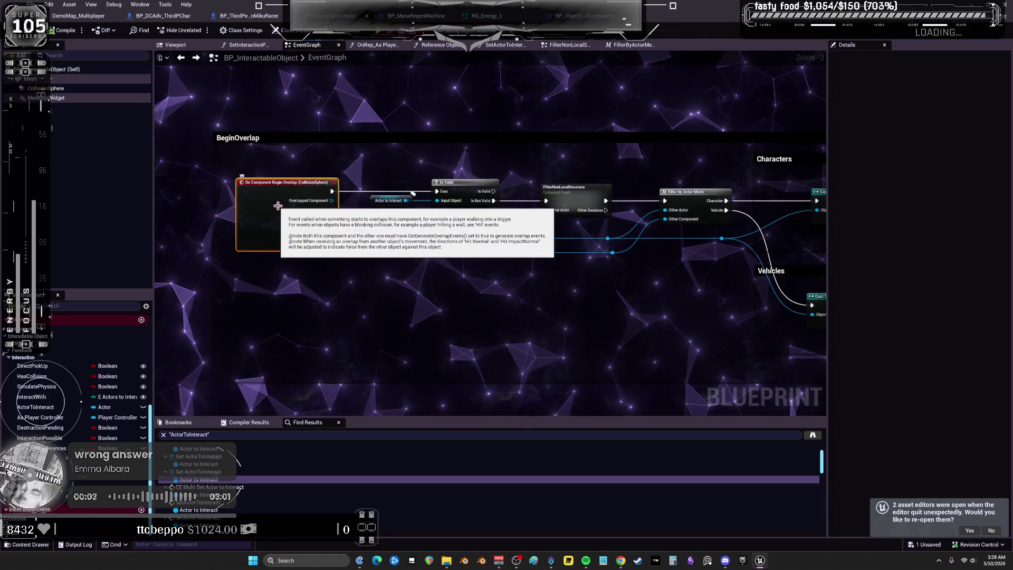
pyautogui.moveTo(542, 169); pyautogui.dragTo(444, 166)
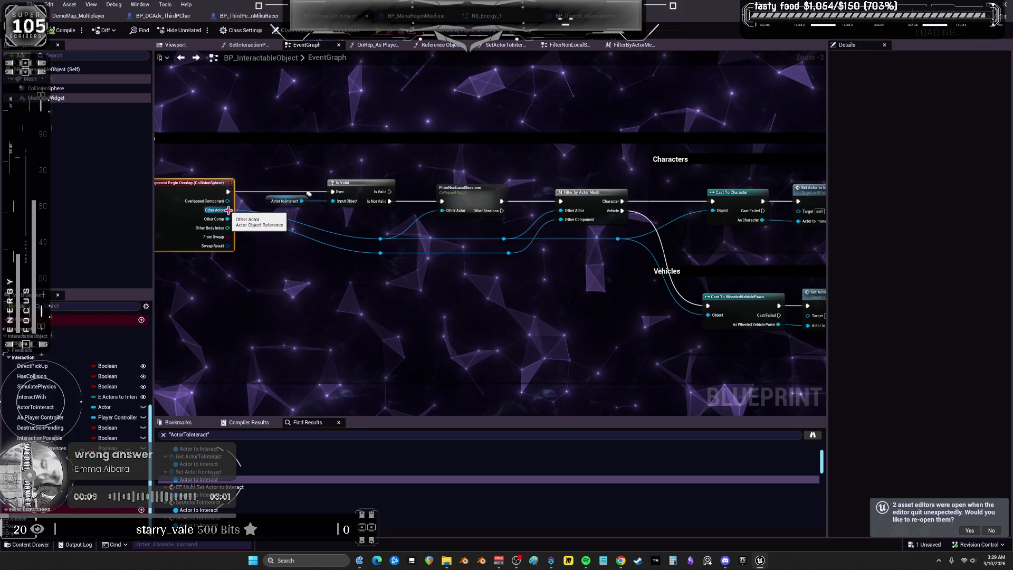
pyautogui.moveTo(737, 240); pyautogui.dragTo(306, 226)
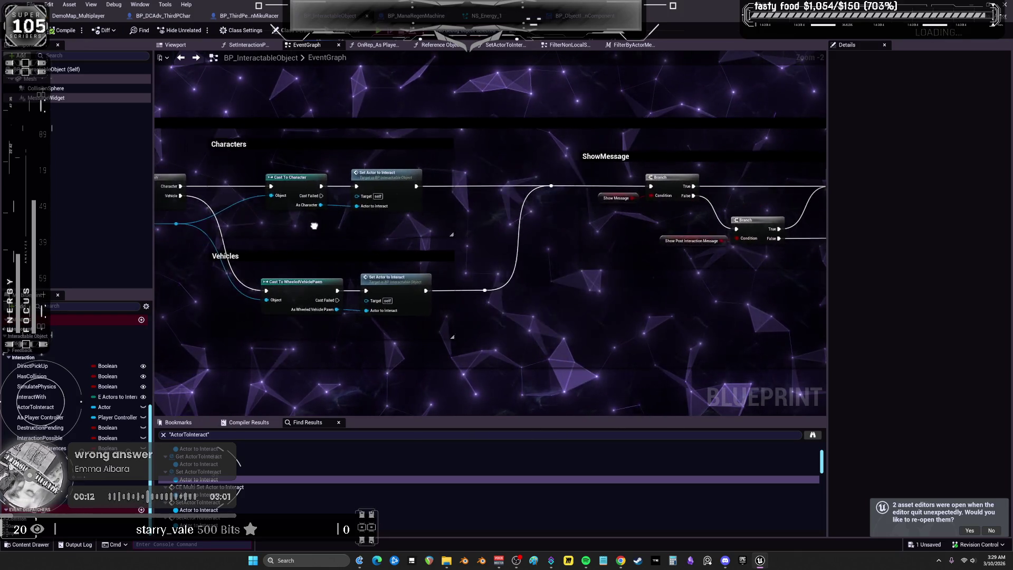
pyautogui.click(375, 183)
# After SET, add an AAA print of Actor to Interact's display name keyed ActorToInteract, compile, and play.
pyautogui.doubleClick(375, 183)
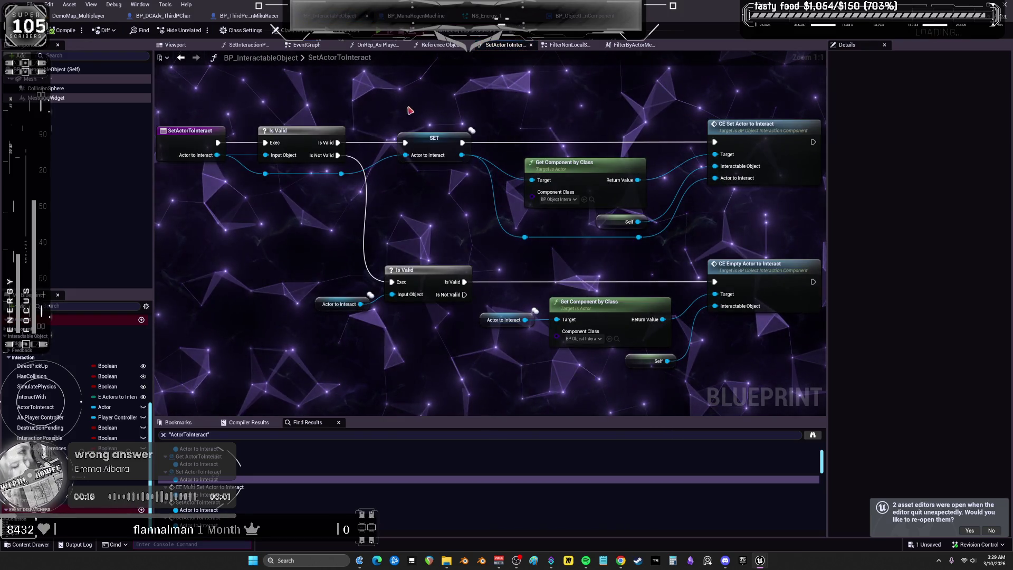
pyautogui.moveTo(511, 89)
pyautogui.mouseDown()
pyautogui.moveTo(505, 130)
pyautogui.moveTo(544, 59)
pyautogui.mouseUp()
pyautogui.rightClick(505, 130)
pyautogui.write('aaa')
pyautogui.press('Return')
pyautogui.moveTo(456, 197); pyautogui.dragTo(526, 98)
pyautogui.moveTo(516, 178)
pyautogui.mouseDown()
pyautogui.moveTo(484, 241)
pyautogui.moveTo(429, 254)
pyautogui.moveTo(533, 158)
pyautogui.moveTo(544, 115)
pyautogui.mouseUp()
pyautogui.moveTo(599, 115)
pyautogui.mouseDown()
pyautogui.moveTo(656, 237)
pyautogui.moveTo(677, 247)
pyautogui.mouseUp()
pyautogui.click(570, 195)
pyautogui.write('ActorToInteract')
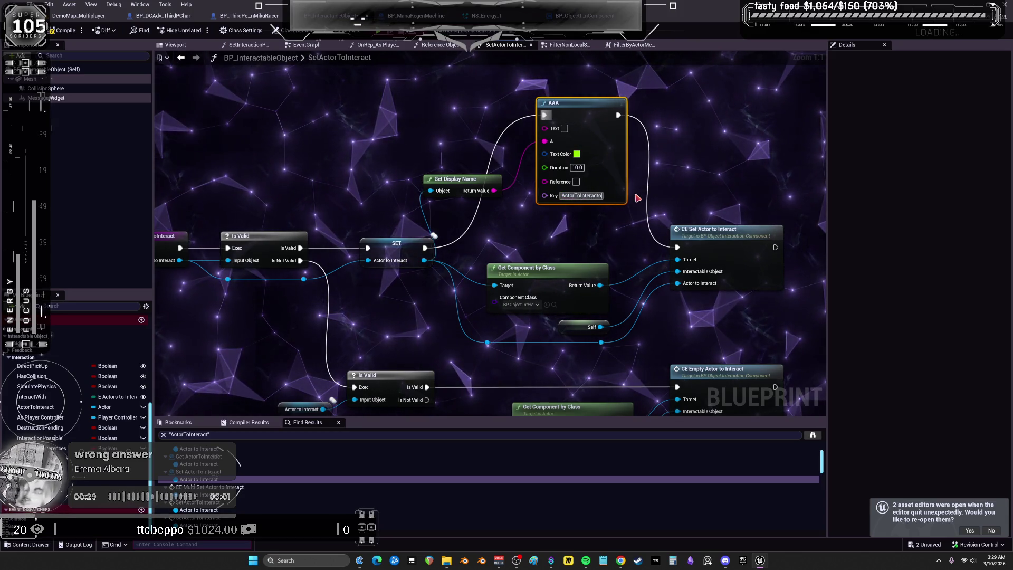
pyautogui.press('Return')
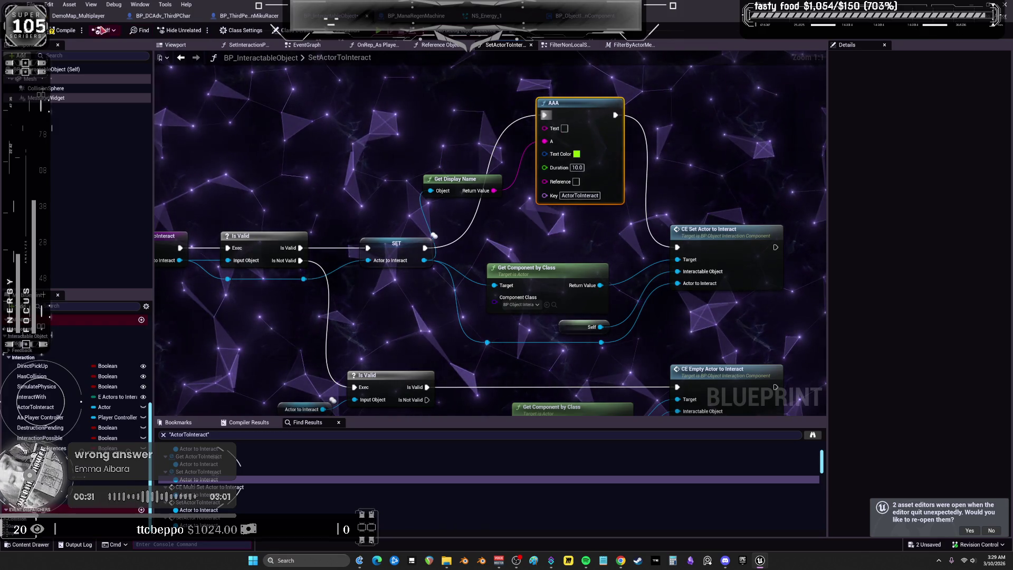
pyautogui.press('F7')
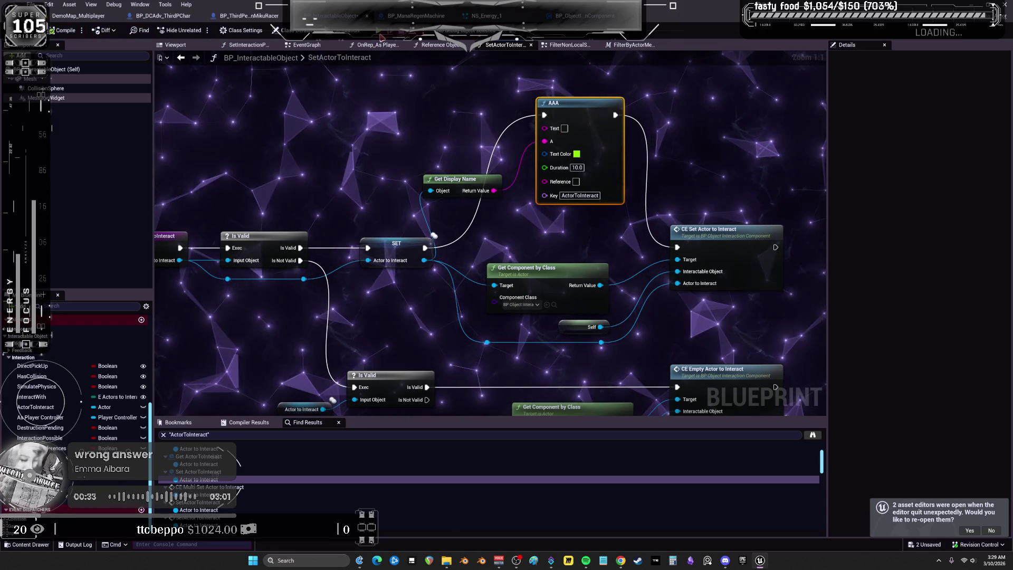
pyautogui.hotkey('alt', 'Tab')
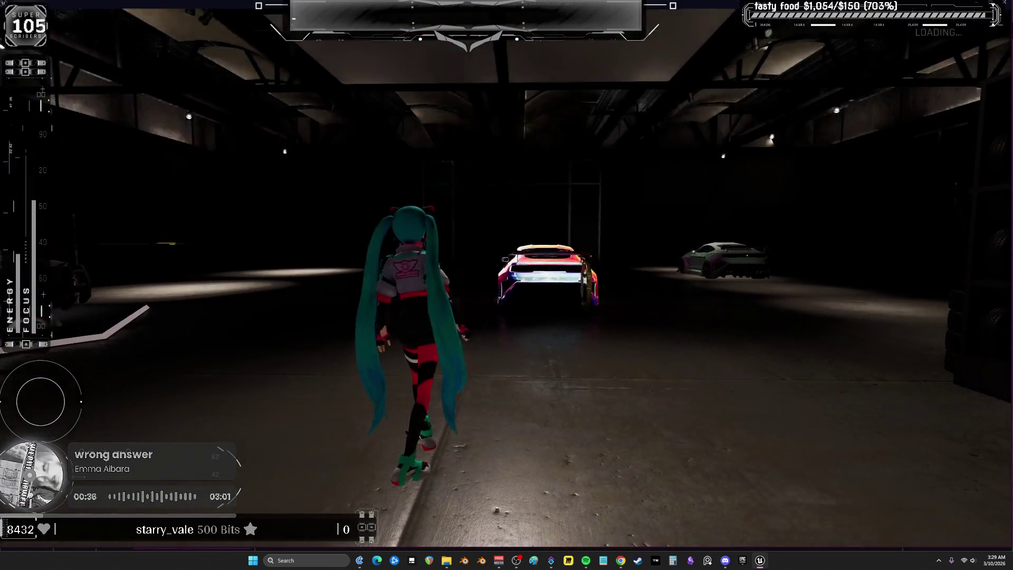
# Drive the car toward the green mana box, walk around it on foot, then stop the play session.
pyautogui.press('w')
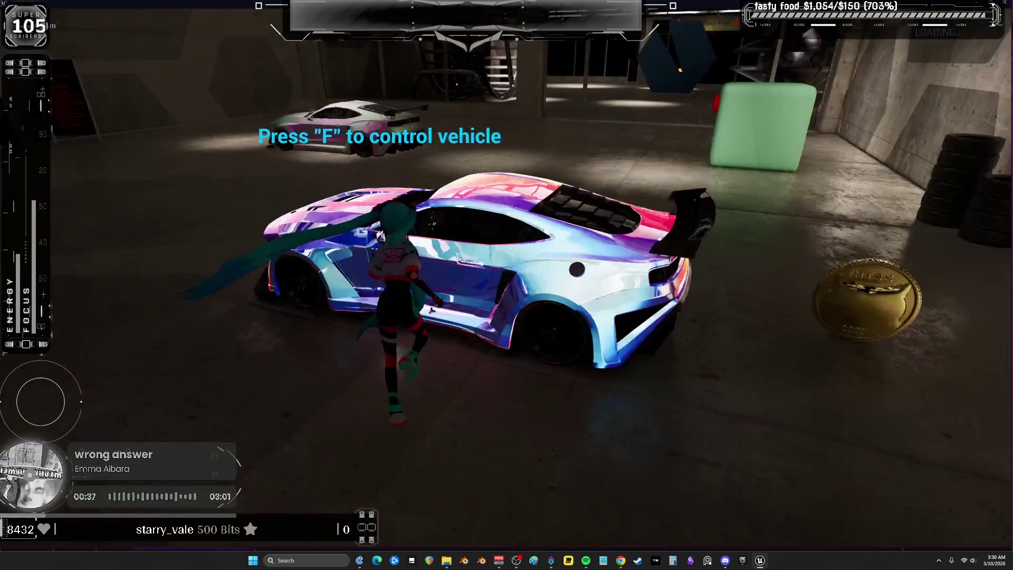
pyautogui.press('f')
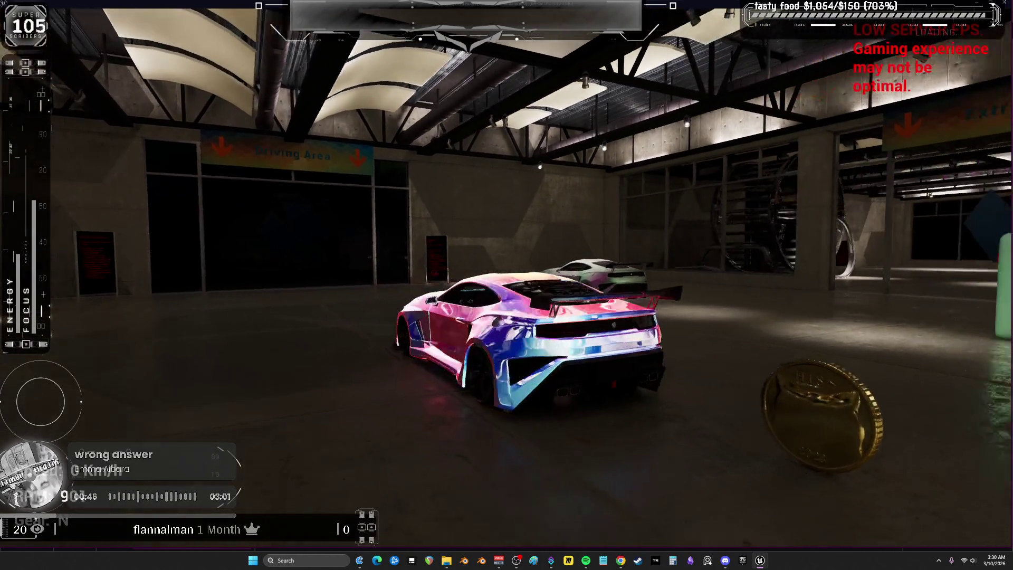
pyautogui.press('w')
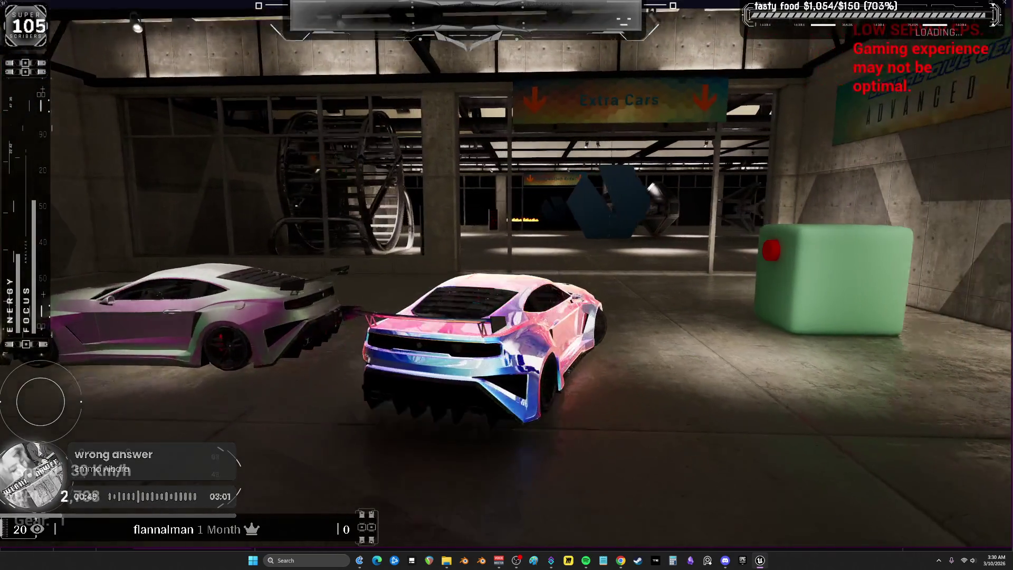
pyautogui.press('s')
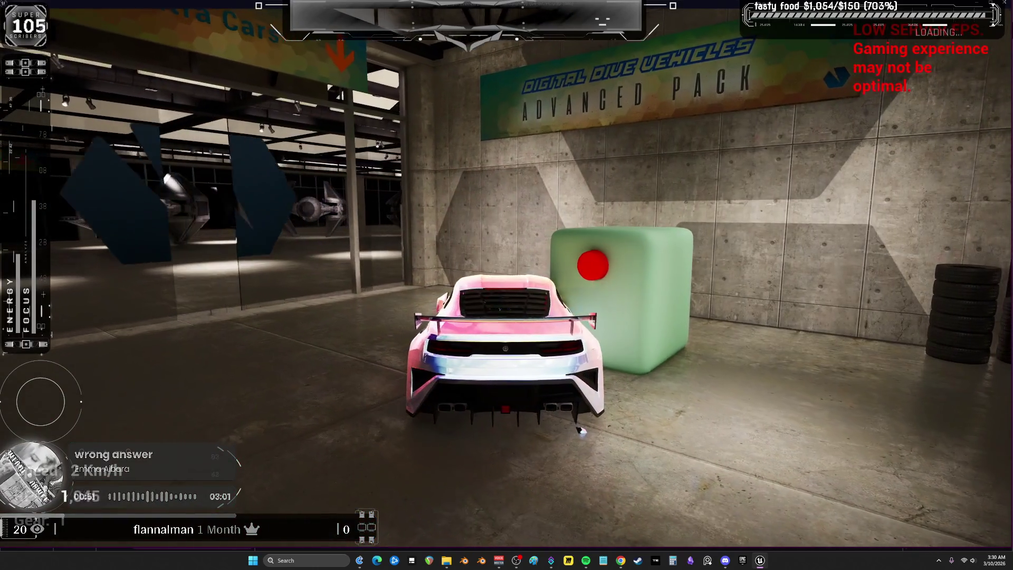
pyautogui.press('s')
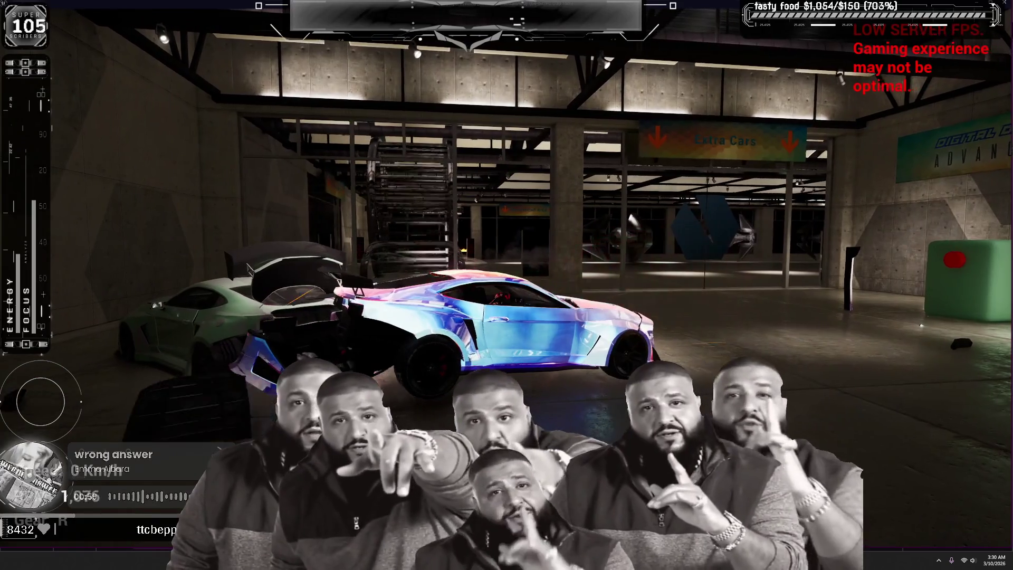
pyautogui.press('f')
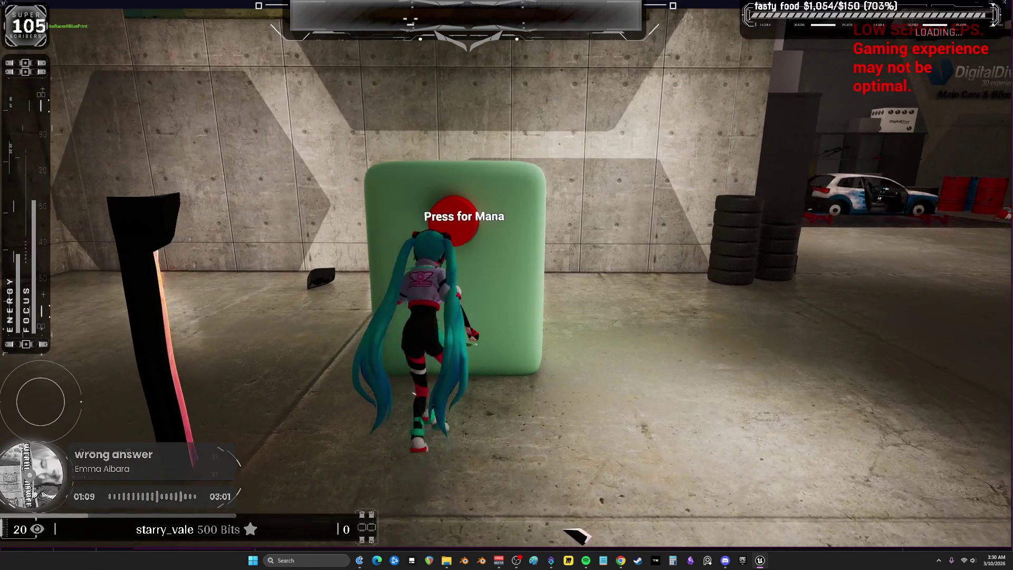
pyautogui.press('s')
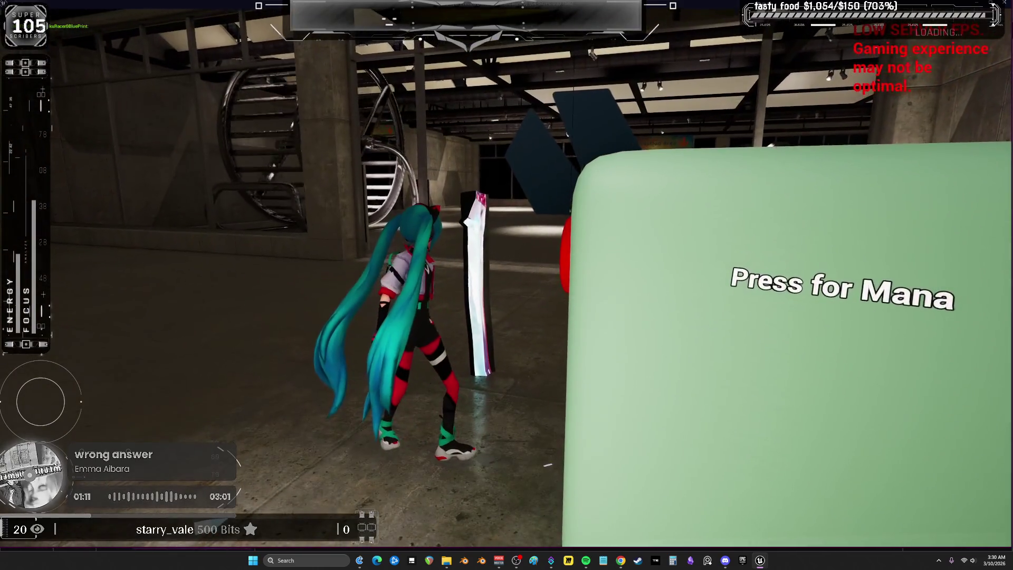
pyautogui.press('a')
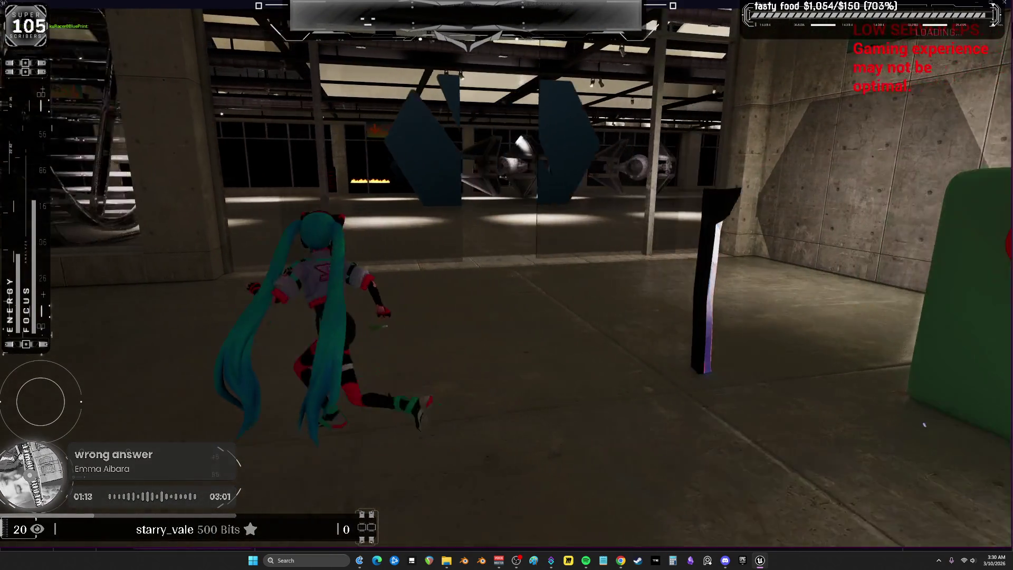
pyautogui.press('w')
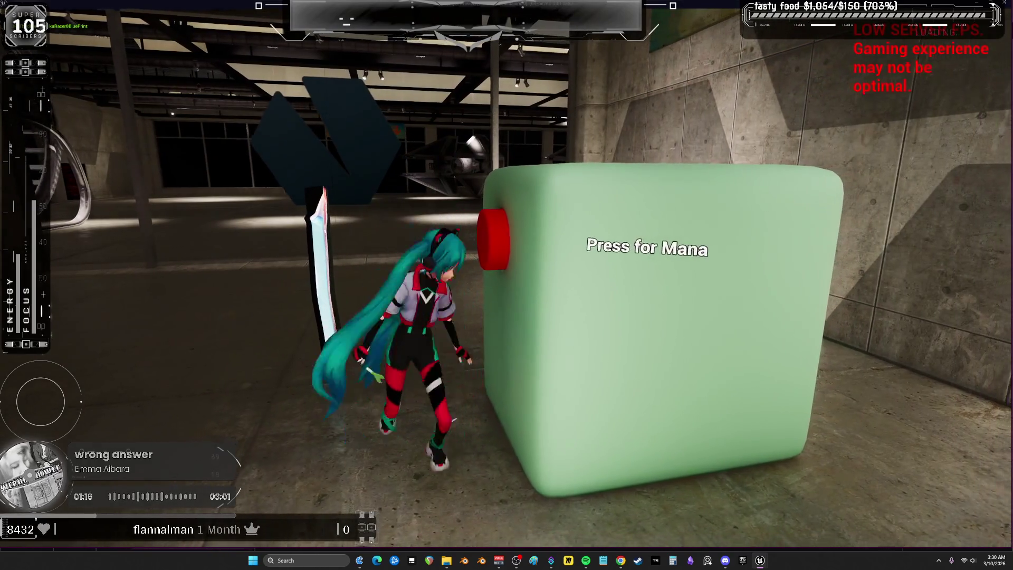
pyautogui.press('s')
pyautogui.press('Escape')
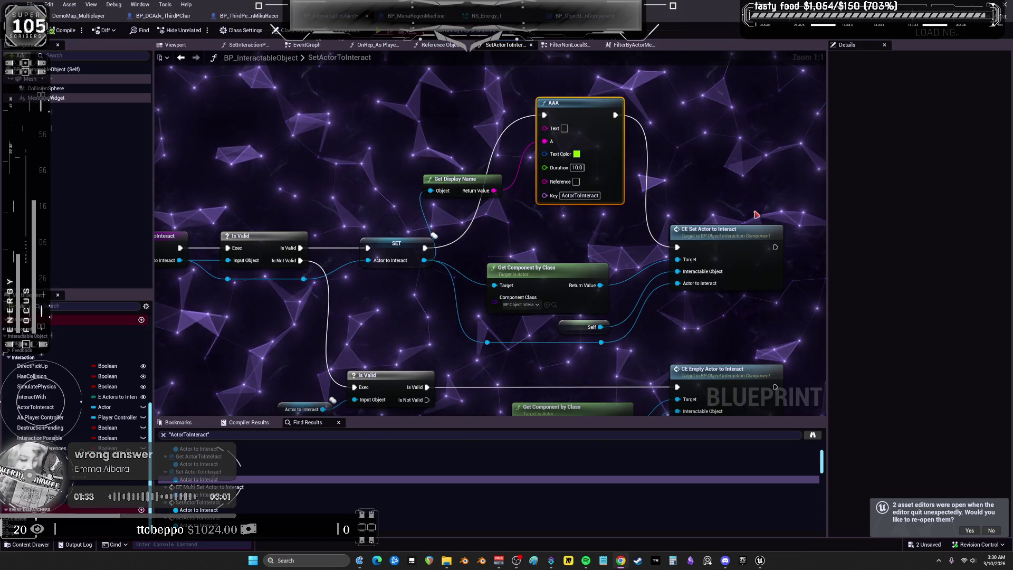
# Wire SET straight to CE Set Actor to Interact, delete the AAA and Get Display Name nodes, then open BP_ManaRegenMachine.
pyautogui.moveTo(425, 247); pyautogui.dragTo(676, 248)
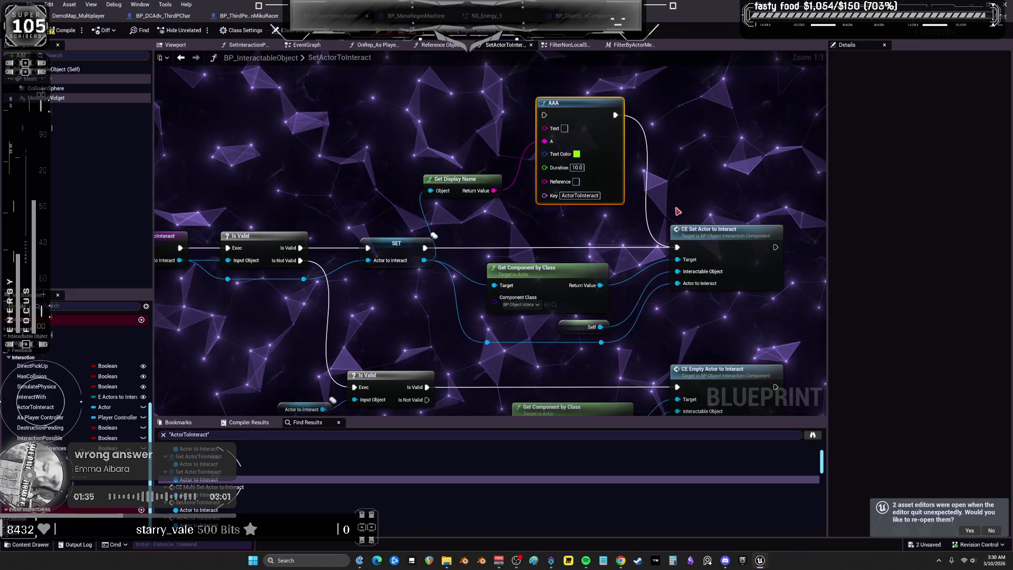
pyautogui.press('Delete')
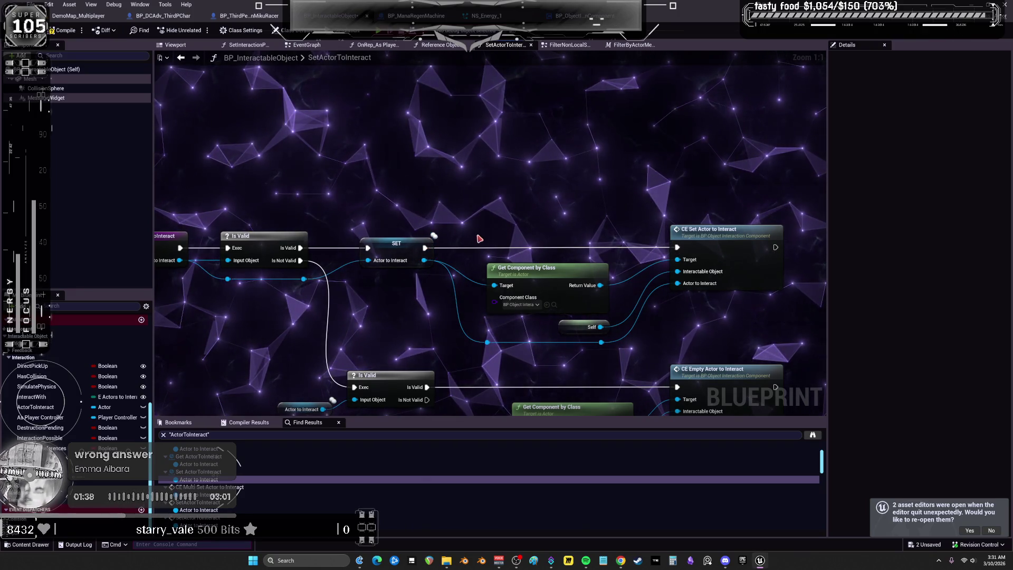
pyautogui.click(395, 244)
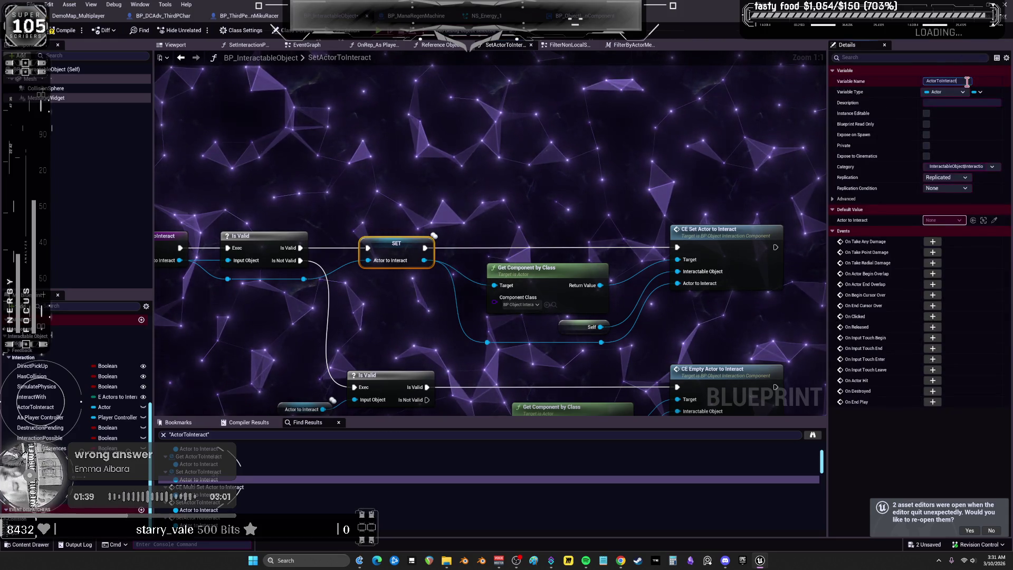
pyautogui.click(615, 170)
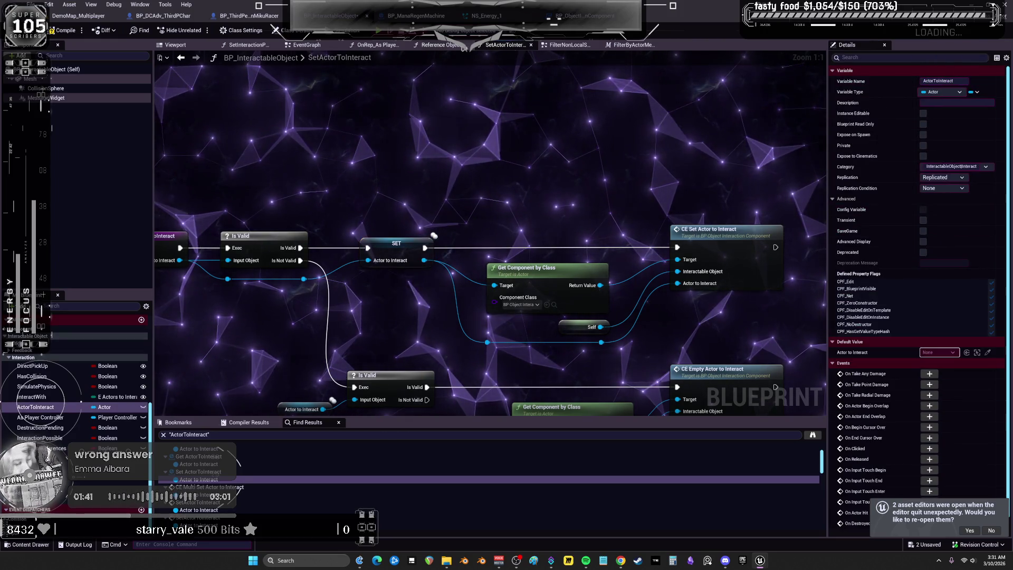
pyautogui.click(417, 16)
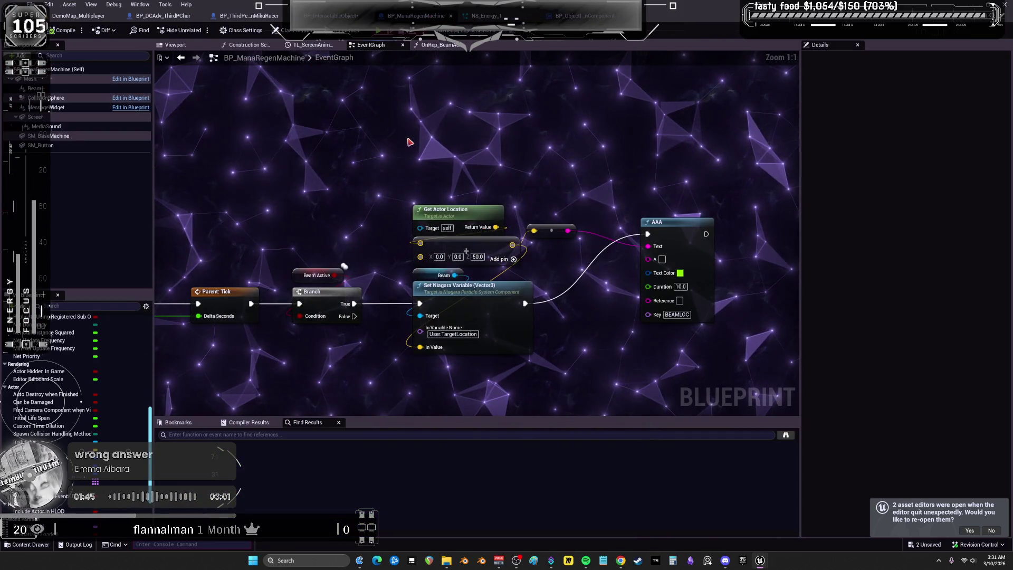
# Add an Actor to Interact getter and wire it into Get Actor Location's Target pin.
pyautogui.rightClick(407, 264)
pyautogui.click(385, 149)
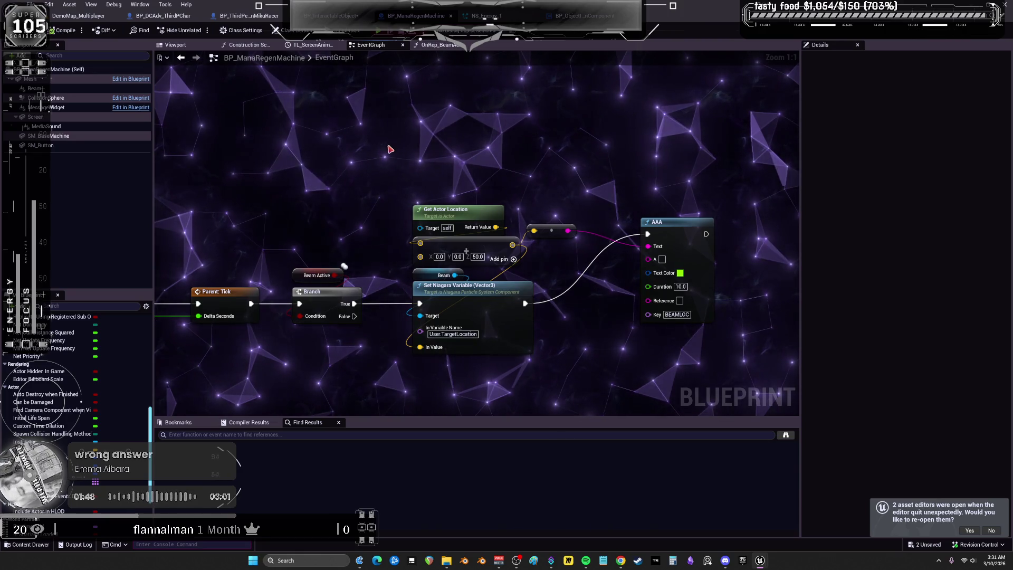
pyautogui.rightClick(390, 149)
pyautogui.write('ActorToInteract')
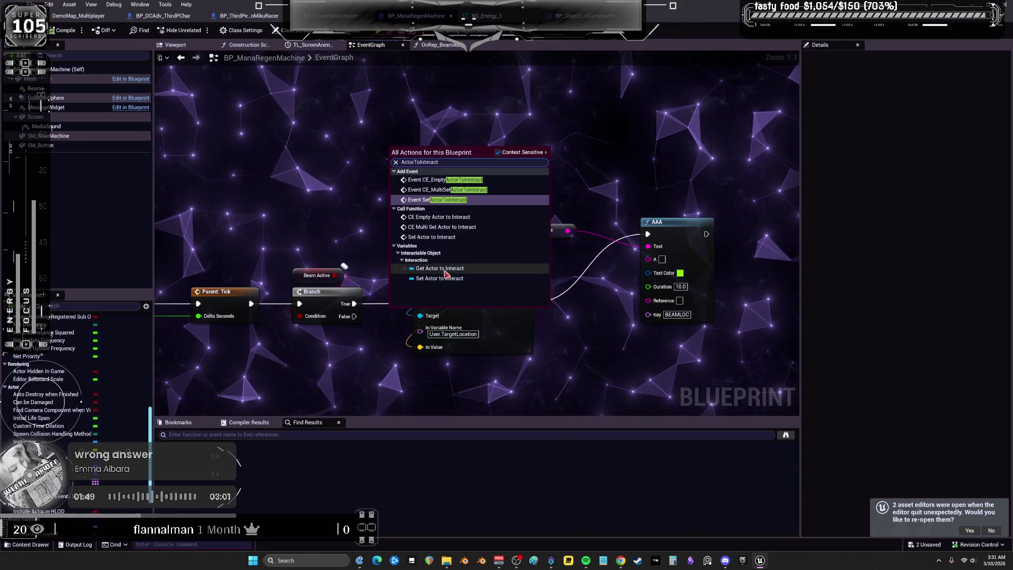
pyautogui.click(439, 268)
pyautogui.moveTo(434, 148)
pyautogui.mouseDown()
pyautogui.moveTo(430, 225)
pyautogui.moveTo(420, 227)
pyautogui.mouseUp()
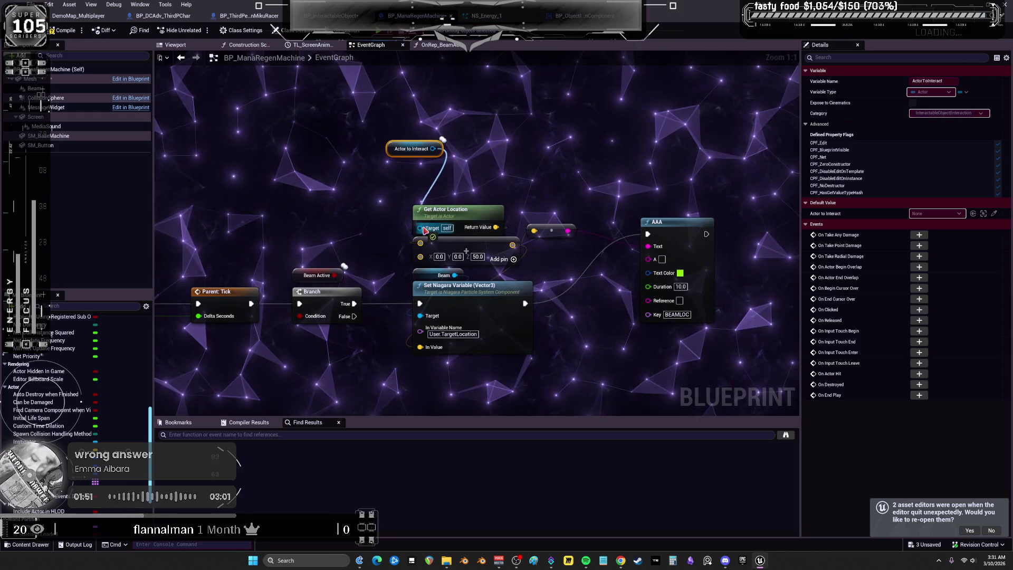
pyautogui.moveTo(400, 153); pyautogui.dragTo(432, 191)
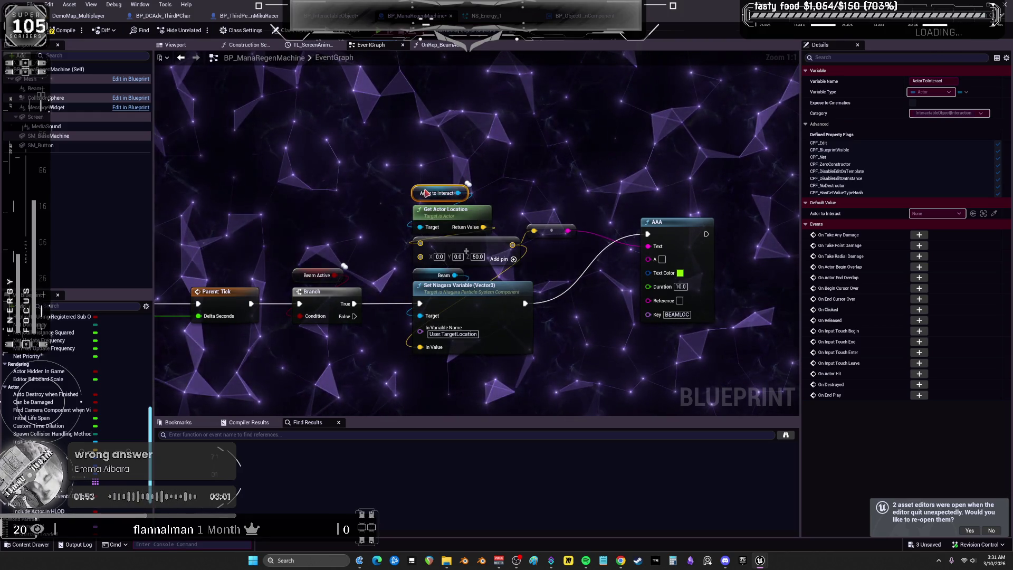
pyautogui.moveTo(538, 165); pyautogui.dragTo(490, 140)
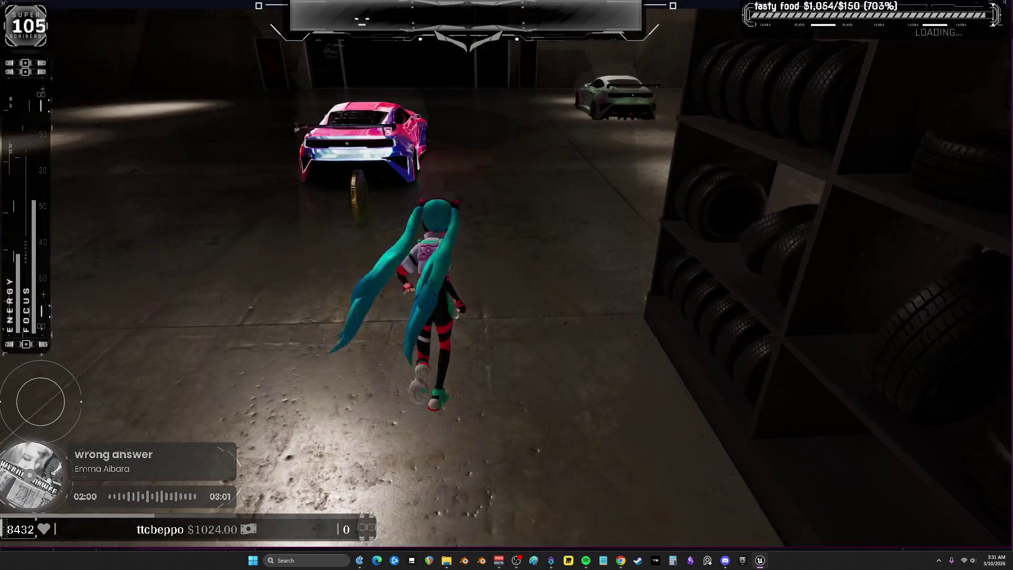
# Run the character to the green mana box, around the black wall and garage, then stop the session.
pyautogui.press('w')
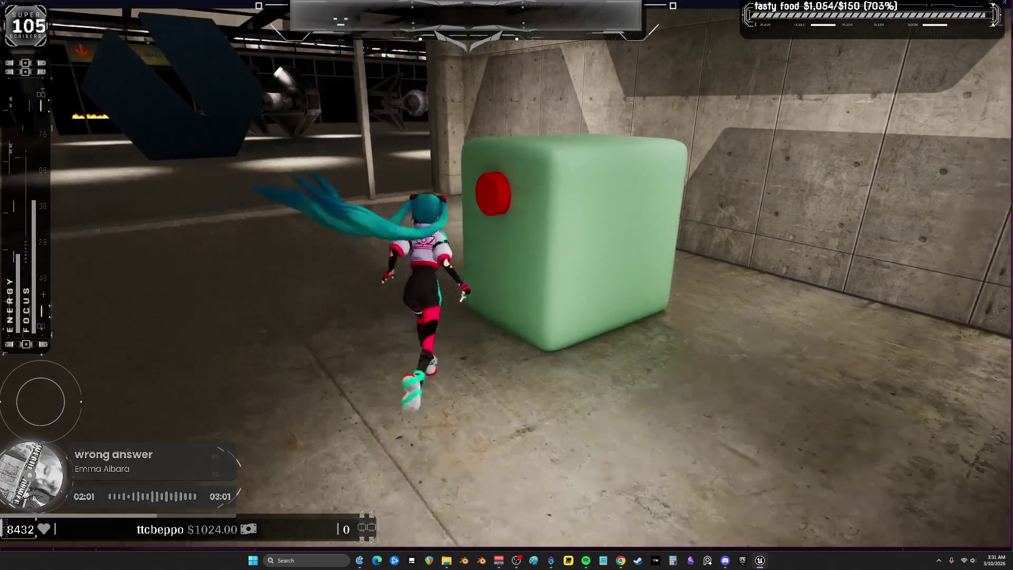
pyautogui.press('a')
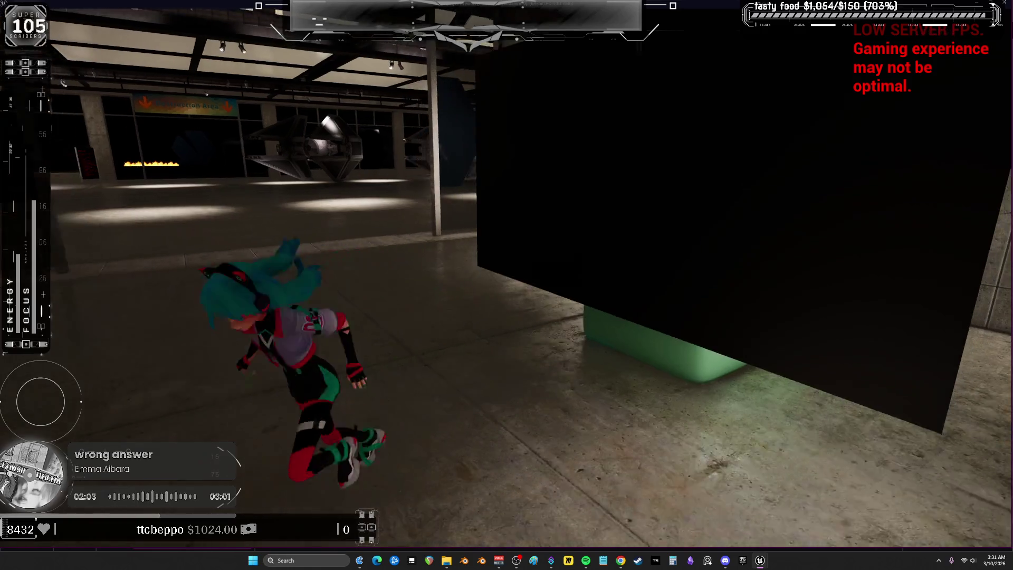
pyautogui.press('w')
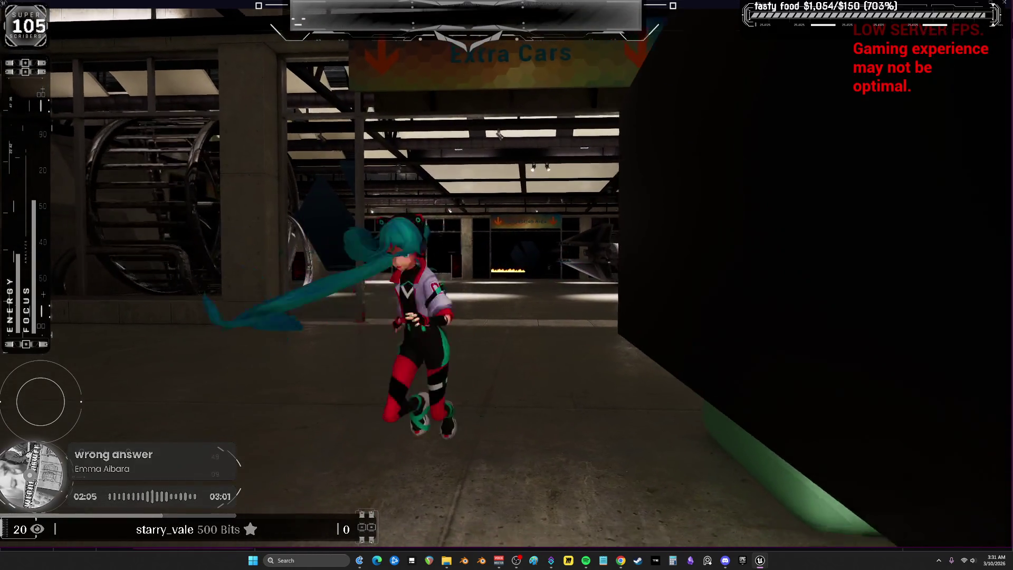
pyautogui.press('w')
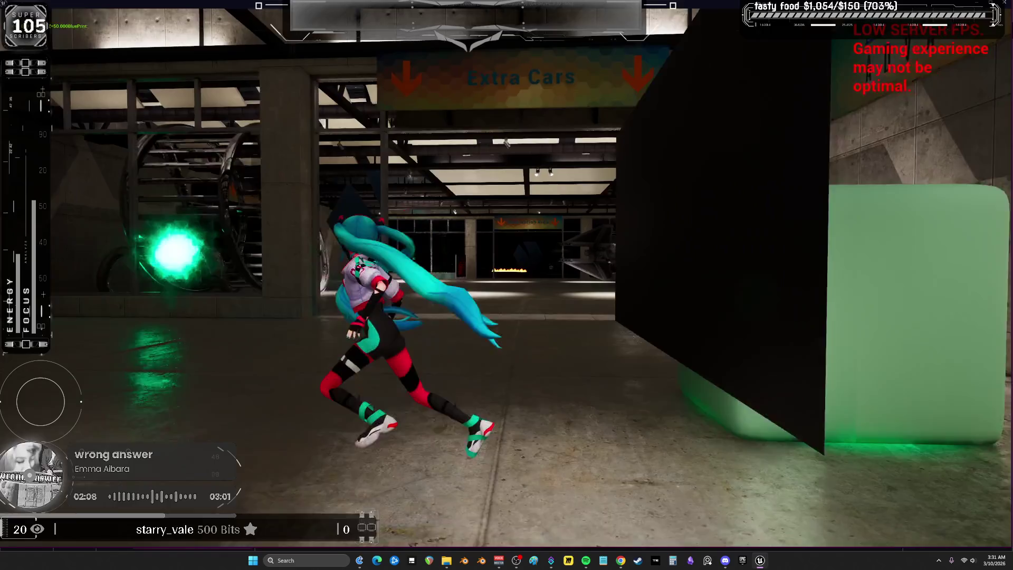
pyautogui.press('w')
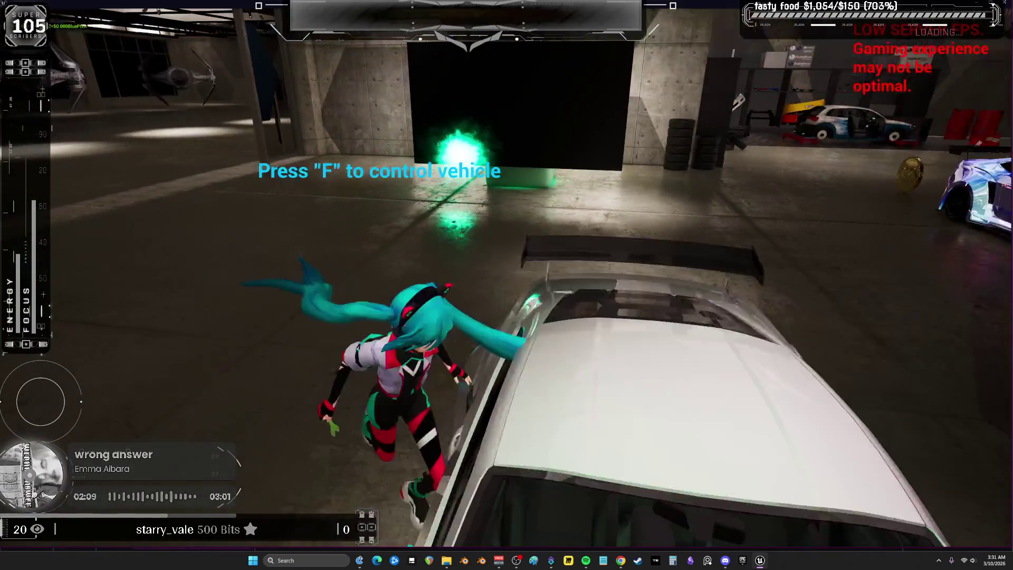
pyautogui.press('w')
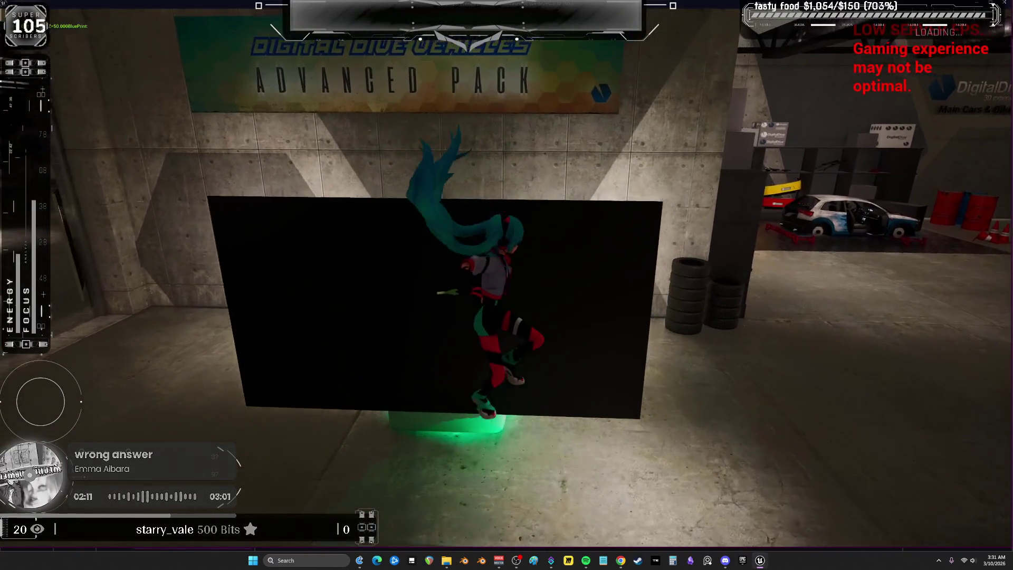
pyautogui.press('Escape')
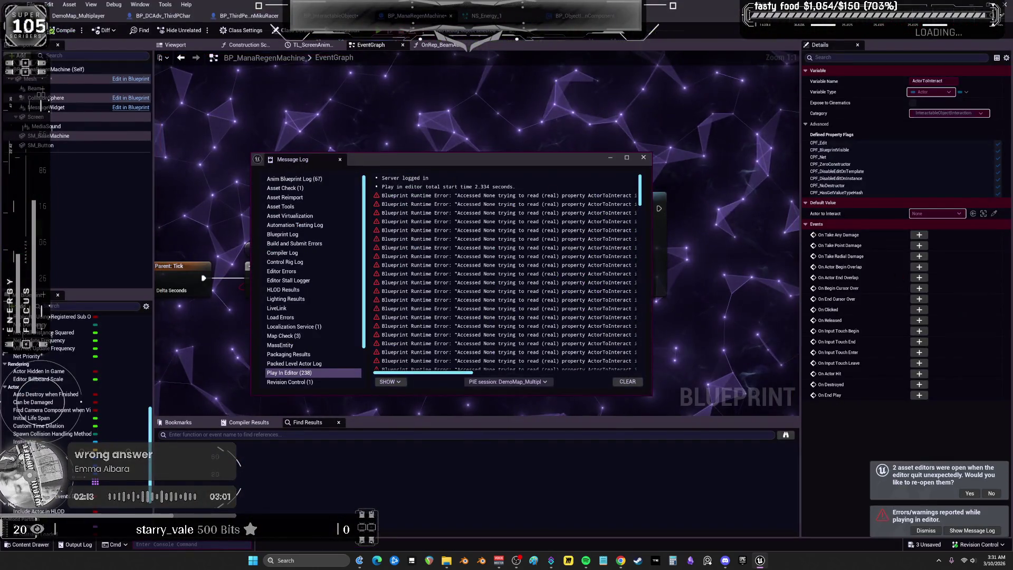
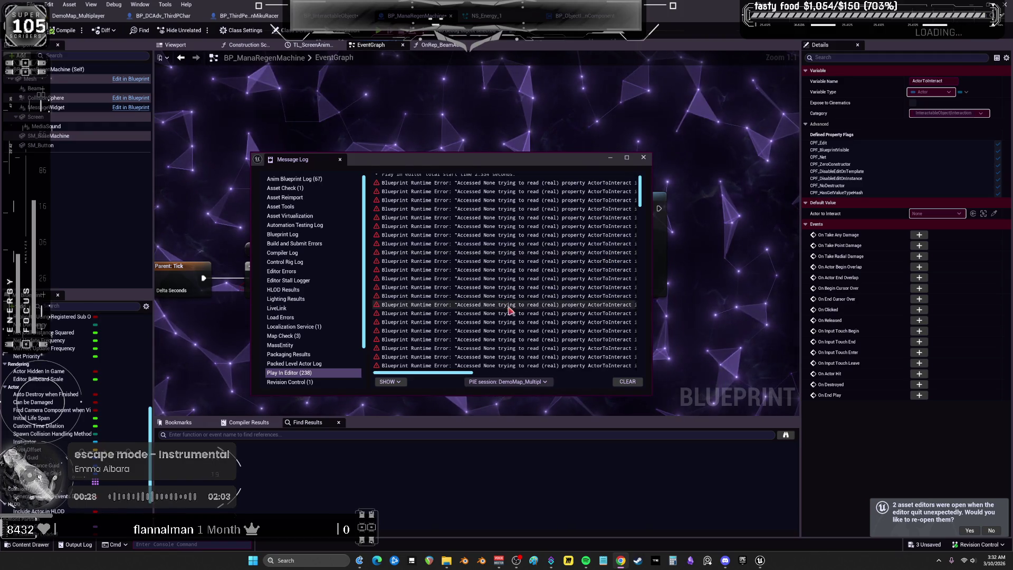
# Read the source of the Accessed None errors in the Message Log, then close it.
pyautogui.moveTo(451, 371); pyautogui.dragTo(613, 374)
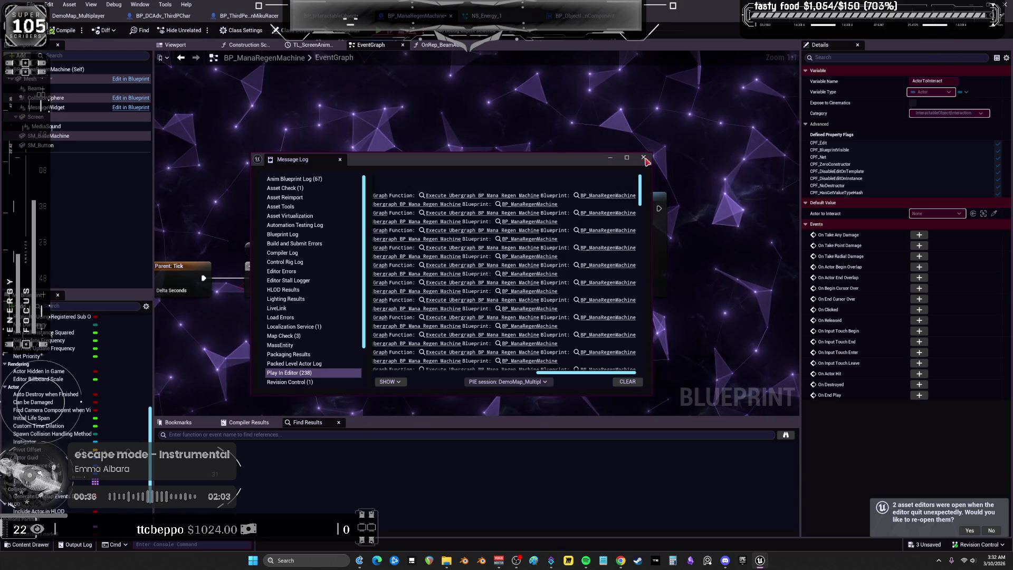
pyautogui.click(644, 158)
pyautogui.moveTo(309, 147); pyautogui.dragTo(354, 160)
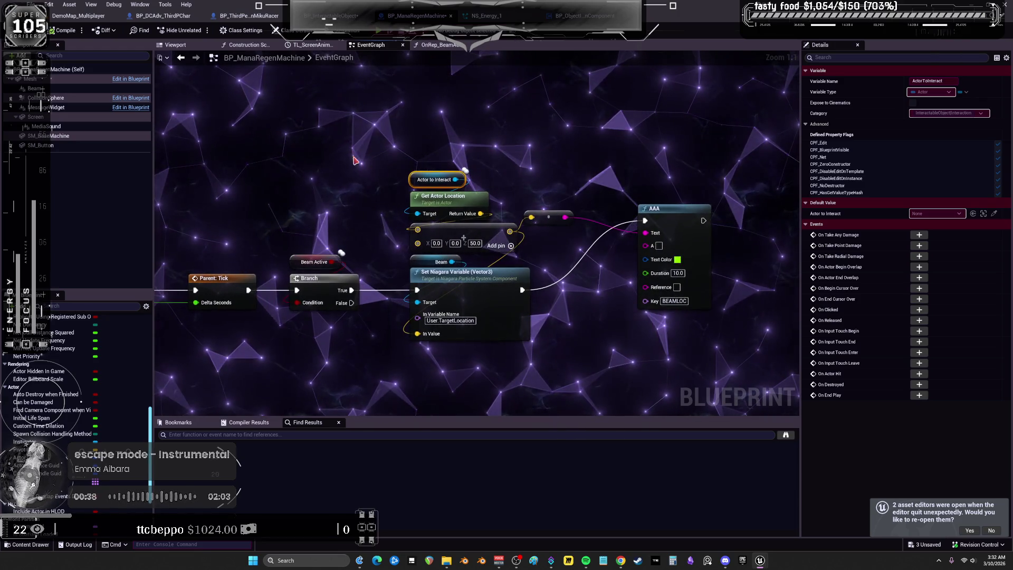
# Select the Beam Niagara component and inspect it in the machine's Viewport.
pyautogui.moveTo(490, 377); pyautogui.dragTo(443, 272)
pyautogui.click(441, 262)
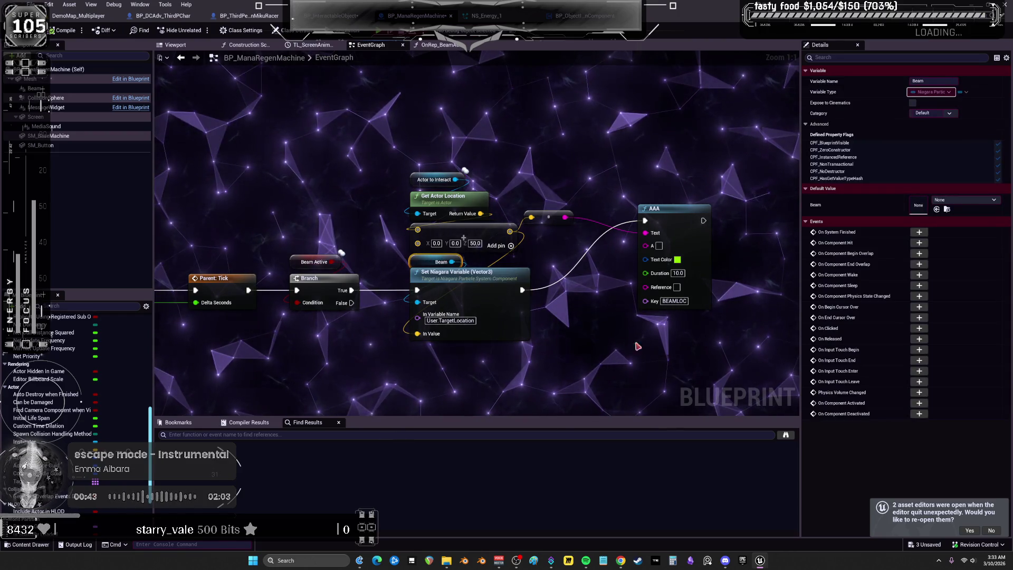
pyautogui.click(130, 88)
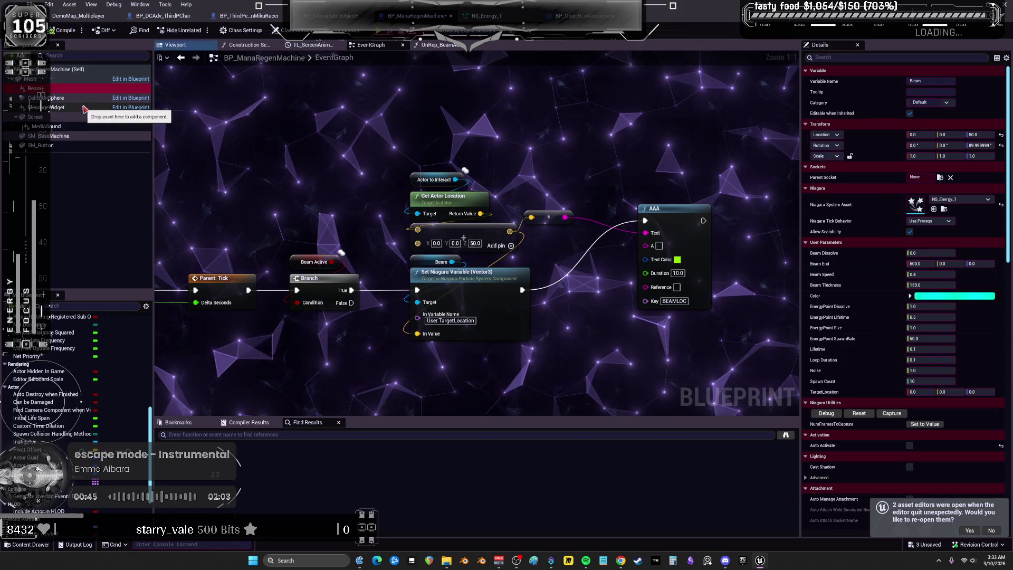
pyautogui.click(194, 48)
pyautogui.scroll(-2, 481, 187)
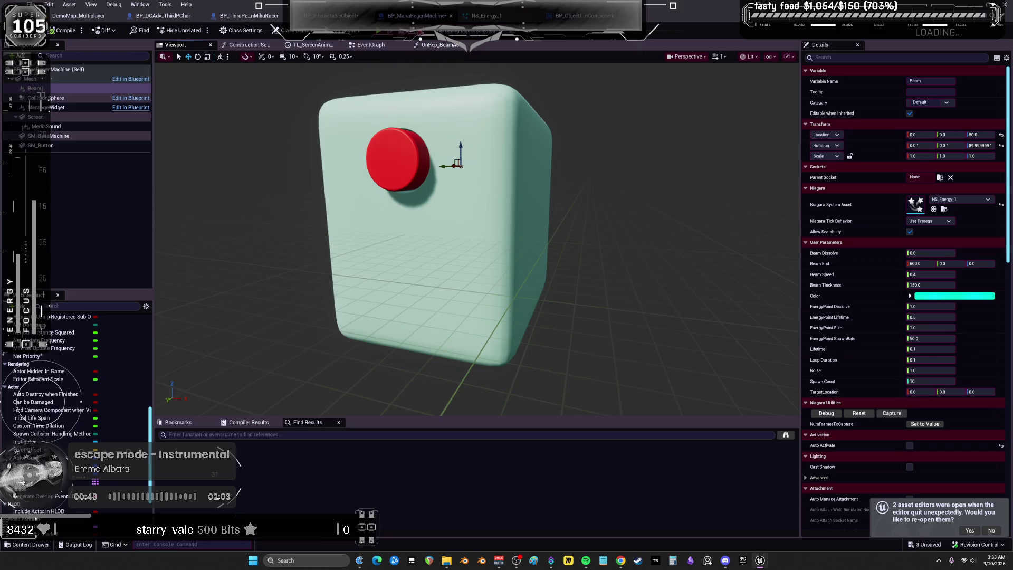
pyautogui.click(370, 45)
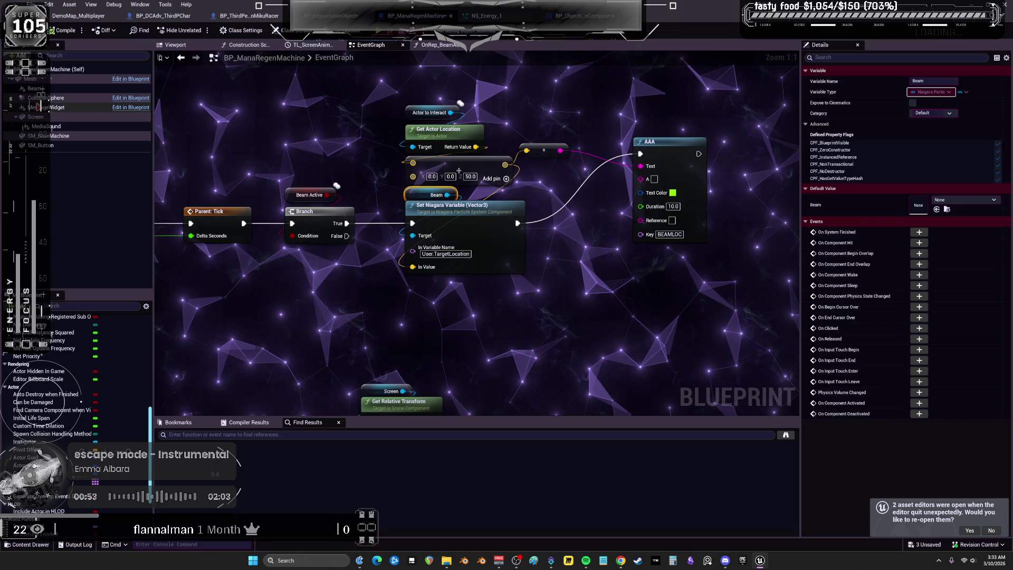
# Place a Beam component reference in the event graph and select the Beam Active node.
pyautogui.click(37, 88)
pyautogui.moveTo(429, 313); pyautogui.dragTo(425, 291)
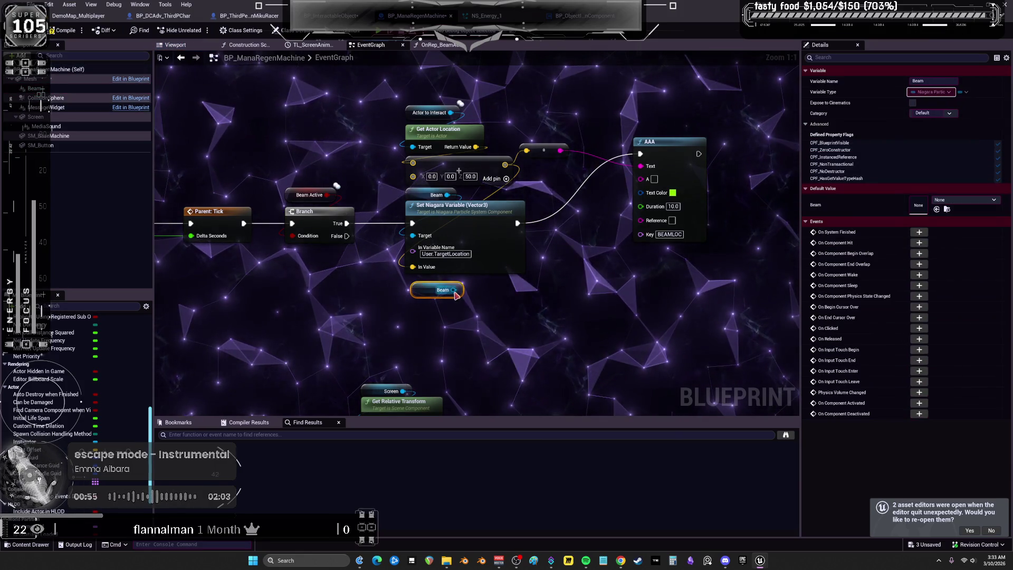
pyautogui.moveTo(416, 196); pyautogui.dragTo(432, 287)
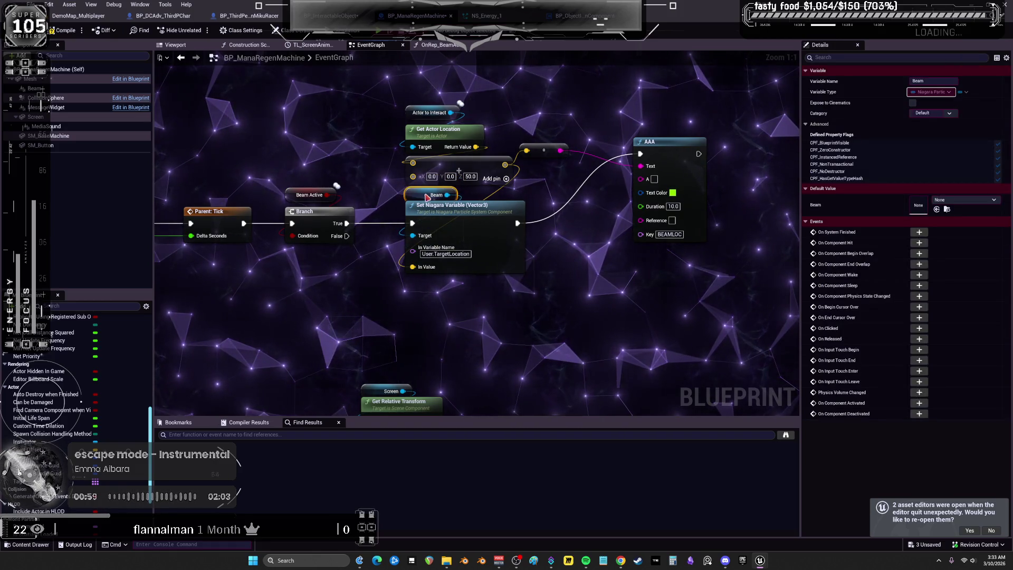
pyautogui.click(35, 88)
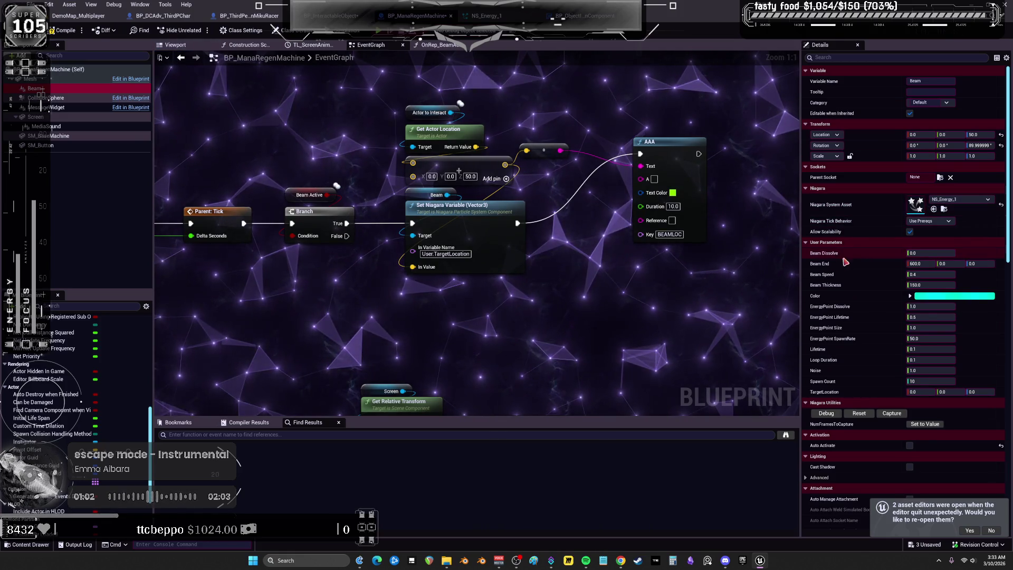
pyautogui.scroll(-2, 553, 226)
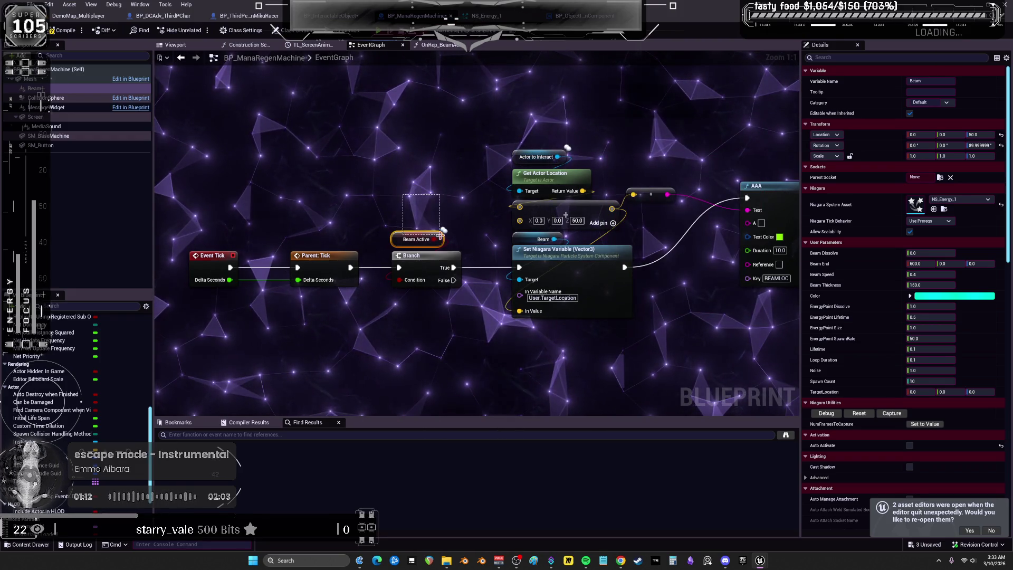
pyautogui.moveTo(440, 234); pyautogui.dragTo(440, 235)
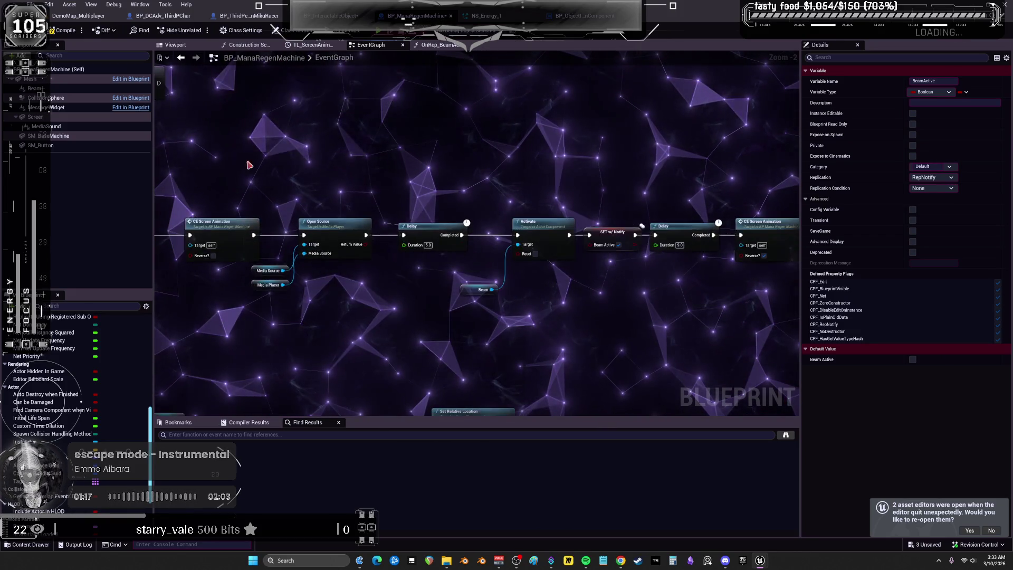
# Switch Beam Active's replication from RepNotify to Replicated via the SET w/ Notify node.
pyautogui.click(622, 239)
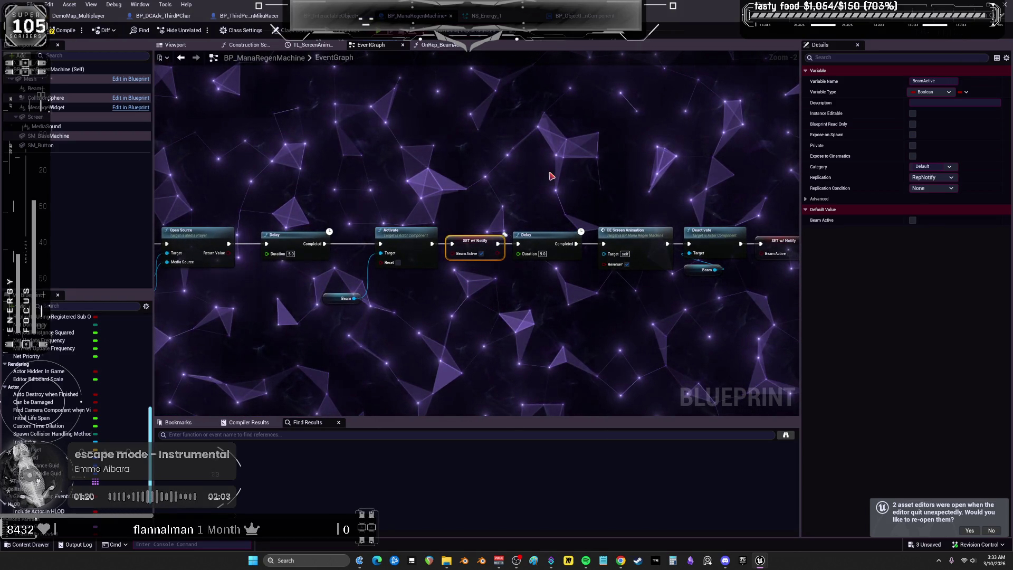
pyautogui.click(937, 177)
pyautogui.click(918, 185)
pyautogui.click(943, 180)
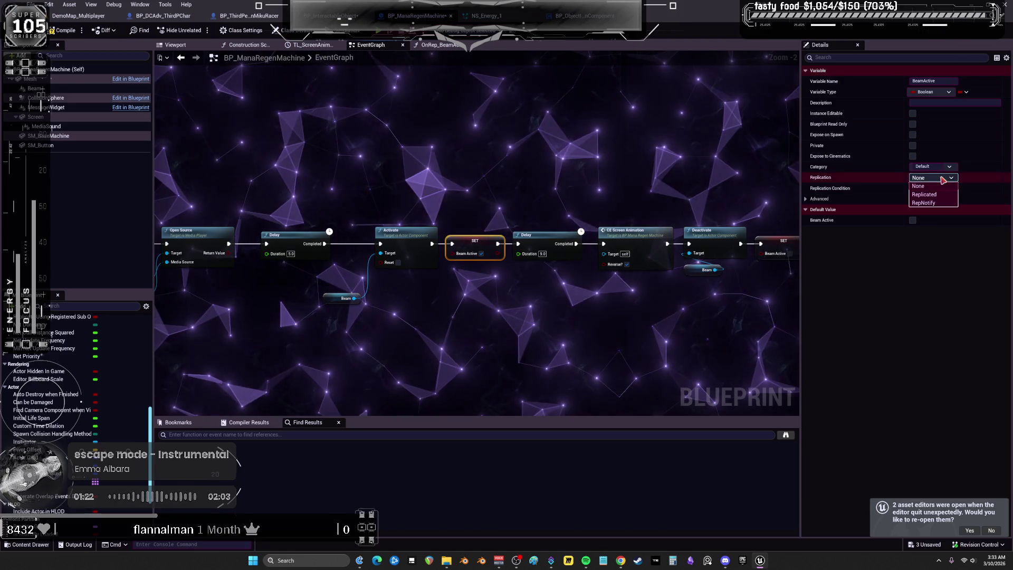
pyautogui.click(923, 195)
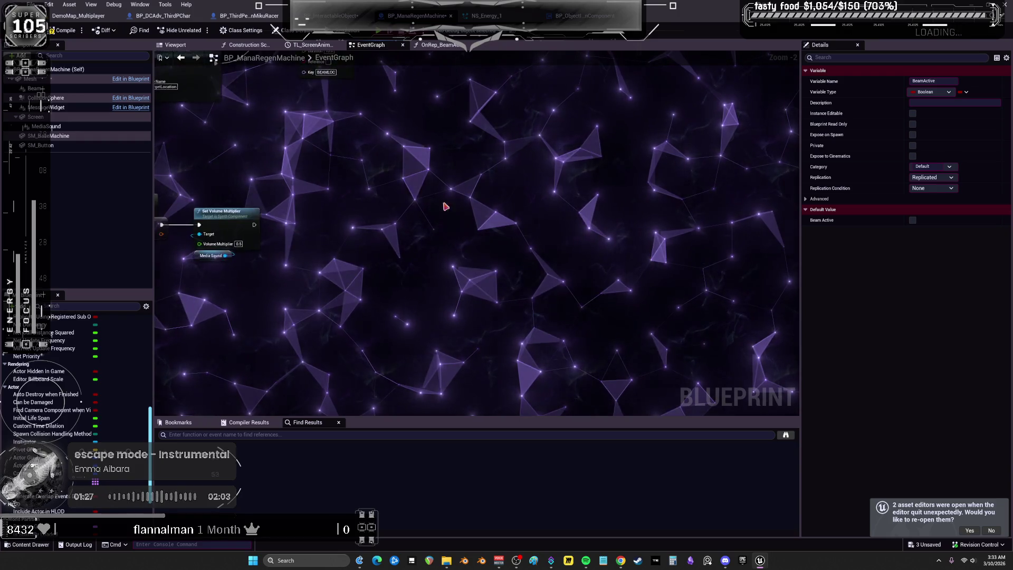
pyautogui.scroll(10, 54, 373)
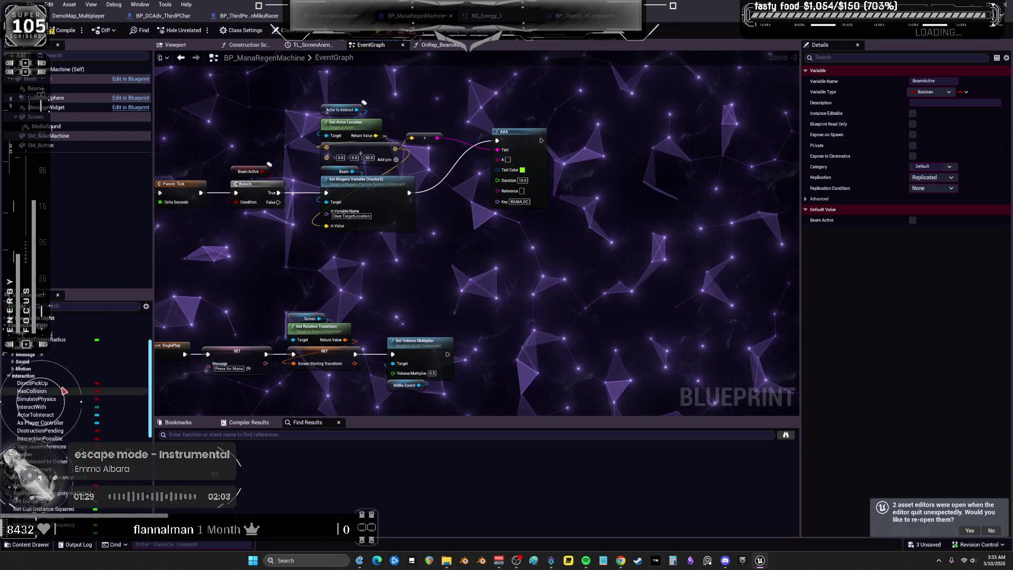
pyautogui.scroll(5, 64, 383)
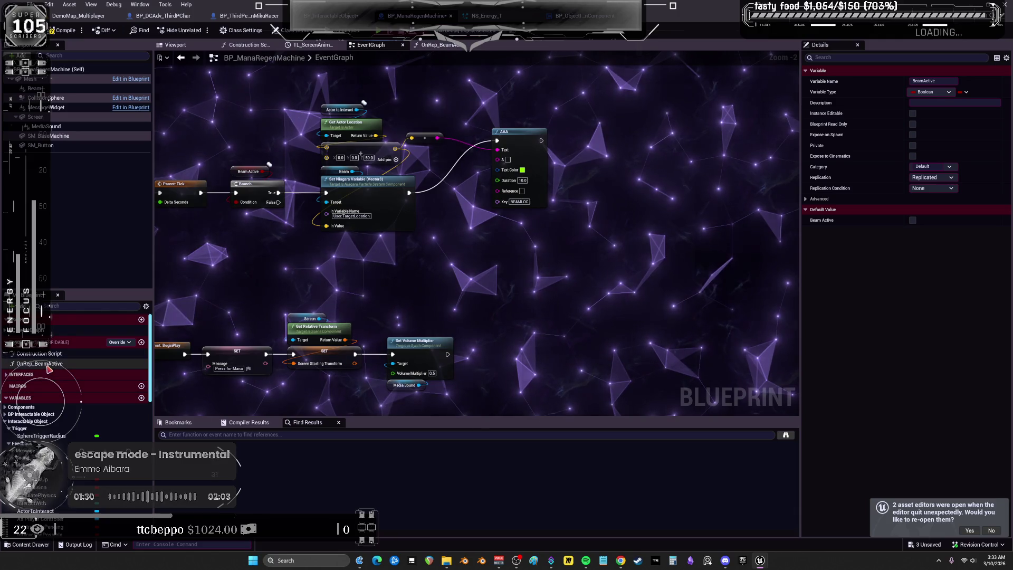
pyautogui.click(409, 207)
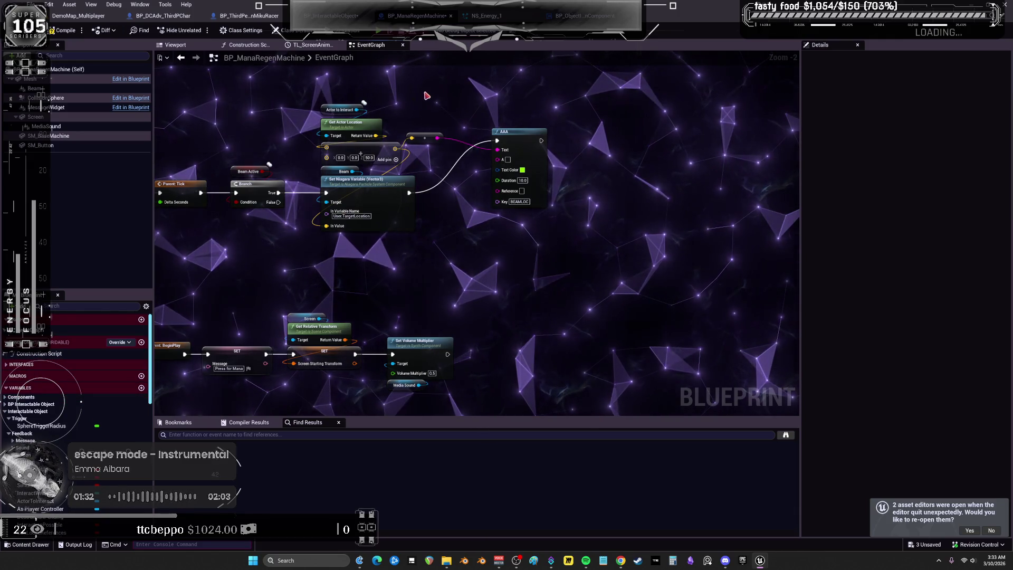
pyautogui.moveTo(355, 197); pyautogui.dragTo(336, 233)
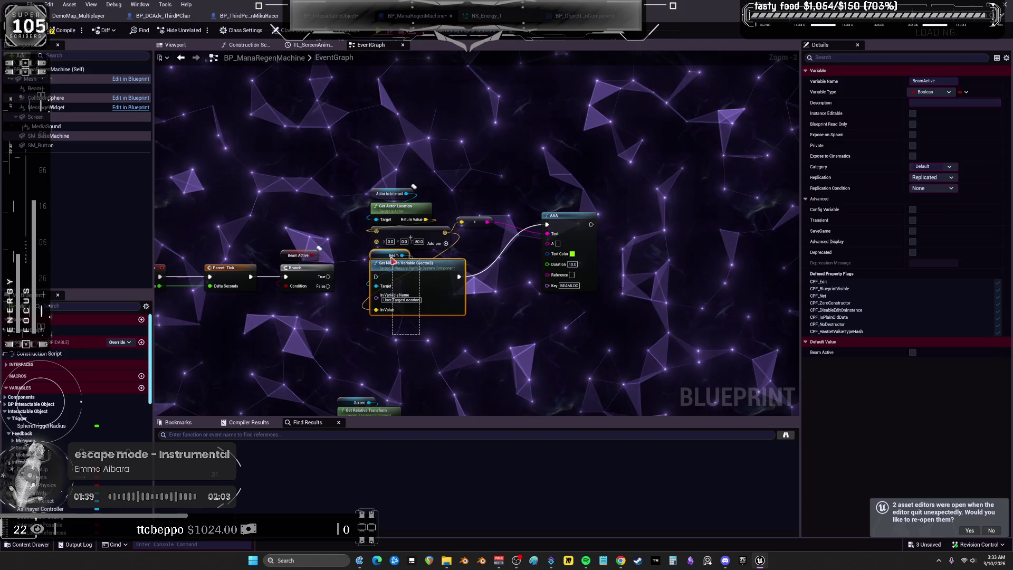
# Move Set Niagara Variable aside and wire Branch True into the AAA node ahead of it.
pyautogui.moveTo(392, 260); pyautogui.dragTo(496, 302)
pyautogui.moveTo(327, 280)
pyautogui.mouseDown()
pyautogui.moveTo(546, 226)
pyautogui.moveTo(531, 262)
pyautogui.mouseUp()
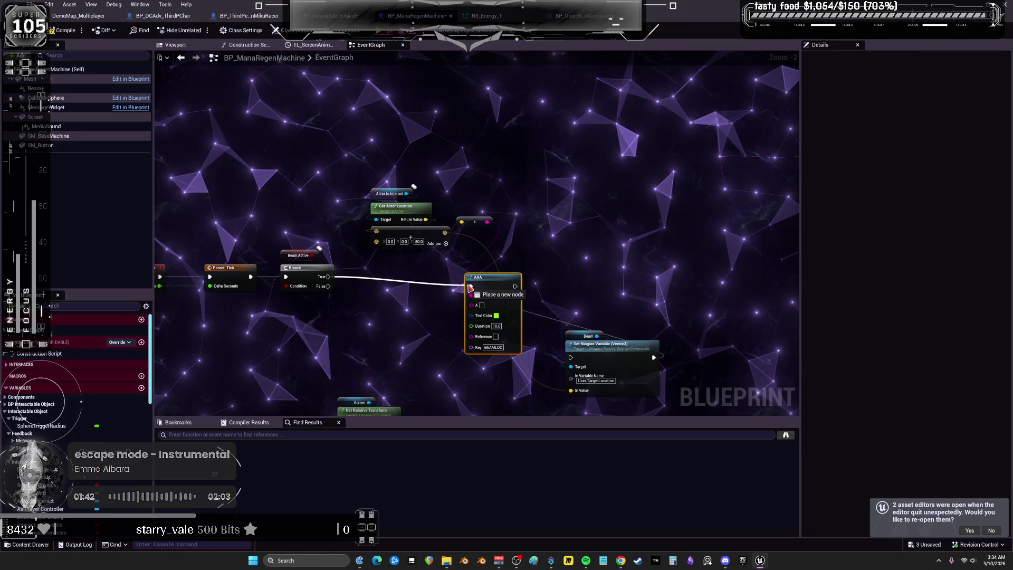
pyautogui.moveTo(470, 288); pyautogui.dragTo(470, 287)
pyautogui.moveTo(487, 287); pyautogui.dragTo(477, 282)
pyautogui.scroll(2, 481, 265)
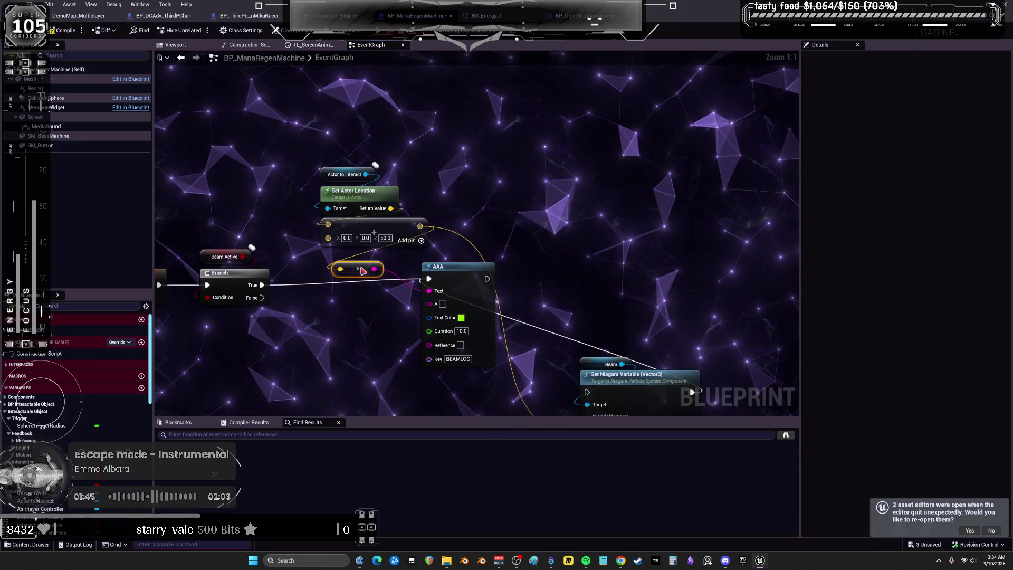
pyautogui.moveTo(341, 178); pyautogui.dragTo(341, 177)
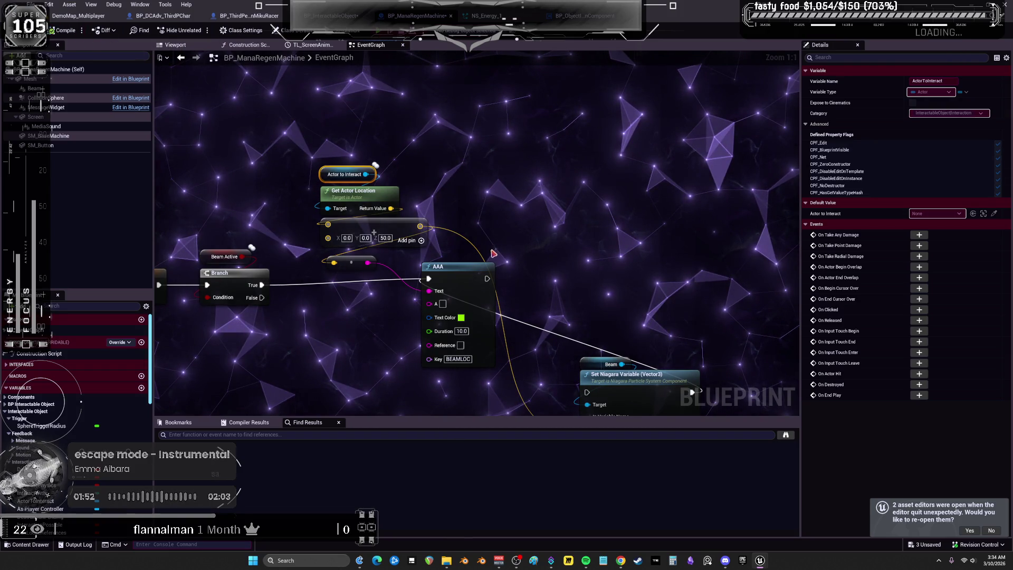
pyautogui.hotkey('alt', 'Tab')
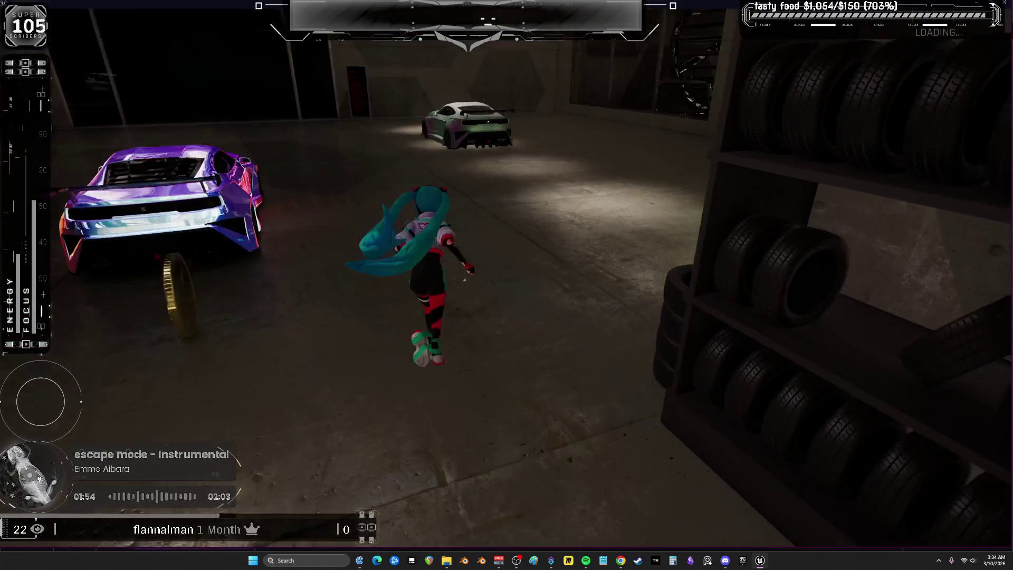
pyautogui.press('w')
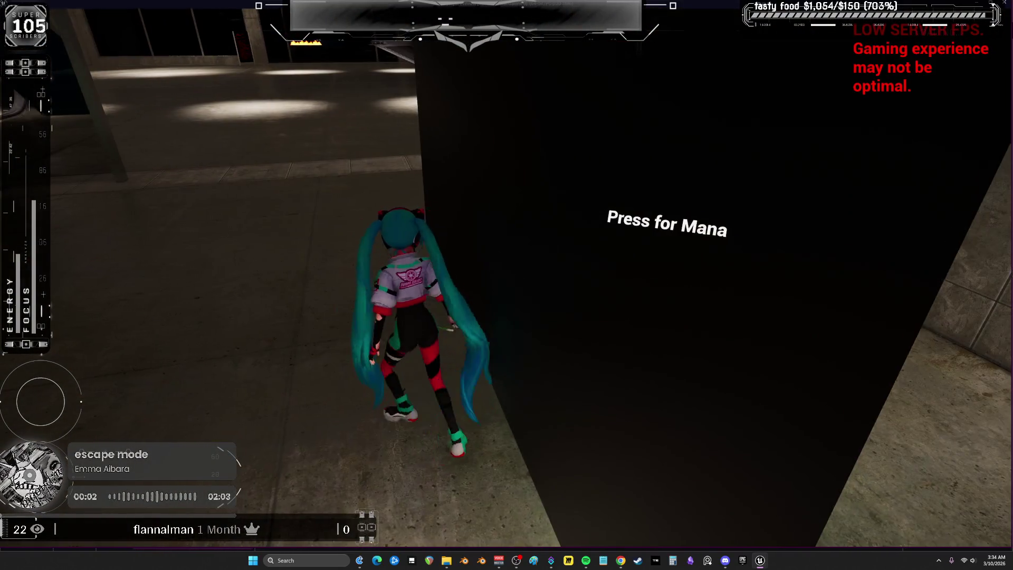
pyautogui.press('a')
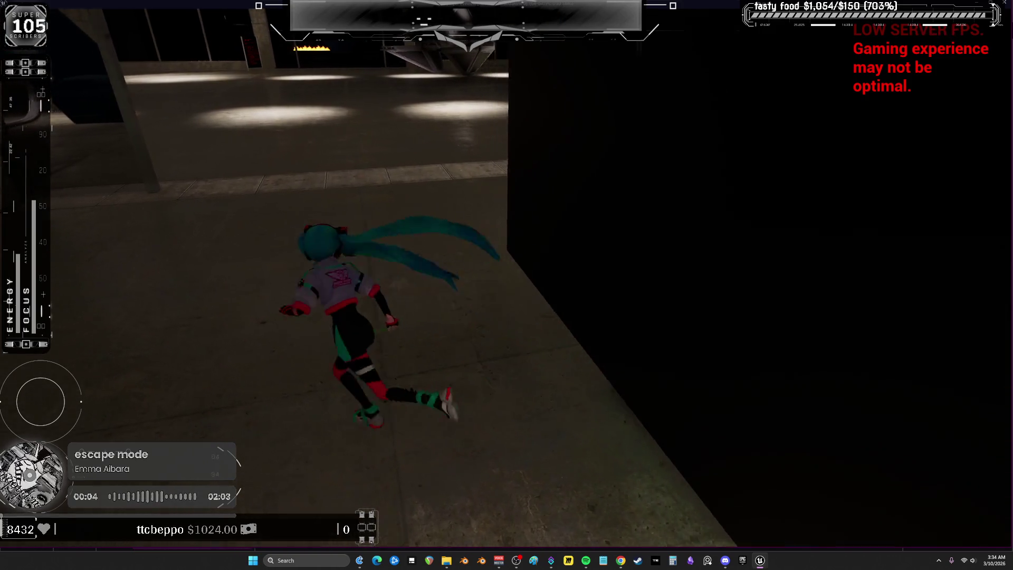
pyautogui.press('Escape')
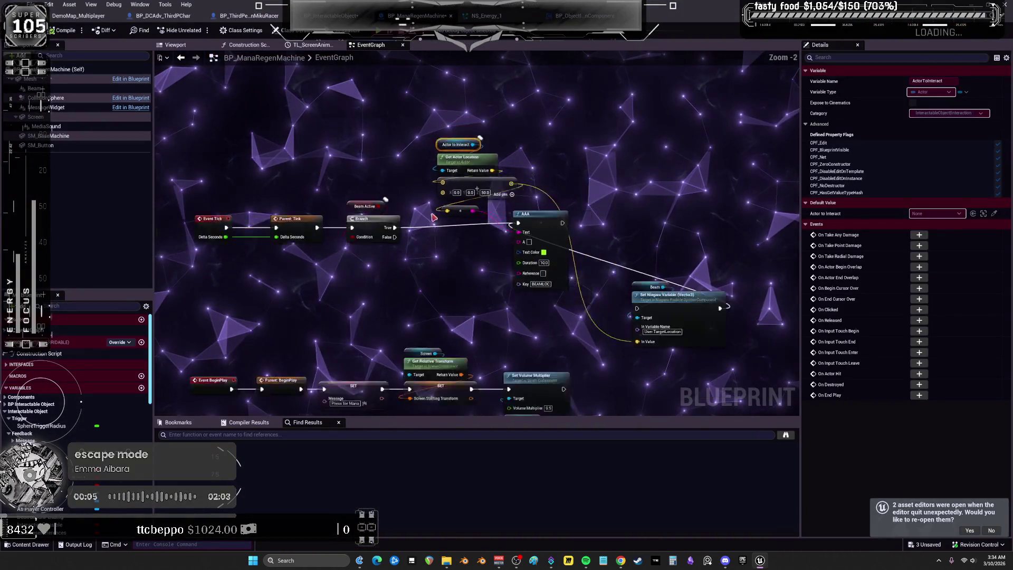
# Breakpoint CE Give Mana, then use the mana machine in game to hit it.
pyautogui.scroll(-2, 433, 217)
pyautogui.moveTo(434, 217); pyautogui.dragTo(493, 129)
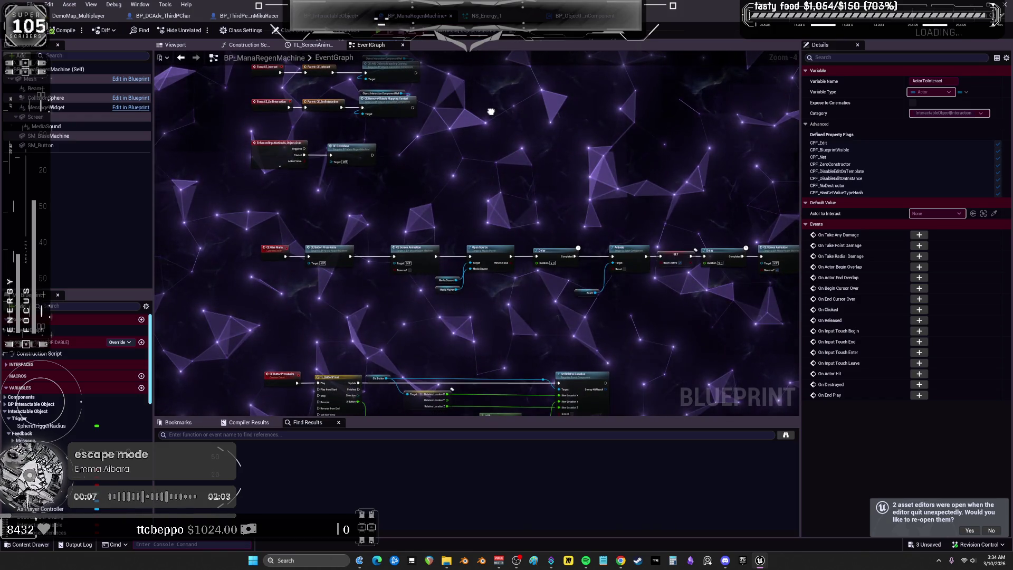
pyautogui.scroll(2, 318, 214)
pyautogui.rightClick(266, 269)
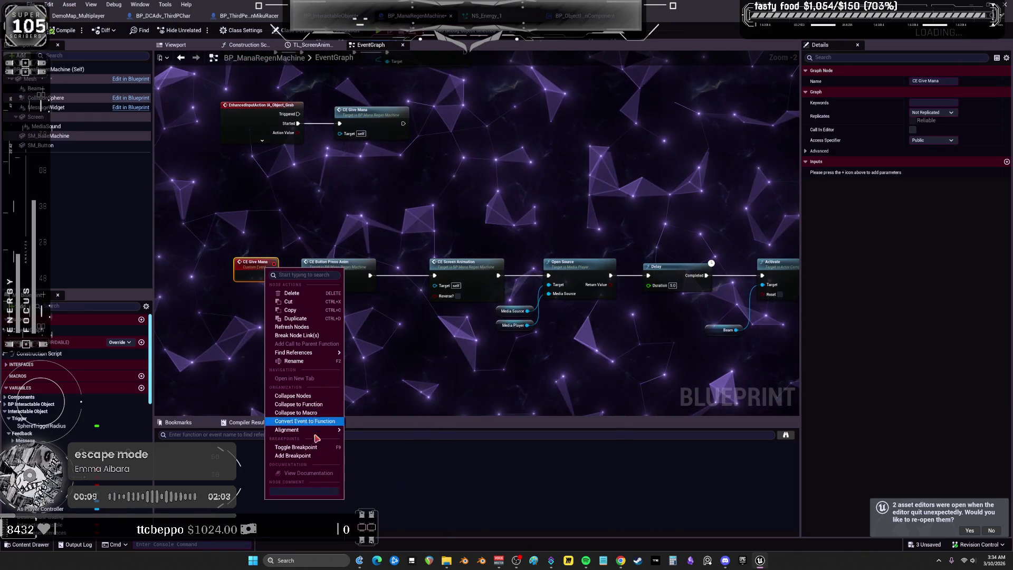
pyautogui.click(296, 447)
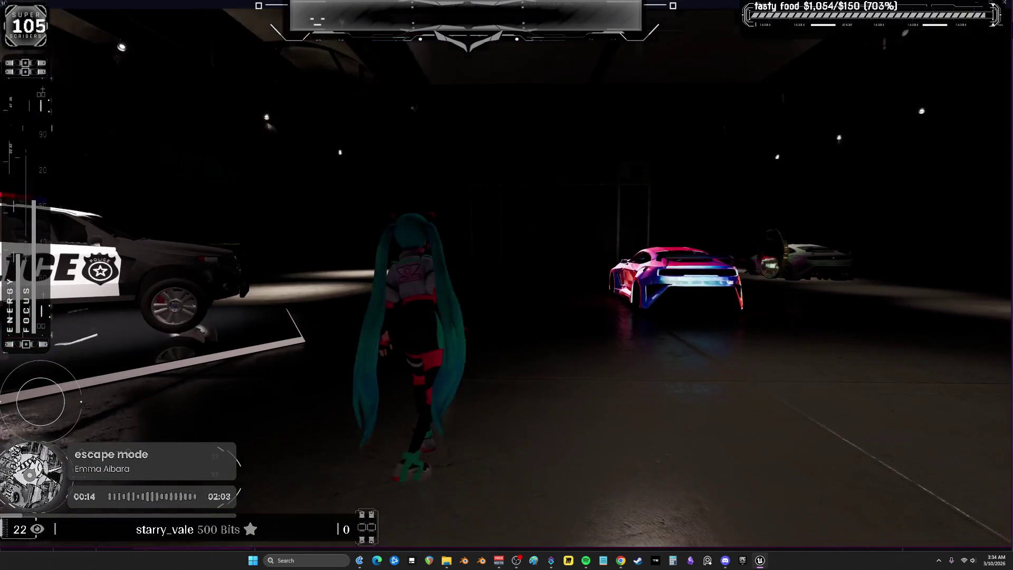
pyautogui.press('w')
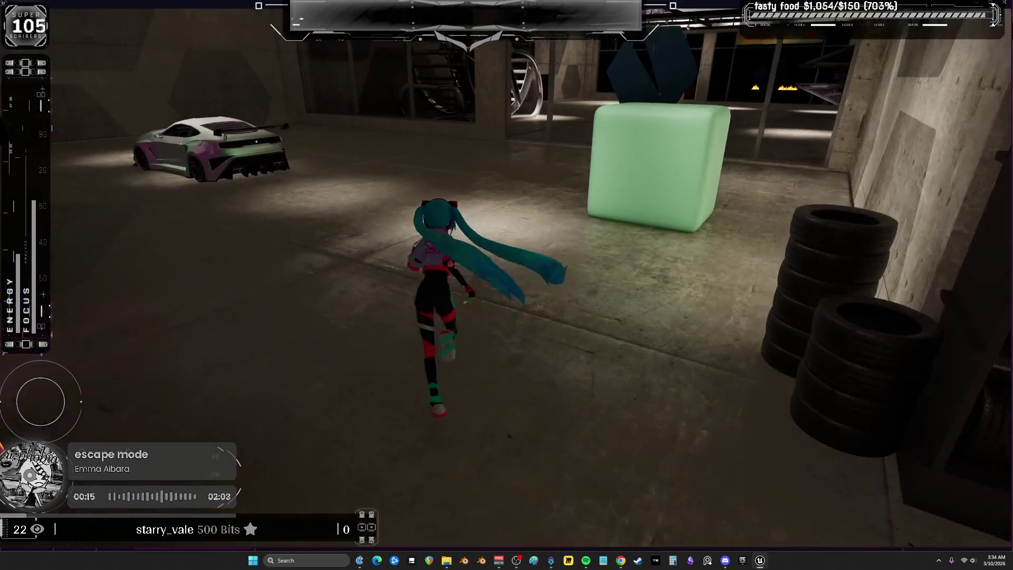
pyautogui.press('e')
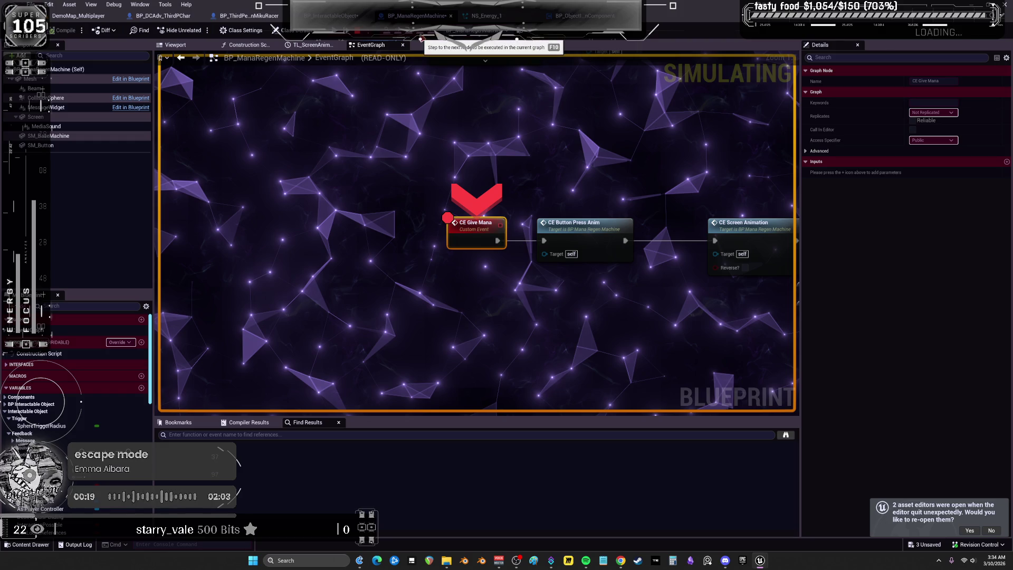
# Step the Give Mana chain to the Delay, resume, and breakpoint the Beam's Activate node.
pyautogui.moveTo(575, 197)
pyautogui.mouseDown()
pyautogui.moveTo(486, 143)
pyautogui.moveTo(415, 130)
pyautogui.mouseUp()
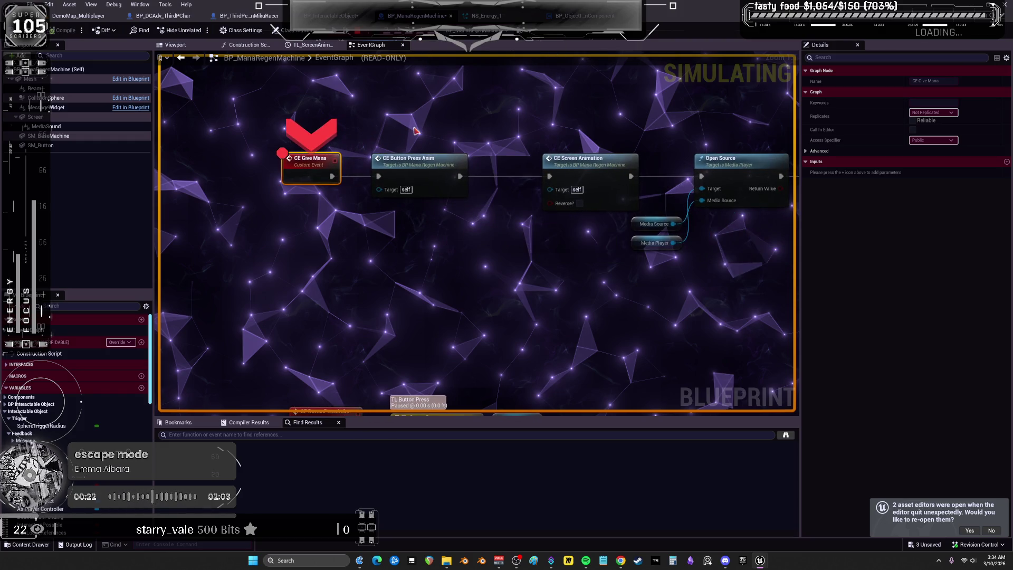
pyautogui.press('F10')
pyautogui.press('F10')
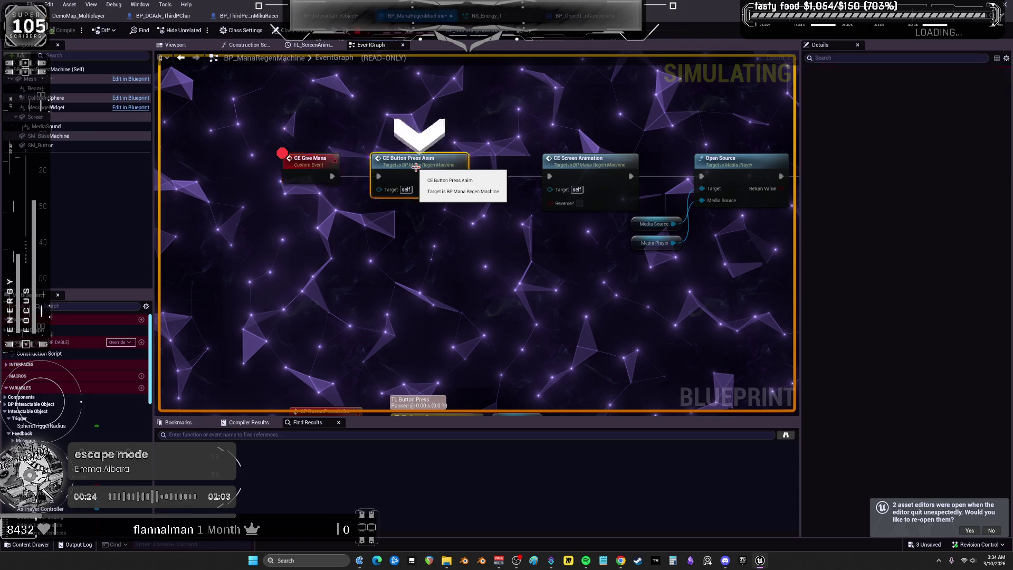
pyautogui.press('F10')
pyautogui.press('F10')
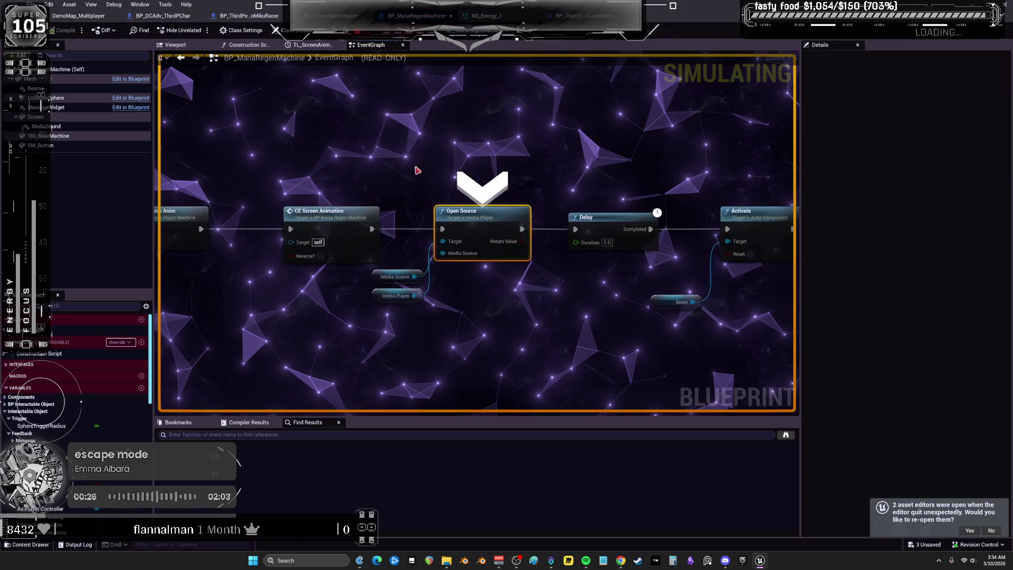
pyautogui.press('F10')
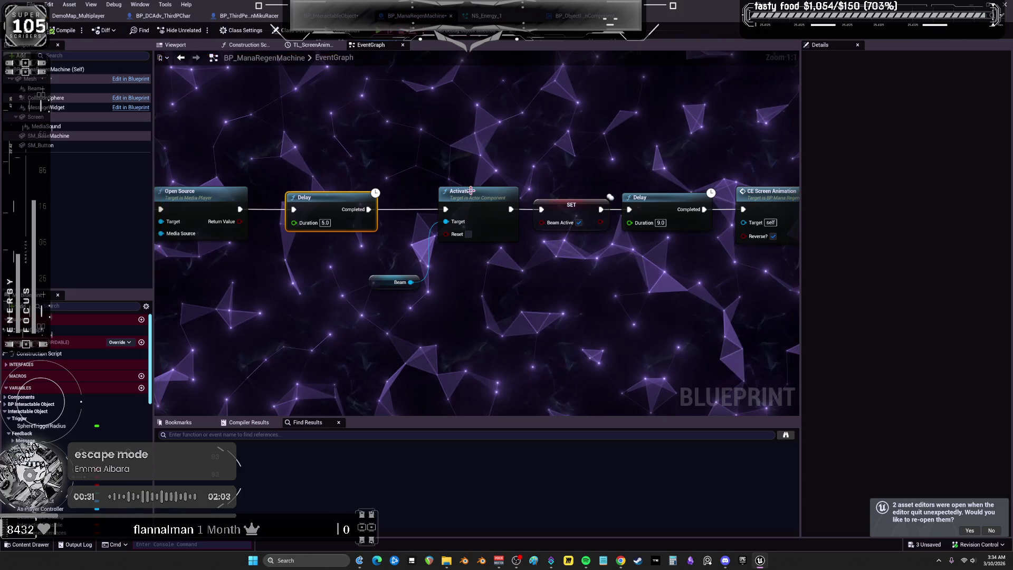
pyautogui.rightClick(475, 194)
pyautogui.click(505, 364)
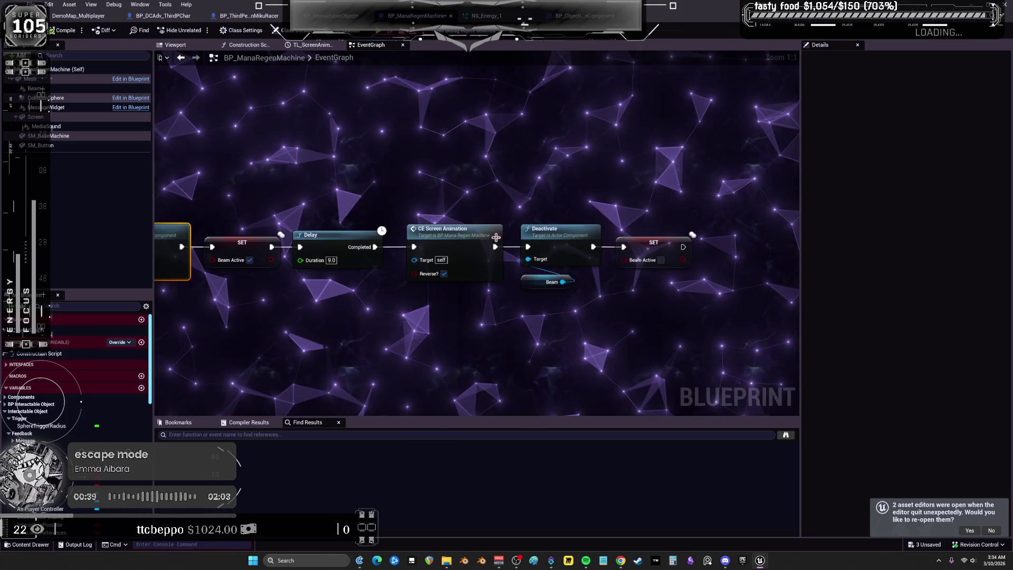
# Breakpoint CE Screen Animation, then walk to the cube's red button in game and press it.
pyautogui.rightClick(465, 239)
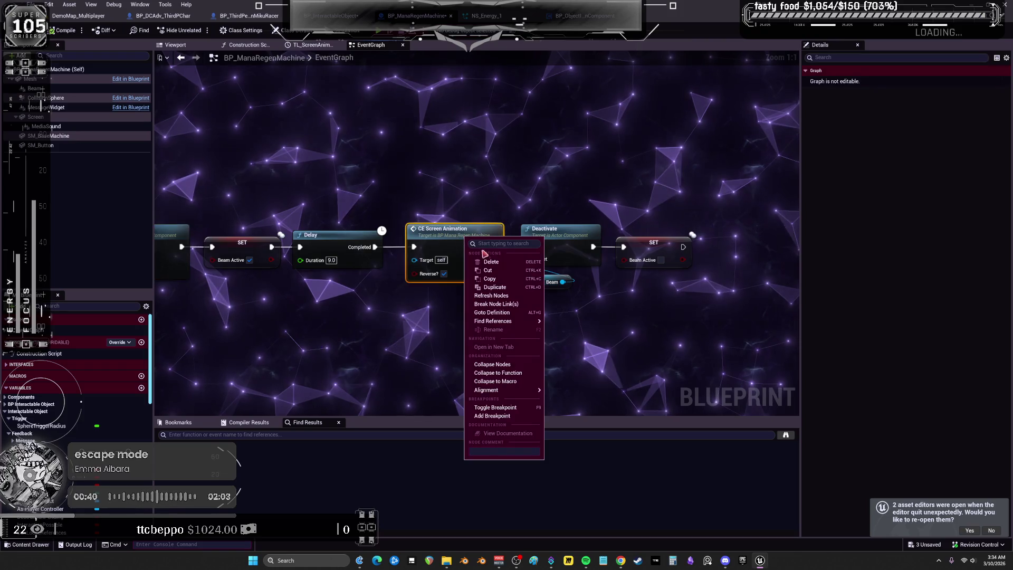
pyautogui.click(507, 416)
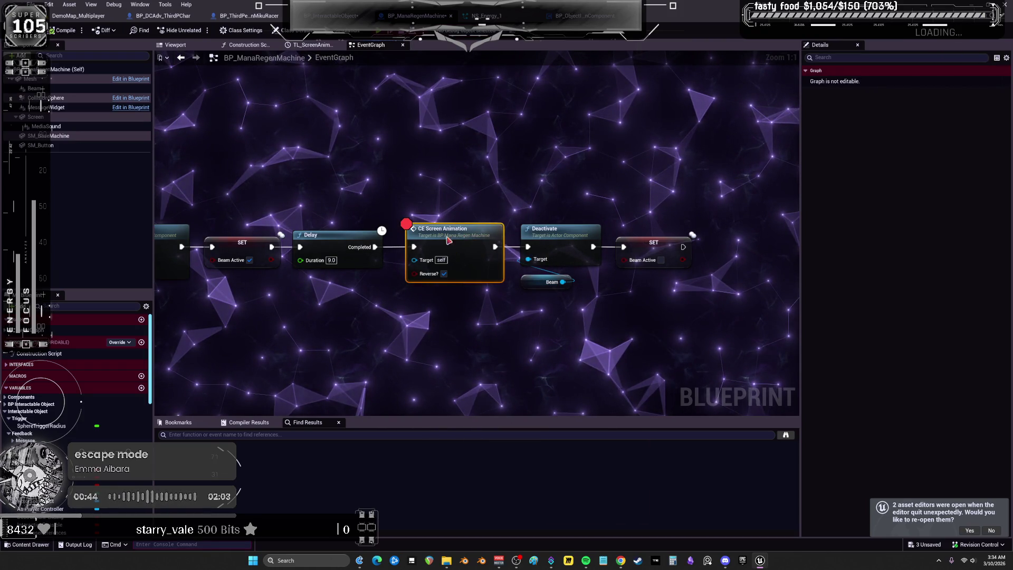
pyautogui.hotkey('alt', 'p')
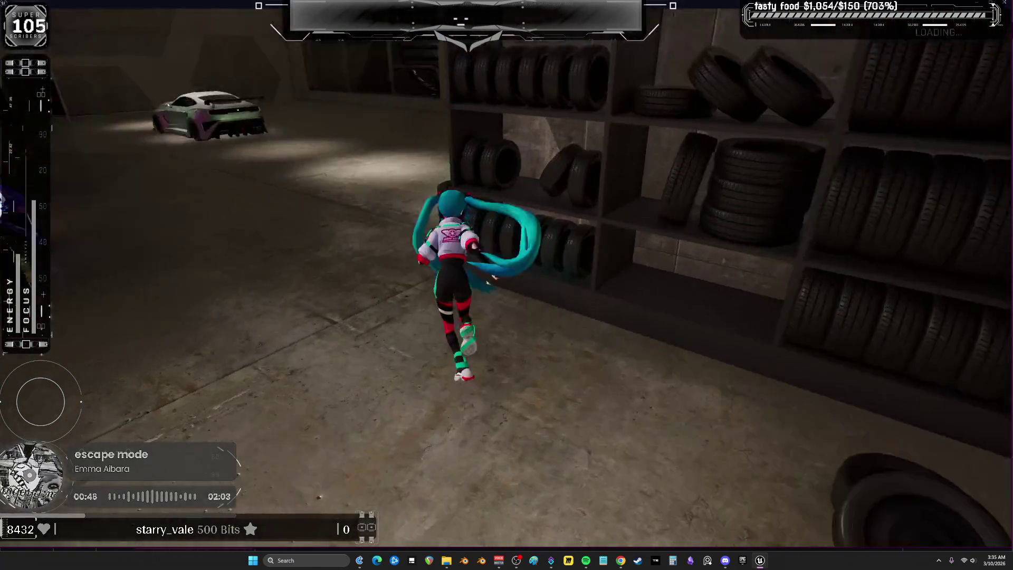
pyautogui.press('w')
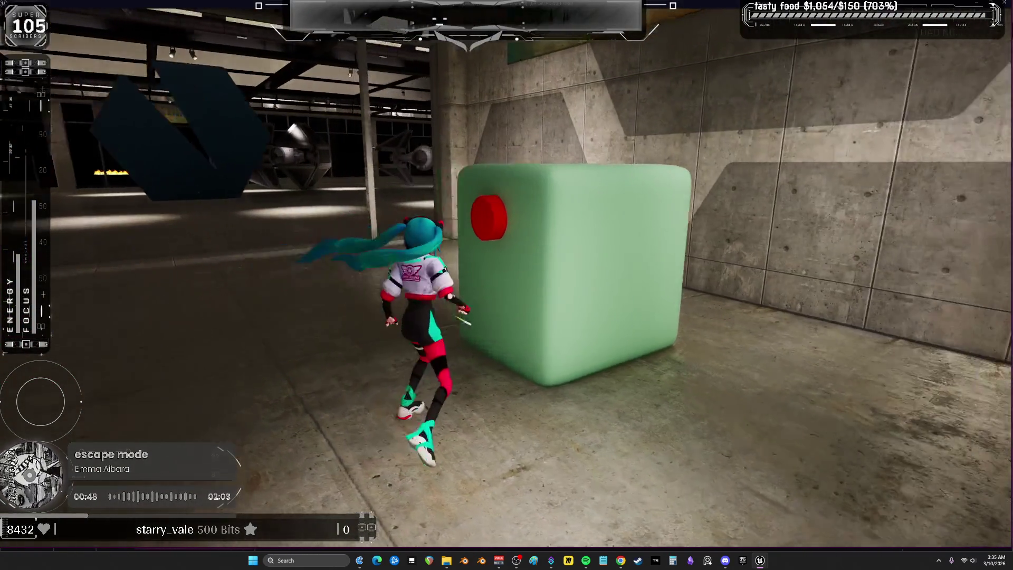
pyautogui.press('w')
pyautogui.press('e')
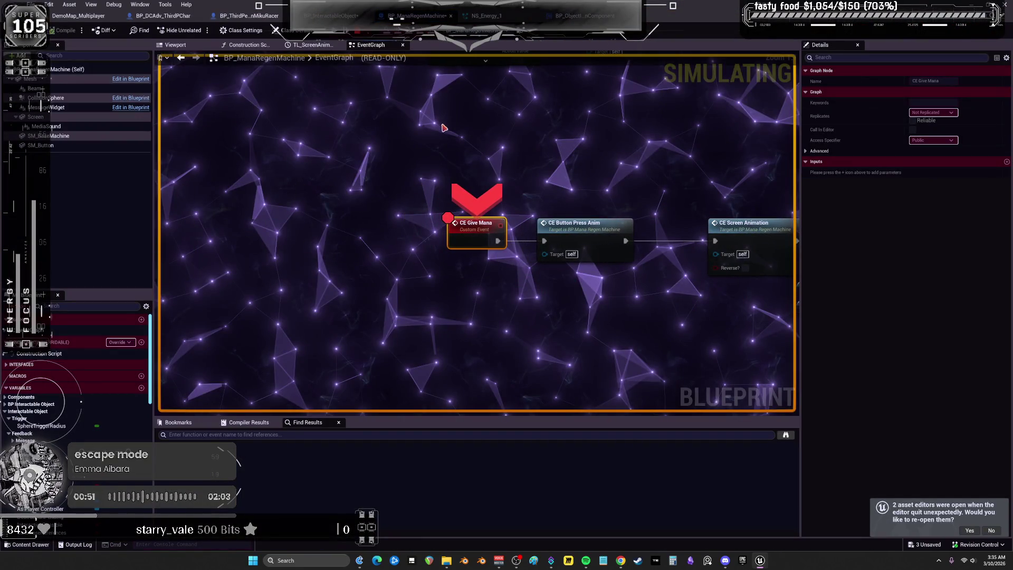
# Step through the beam chain with F10, checking the Beam component's debug values, until execution resumes.
pyautogui.press('F10')
pyautogui.press('F10')
pyautogui.press('F10')
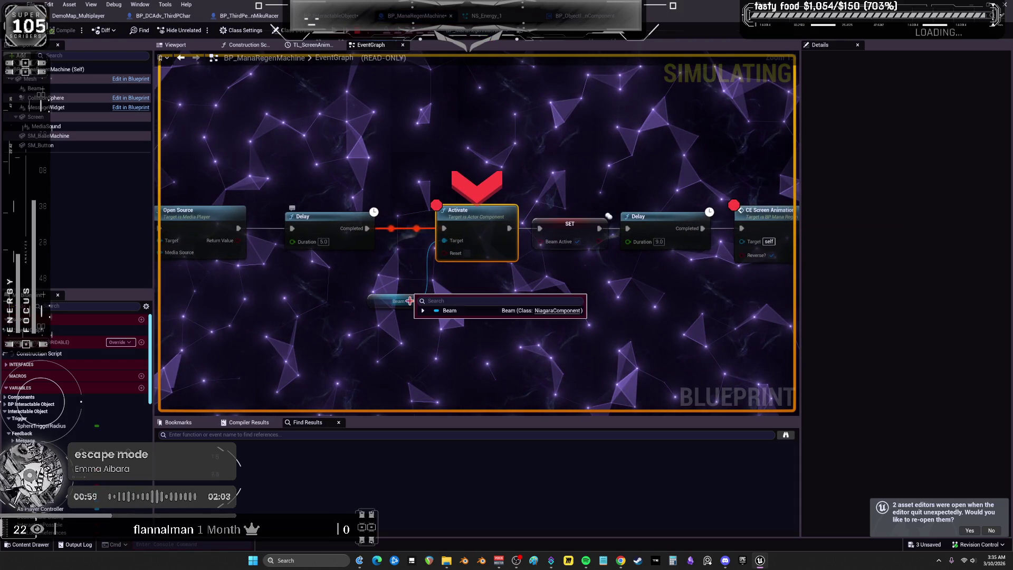
pyautogui.click(423, 310)
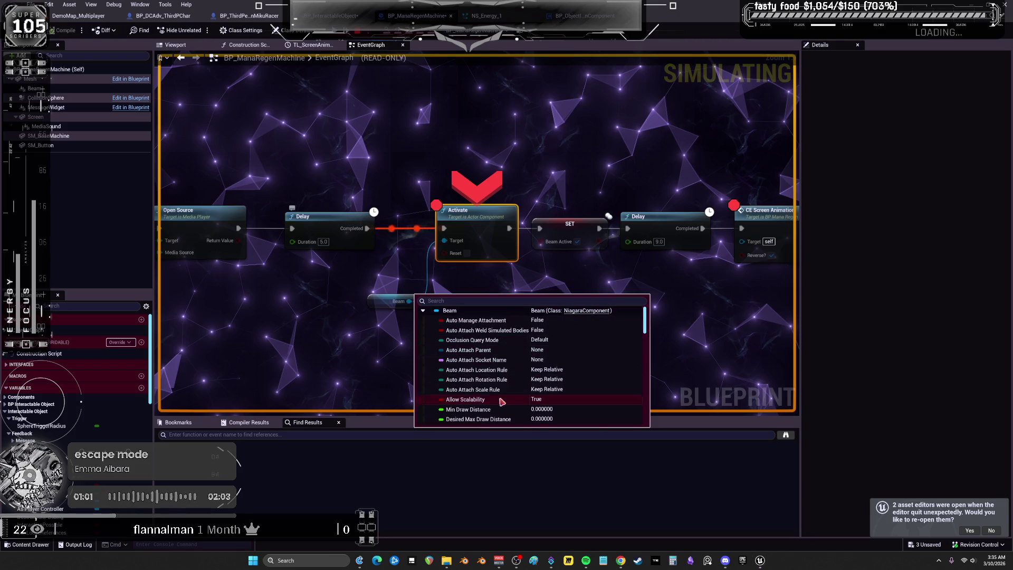
pyautogui.press('F10')
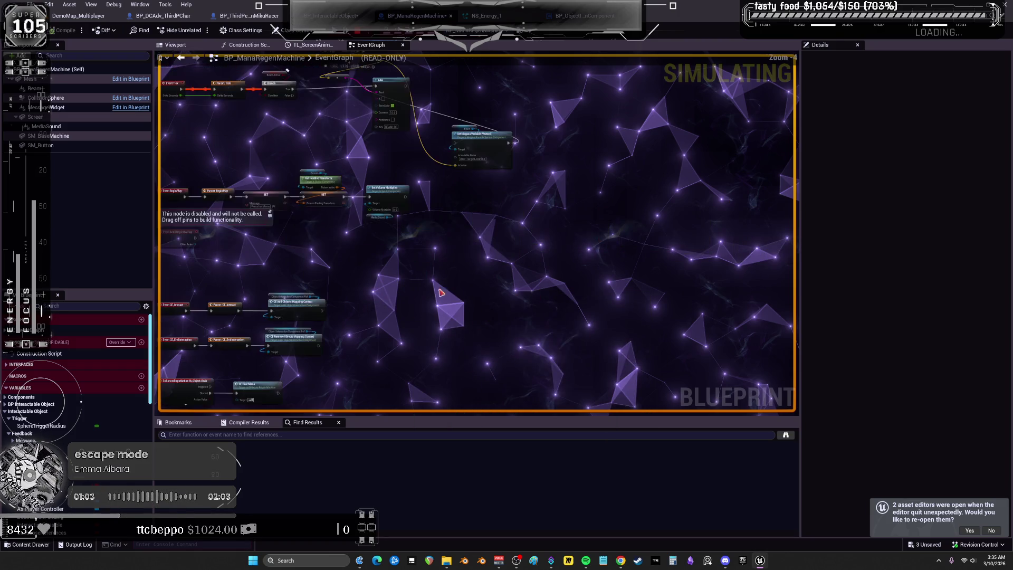
pyautogui.moveTo(369, 107)
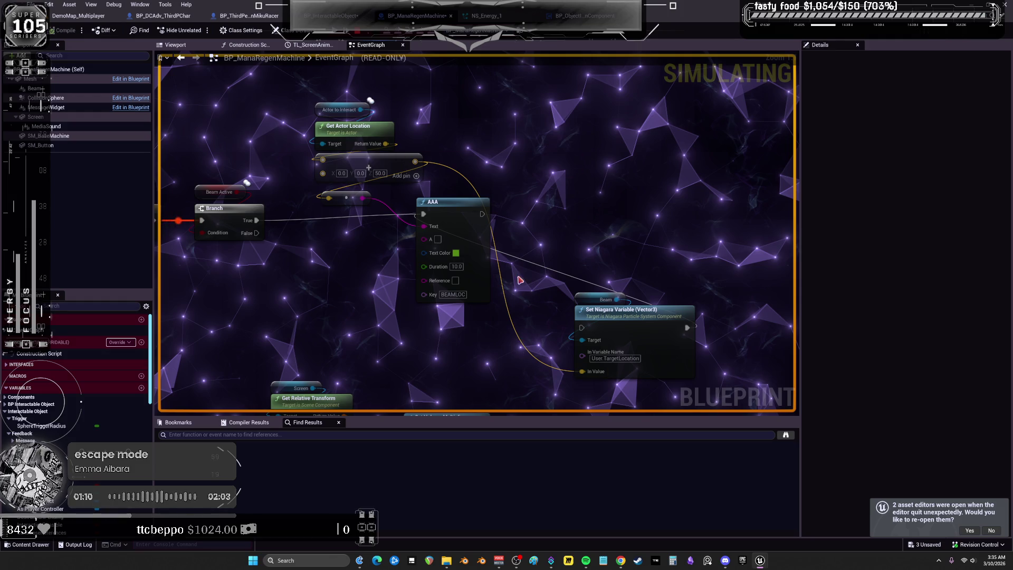
pyautogui.press('F10')
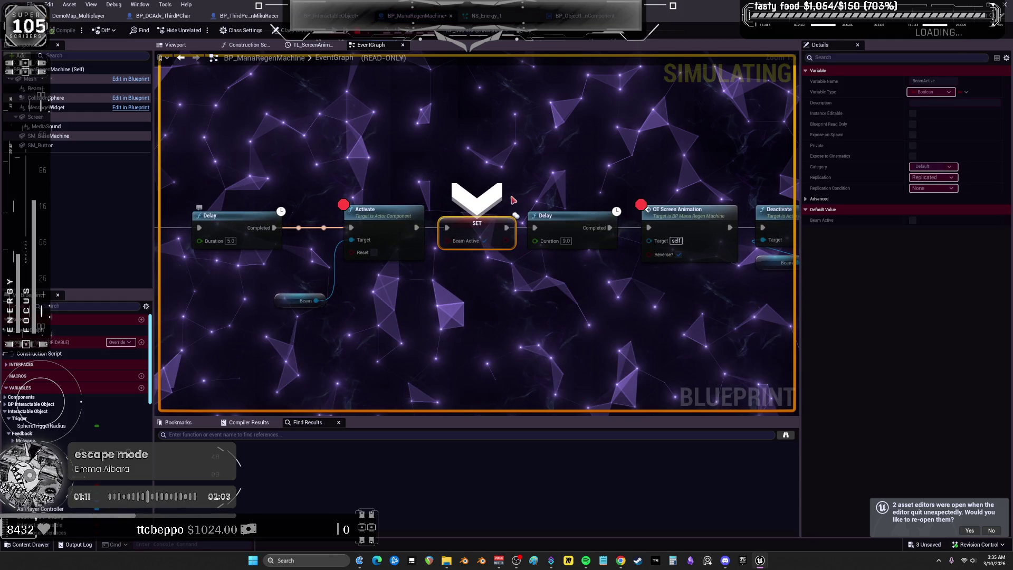
pyautogui.press('F10')
pyautogui.press('F10')
pyautogui.press('F10')
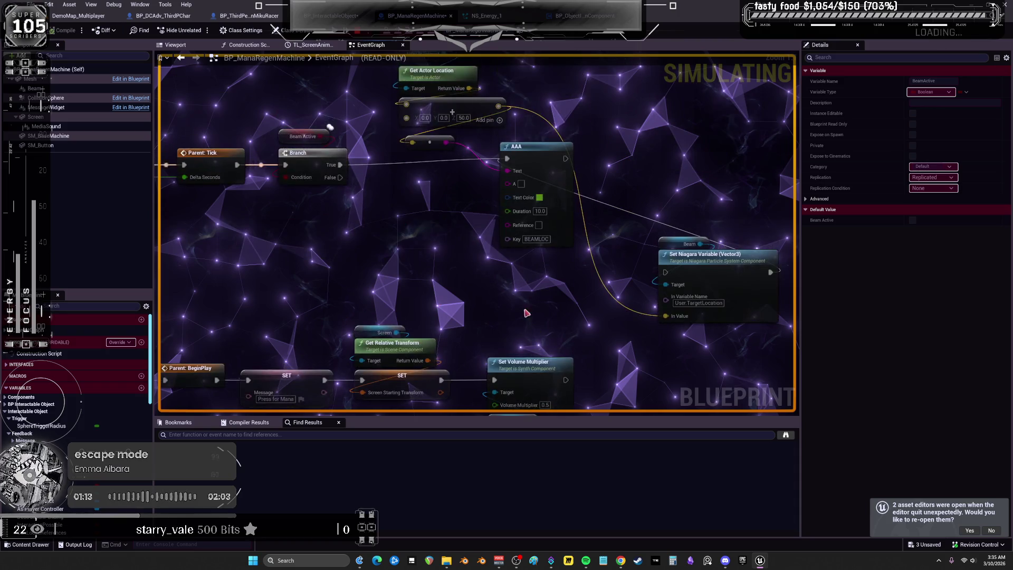
pyautogui.press('F10')
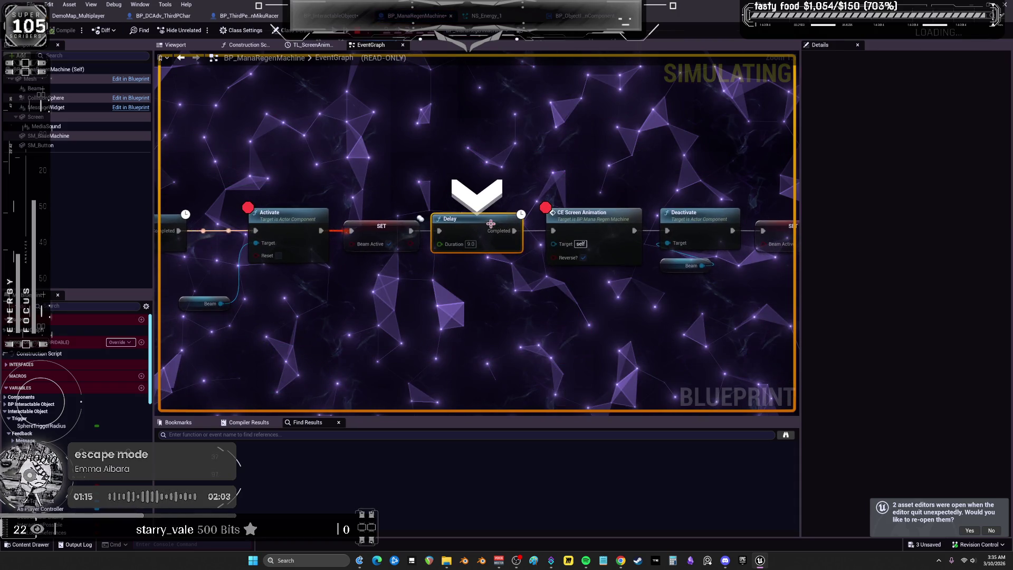
pyautogui.press('F10')
pyautogui.scroll(-5, 468, 271)
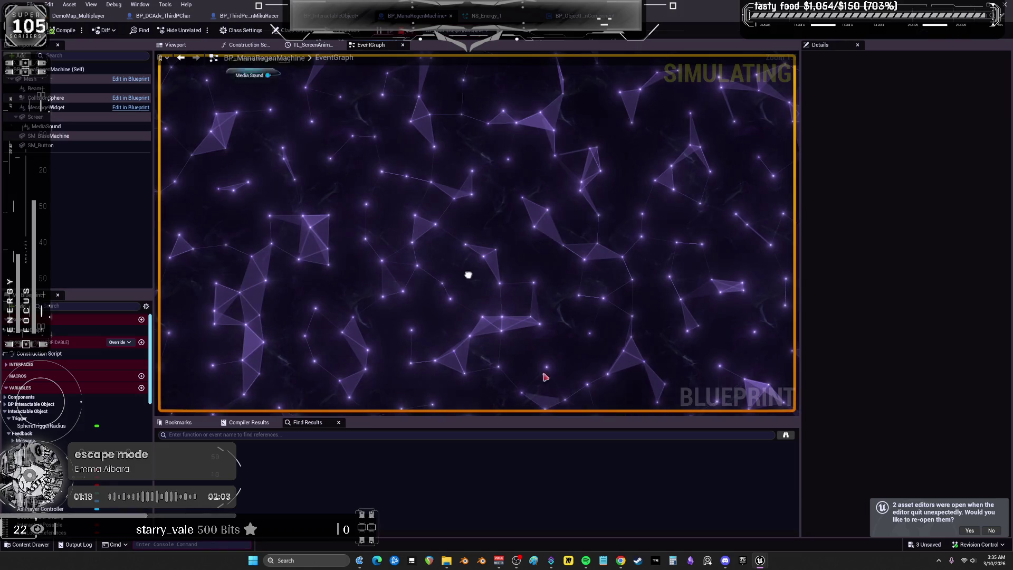
# Check Actor to Interact's Location and the actor location plus 50 fed to User.TargetLocation (Z=140.13).
pyautogui.scroll(4, 268, 183)
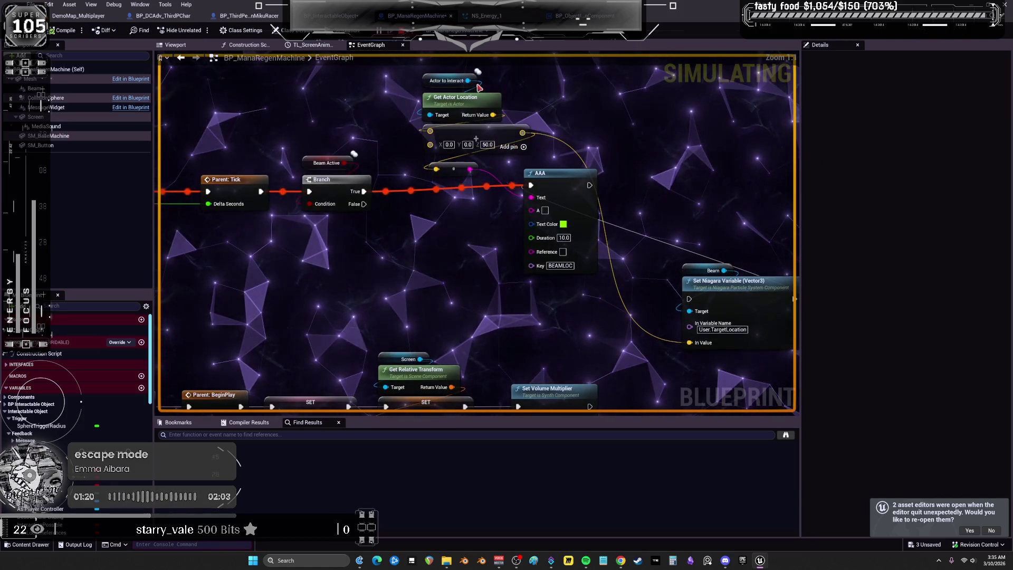
pyautogui.click(482, 90)
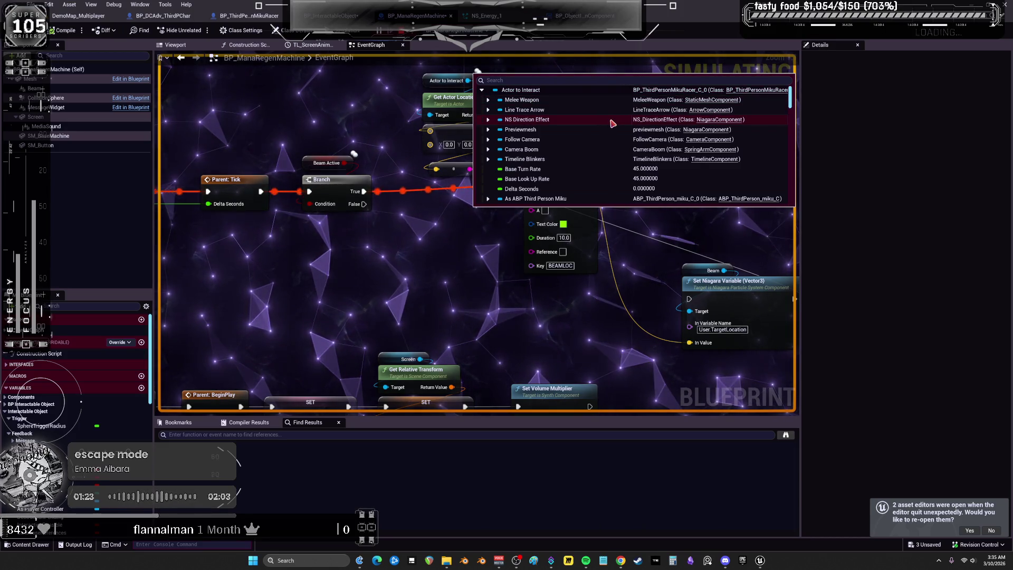
pyautogui.scroll(-1, 612, 119)
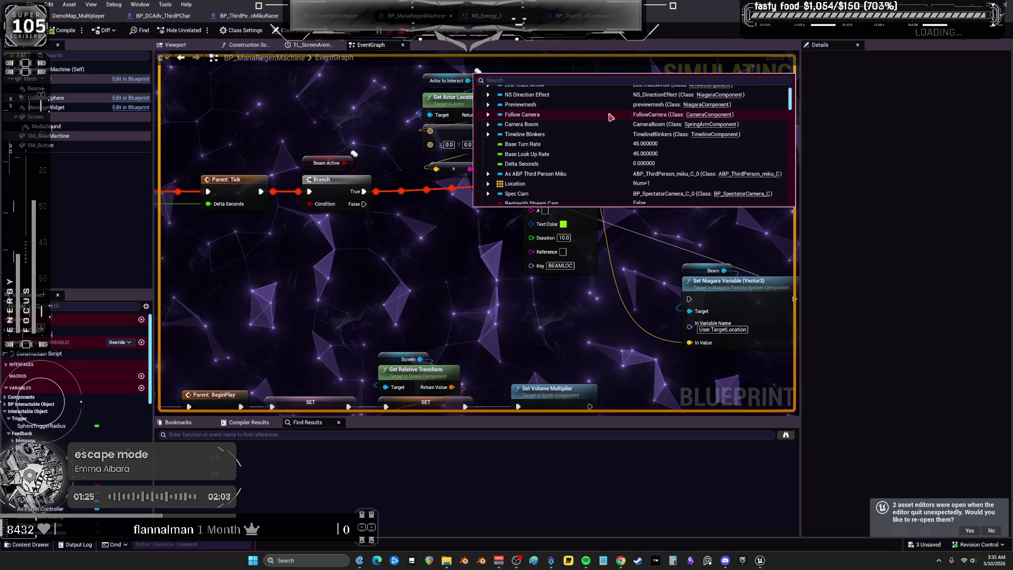
pyautogui.click(488, 184)
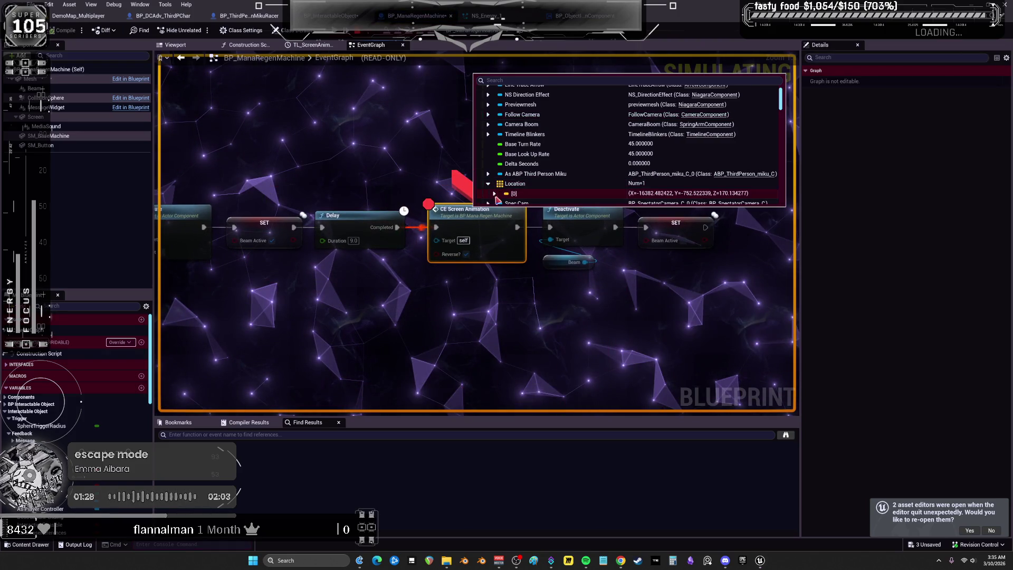
pyautogui.scroll(-2, 496, 195)
pyautogui.moveTo(407, 111)
pyautogui.mouseDown()
pyautogui.moveTo(332, 146)
pyautogui.moveTo(298, 140)
pyautogui.mouseUp()
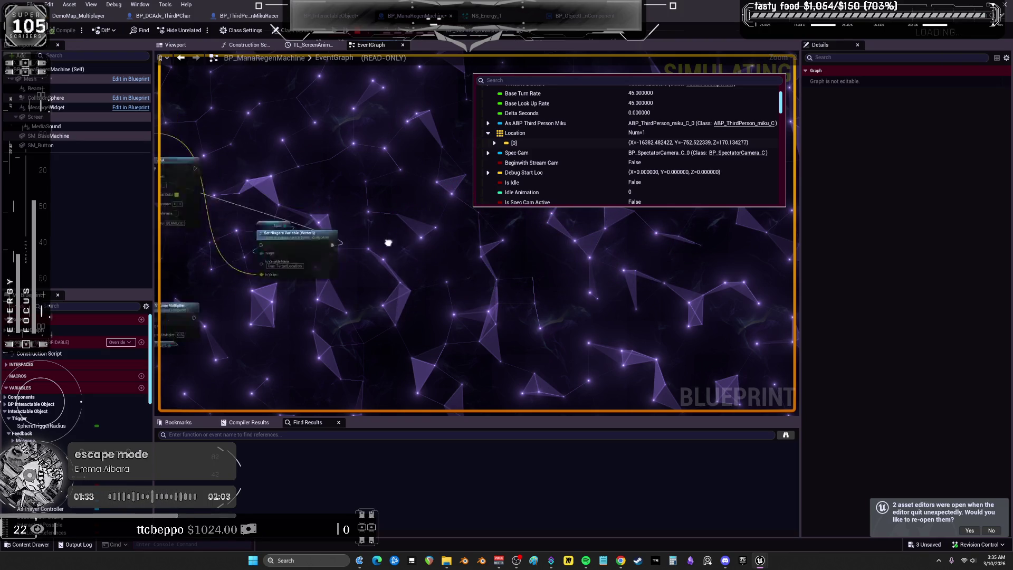
pyautogui.scroll(2, 427, 187)
pyautogui.moveTo(347, 159)
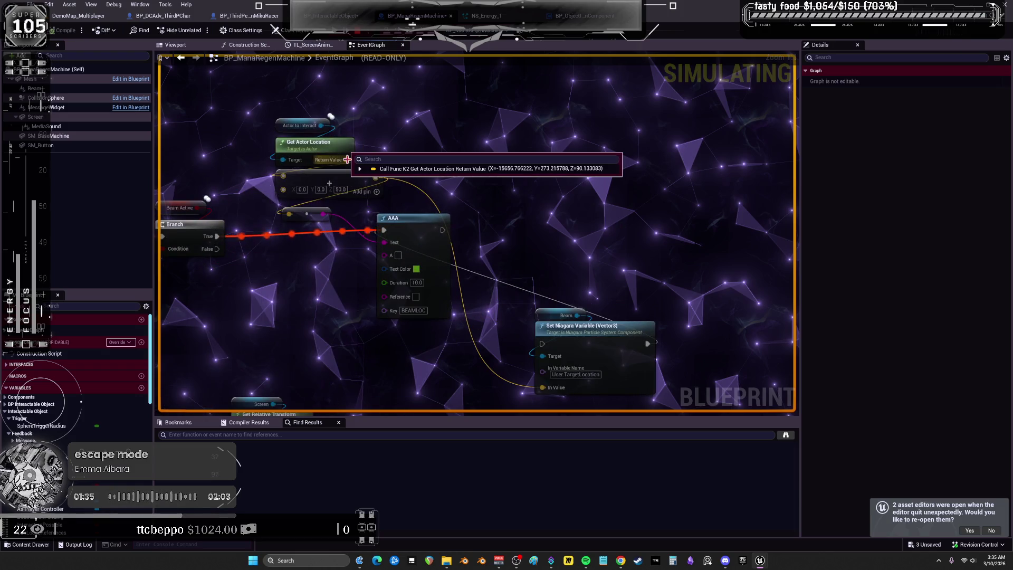
pyautogui.moveTo(292, 215)
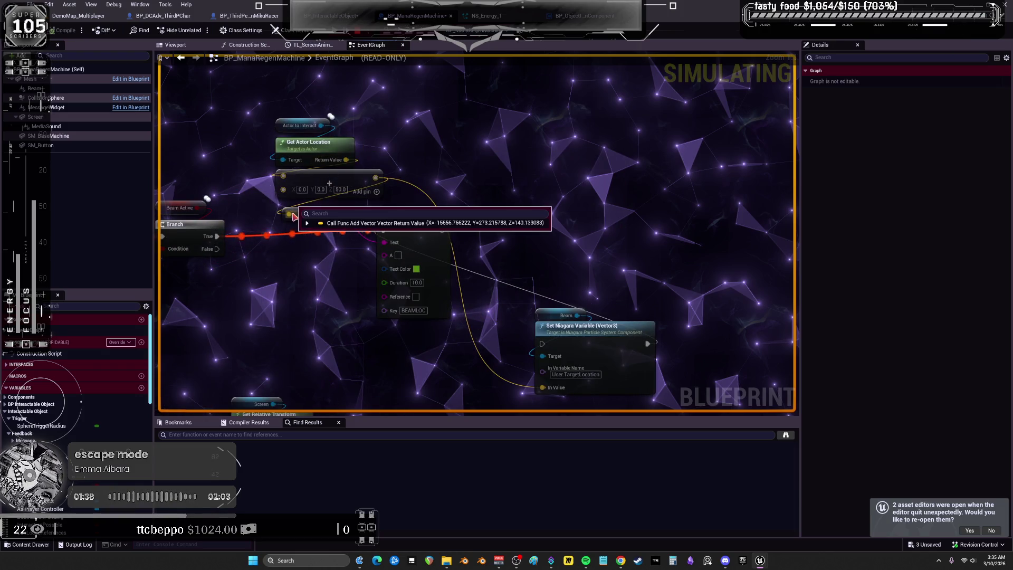
pyautogui.moveTo(541, 365)
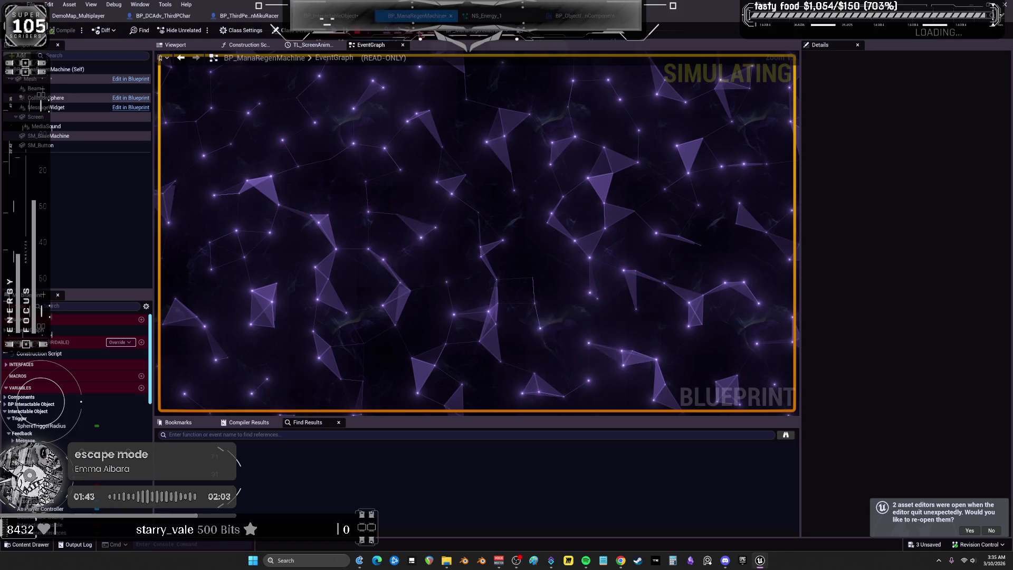
pyautogui.click(492, 279)
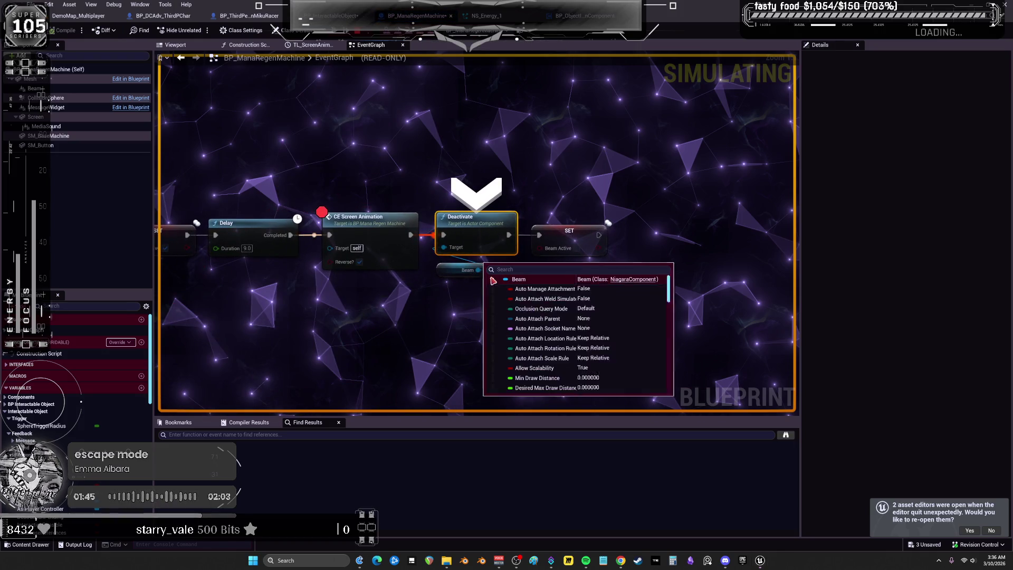
# Remove the debugging breakpoints from CE Screen Animation and CE Give Mana.
pyautogui.rightClick(374, 229)
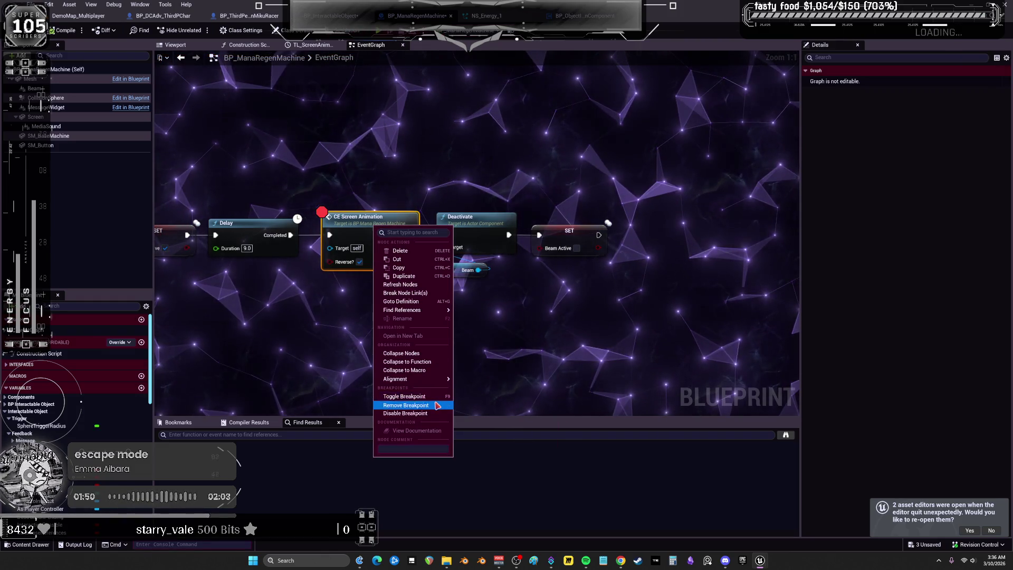
pyautogui.click(437, 405)
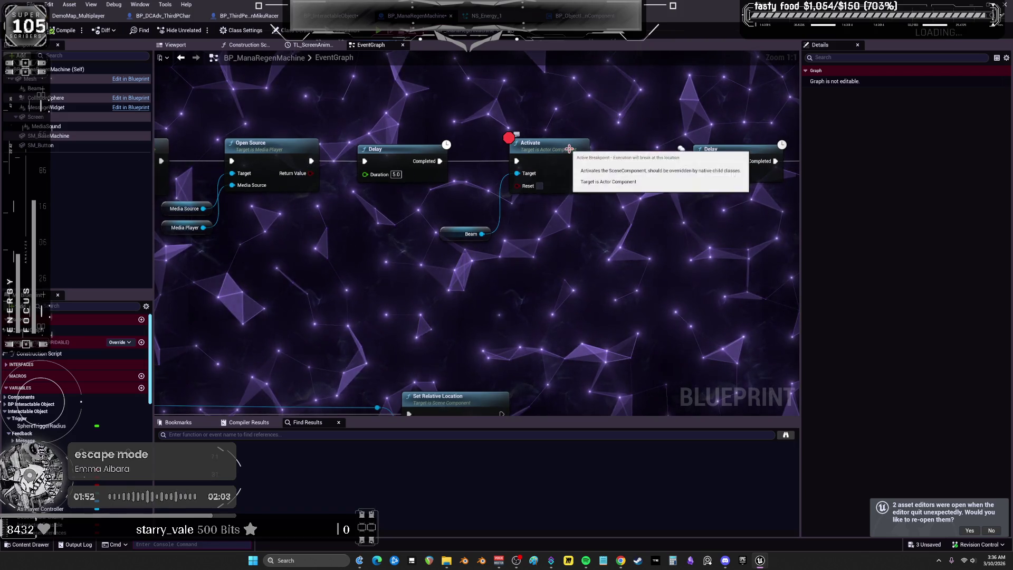
pyautogui.rightClick(568, 151)
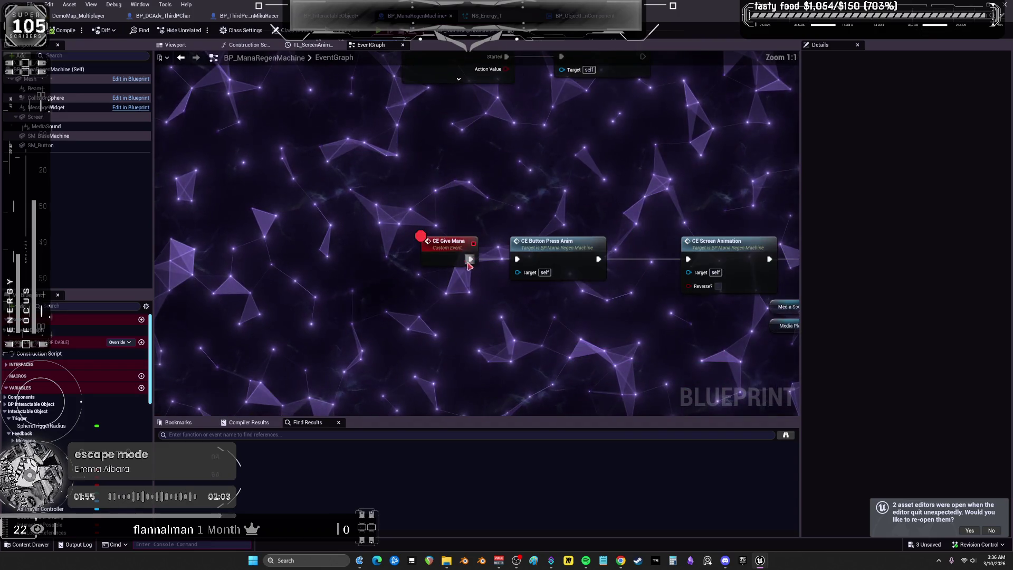
pyautogui.rightClick(450, 261)
pyautogui.moveTo(491, 417)
pyautogui.click(569, 501)
pyautogui.scroll(-4, 553, 272)
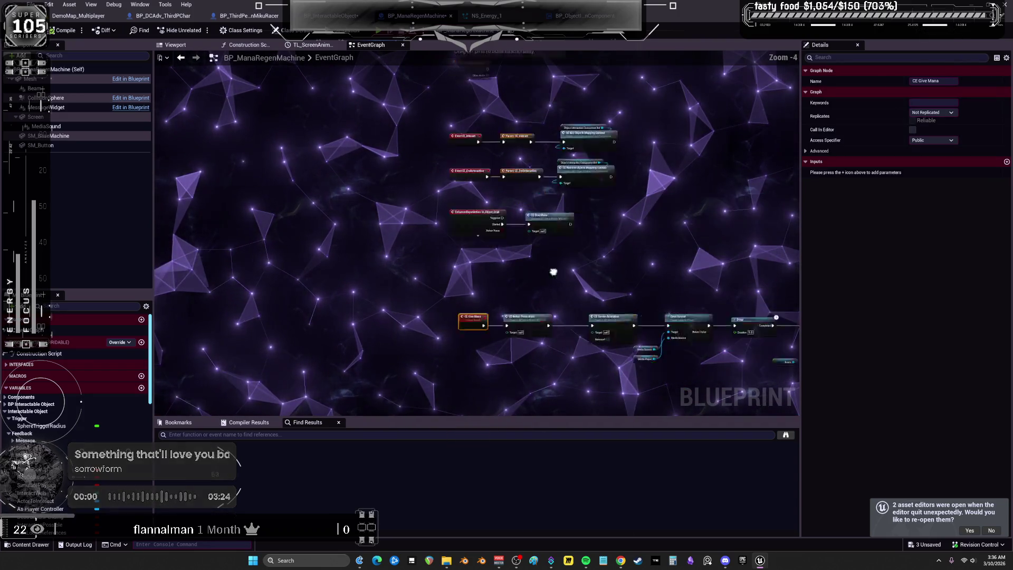
# Move Set Niagara Variable up beside the Branch and shift the AAA print node to the right.
pyautogui.moveTo(506, 247); pyautogui.dragTo(512, 355)
pyautogui.moveTo(658, 361); pyautogui.dragTo(403, 260)
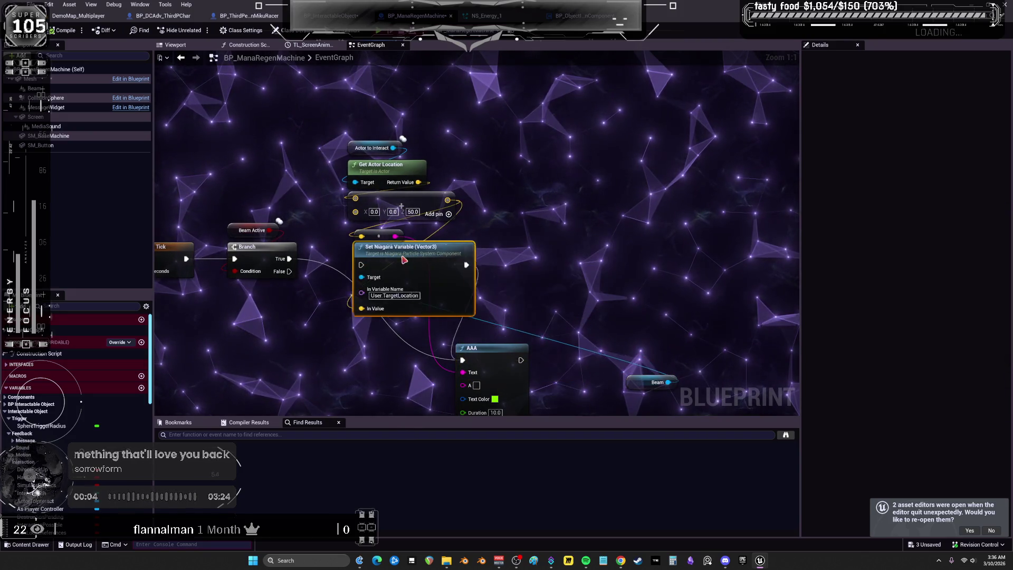
pyautogui.moveTo(631, 383); pyautogui.dragTo(372, 259)
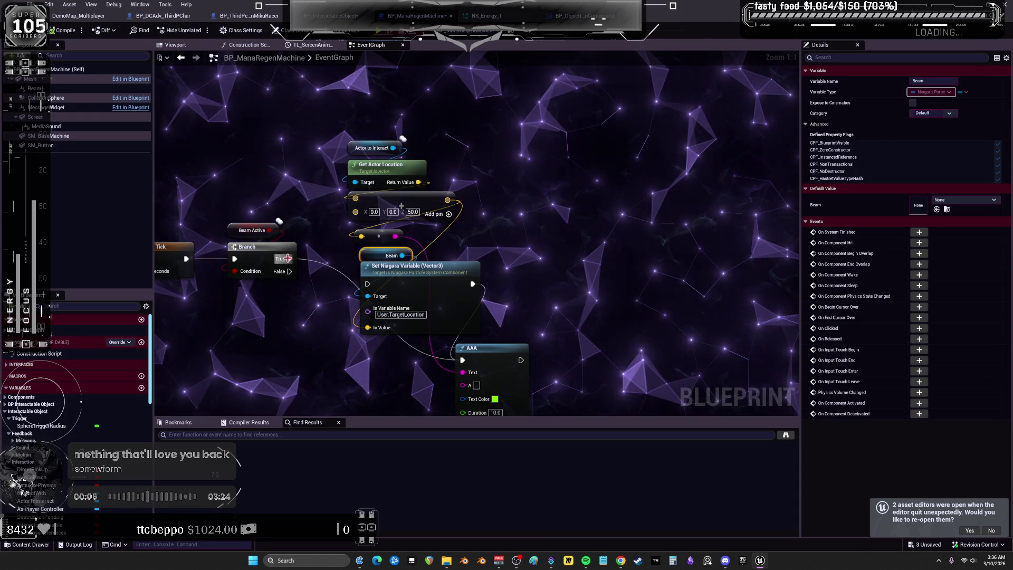
pyautogui.moveTo(494, 343); pyautogui.dragTo(600, 240)
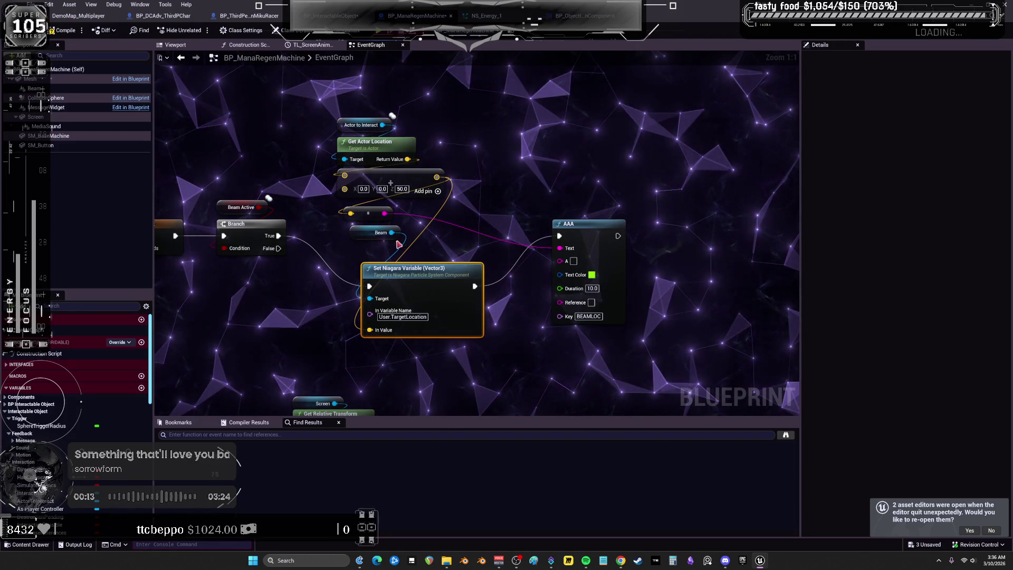
# Align the Beam reference just above Set Niagara Variable, then select the Beam component.
pyautogui.moveTo(368, 238); pyautogui.dragTo(378, 261)
pyautogui.moveTo(378, 213); pyautogui.dragTo(384, 214)
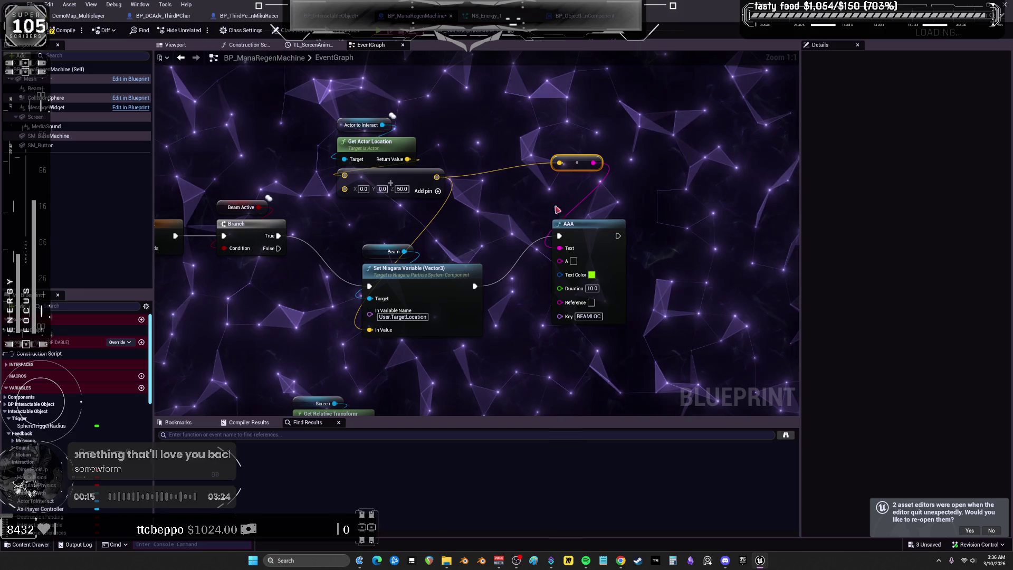
pyautogui.moveTo(387, 270); pyautogui.dragTo(381, 251)
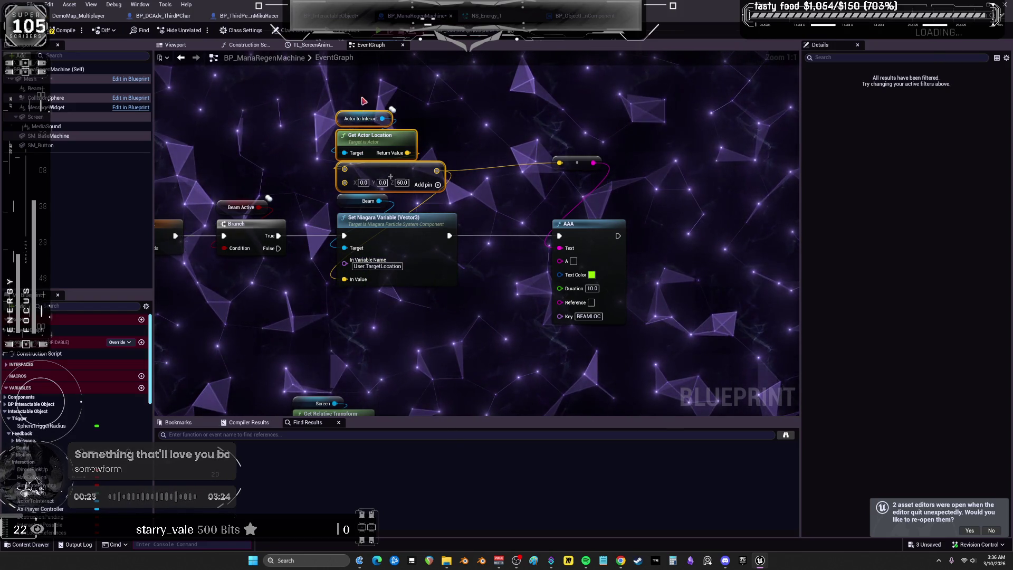
pyautogui.click(35, 88)
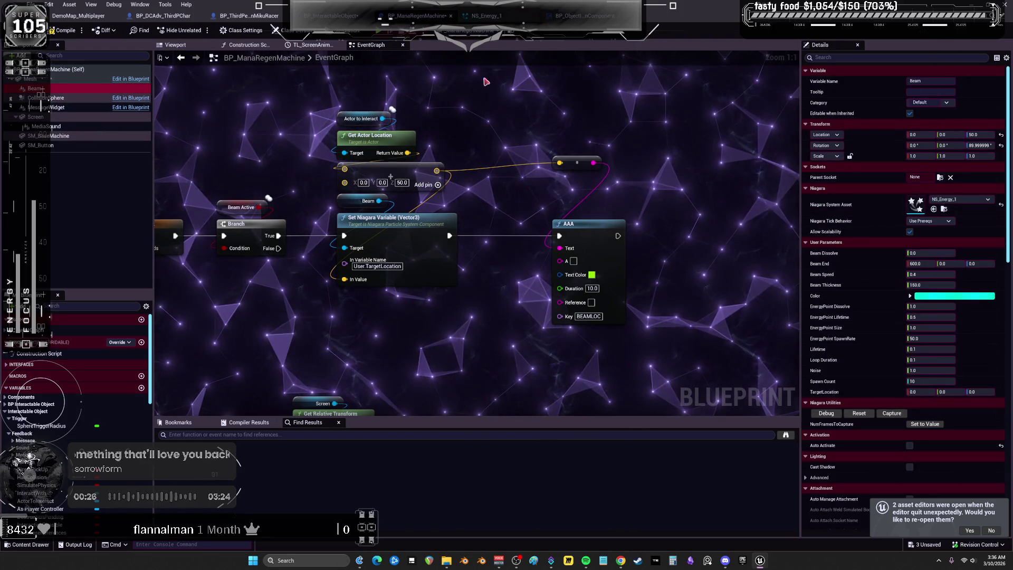
# Rename the Set Niagara Variable's In Variable Name to USER.TargetLocation.
pyautogui.click(480, 15)
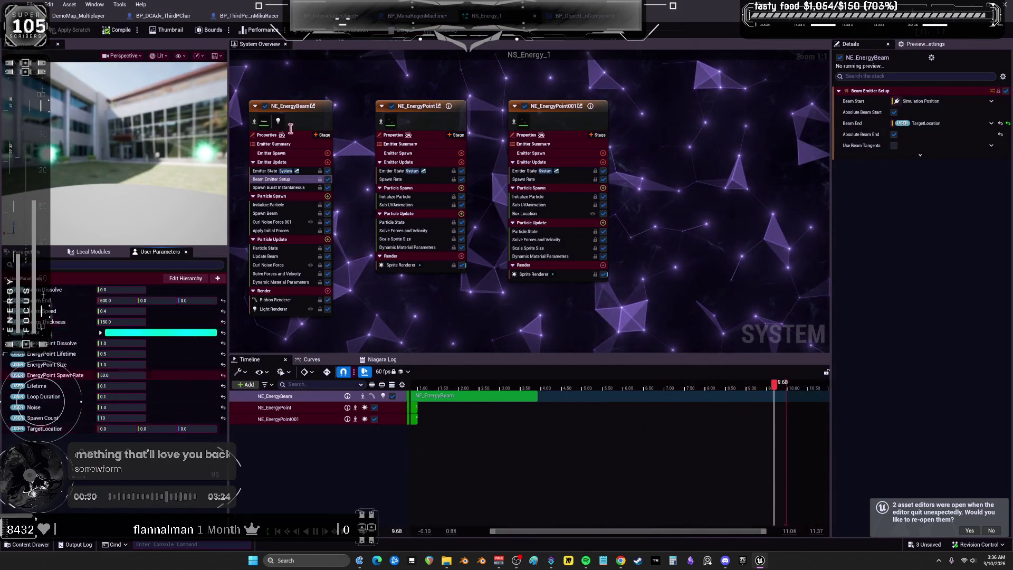
pyautogui.click(379, 19)
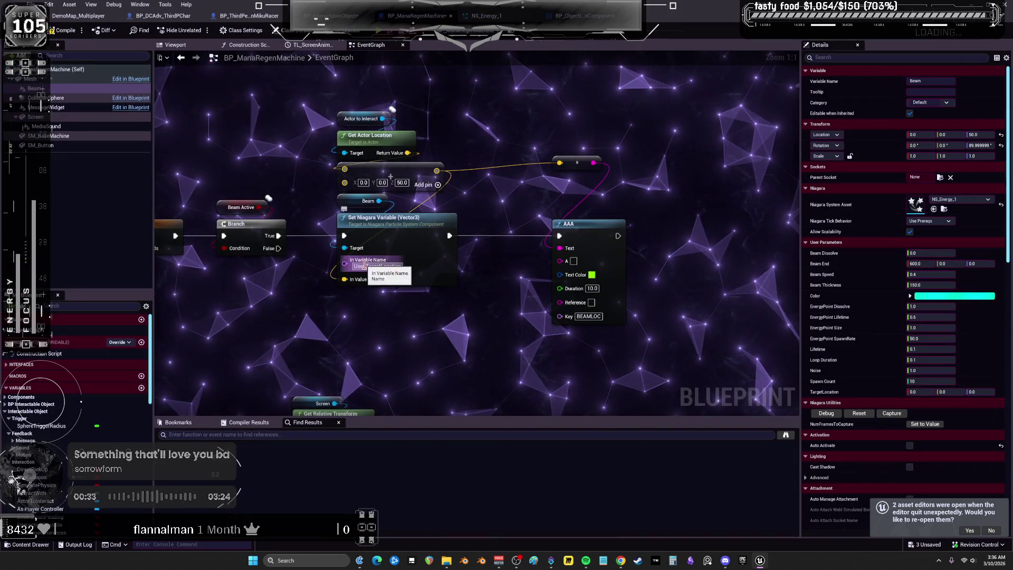
pyautogui.press('BackSpace')
pyautogui.press('BackSpace')
pyautogui.press('BackSpace')
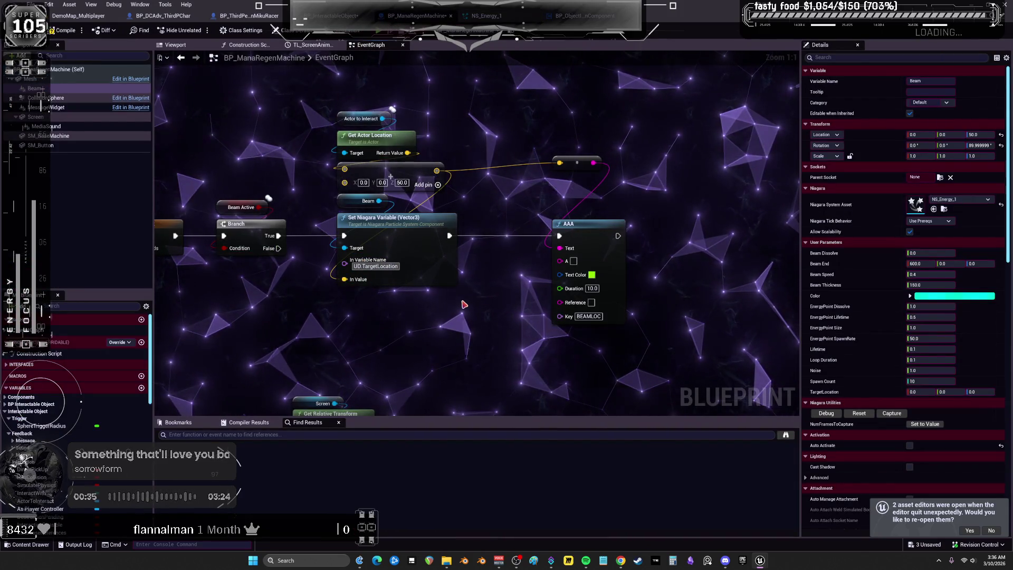
pyautogui.write('ER.')
pyautogui.press('Return')
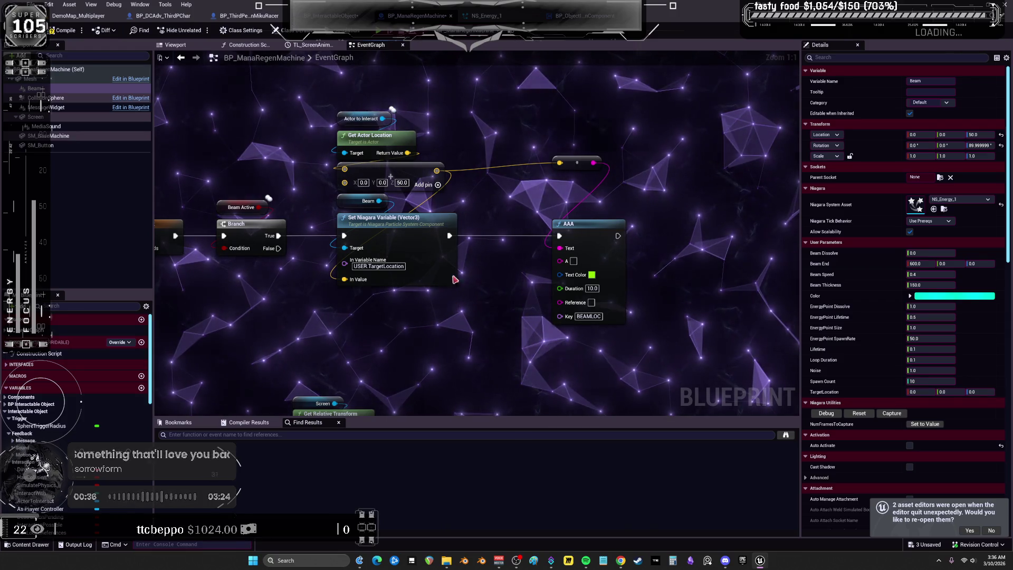
# In NS_Energy_1, uncheck Local Space on the NE_EnergyBeam emitter.
pyautogui.click(485, 16)
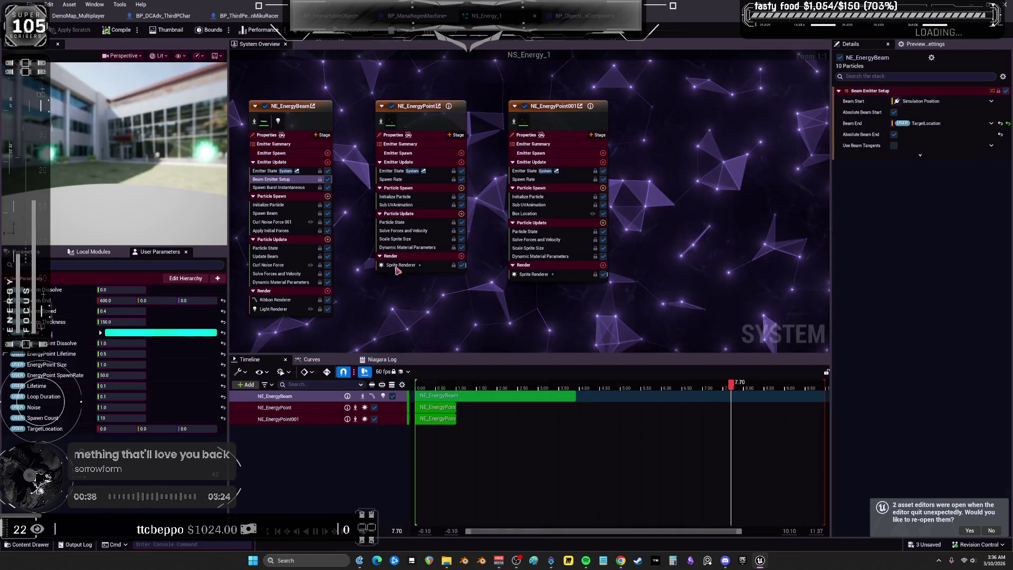
pyautogui.moveTo(113, 429); pyautogui.dragTo(121, 457)
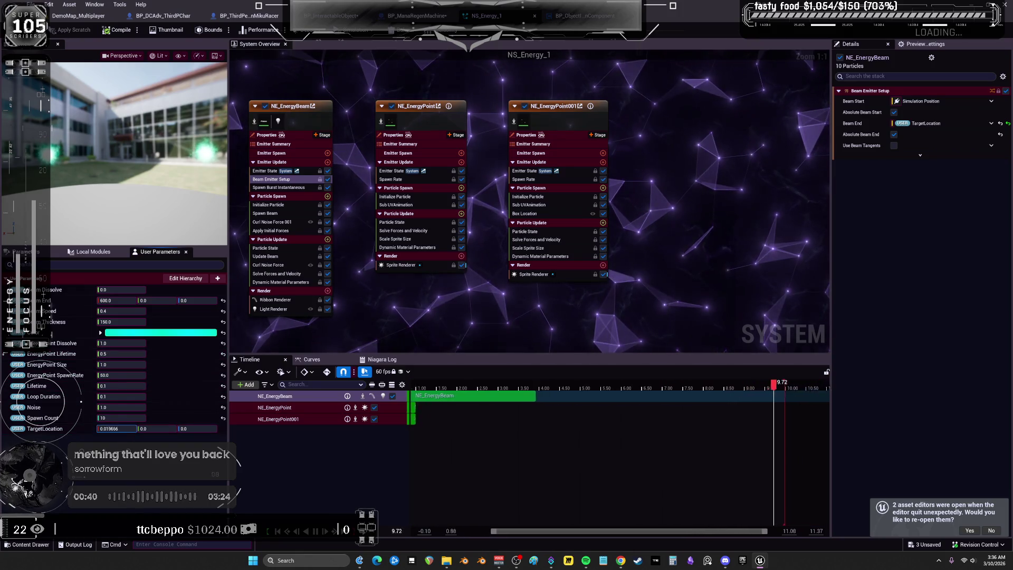
pyautogui.click(290, 106)
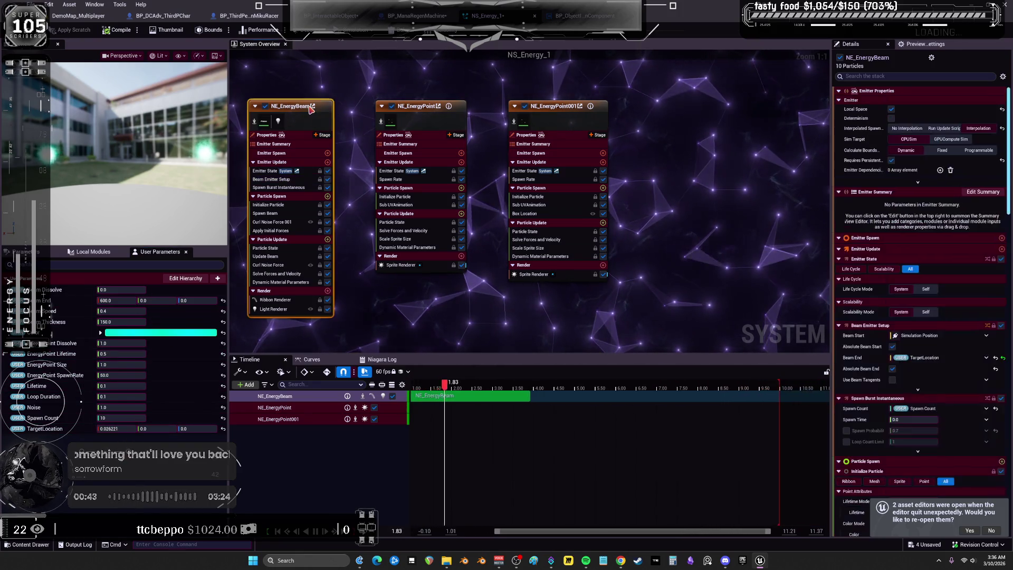
pyautogui.click(891, 109)
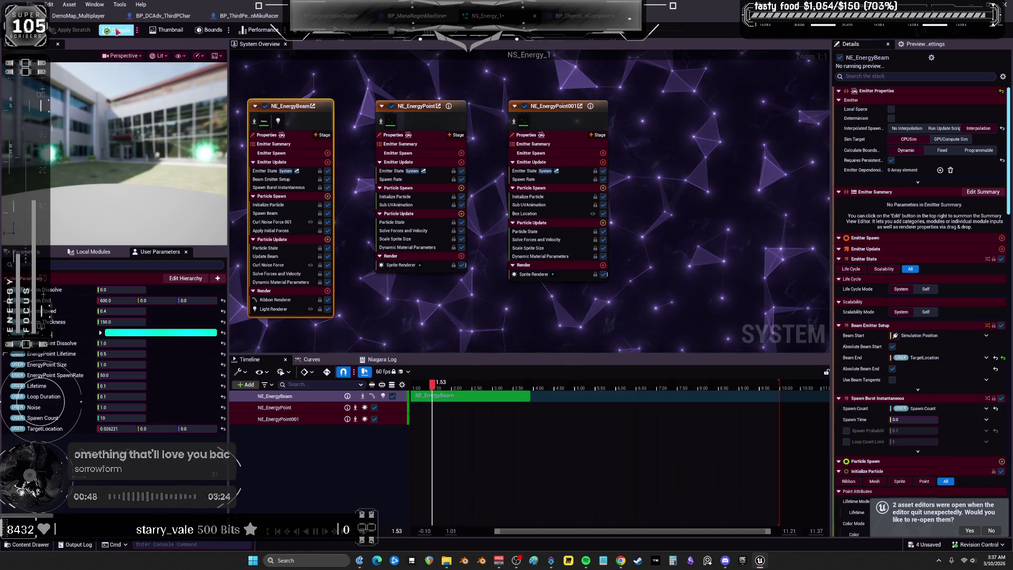
pyautogui.click(80, 15)
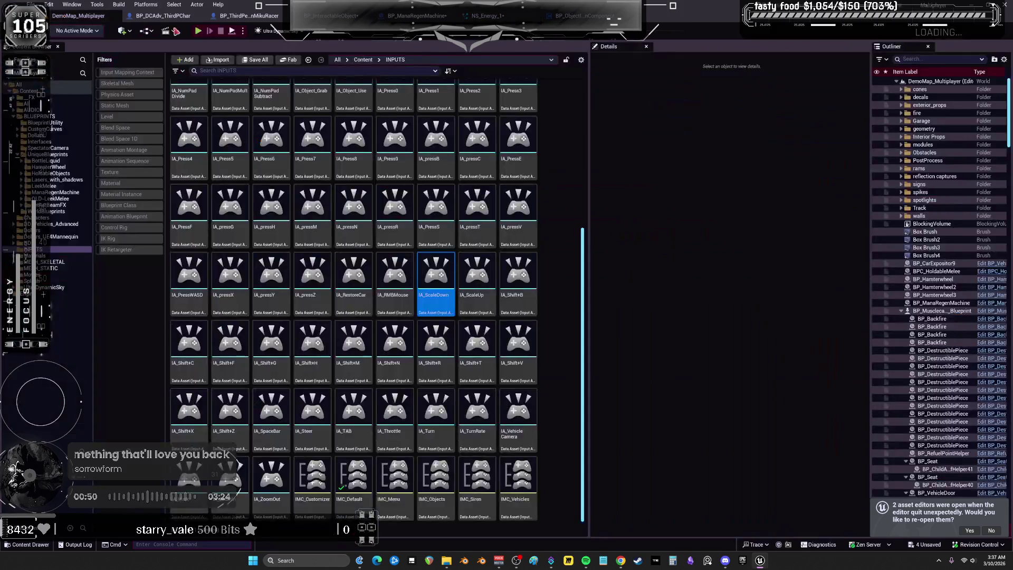
# Play the level, run to the mana machine to fire the green beam, and stop with Esc.
pyautogui.hotkey('alt', 'p')
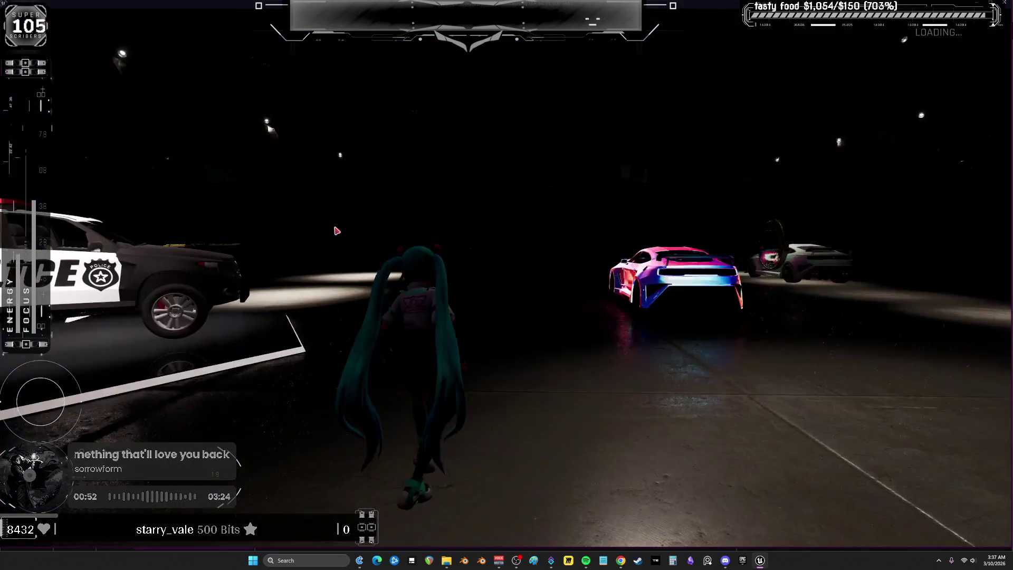
pyautogui.press('w')
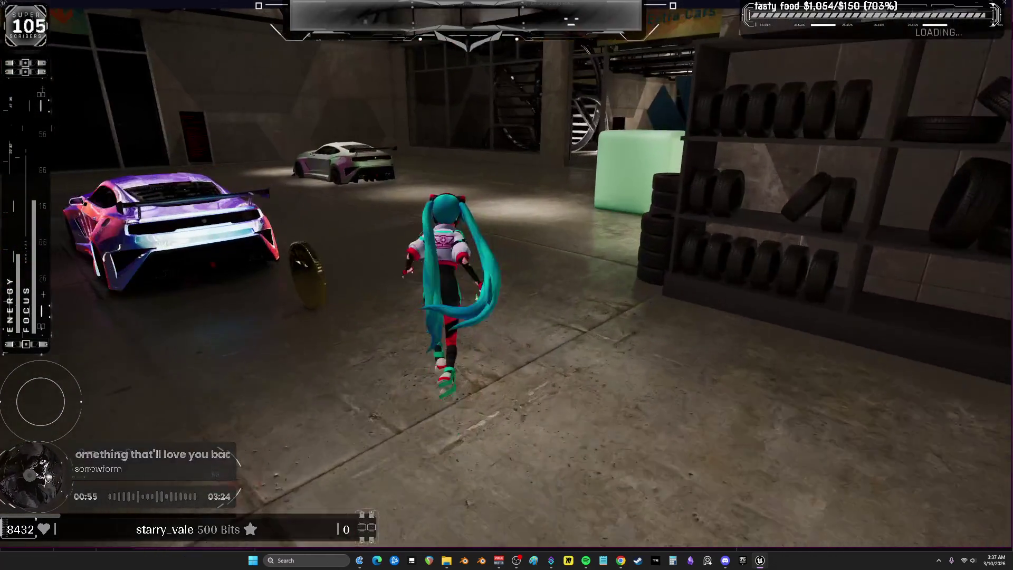
pyautogui.press('w')
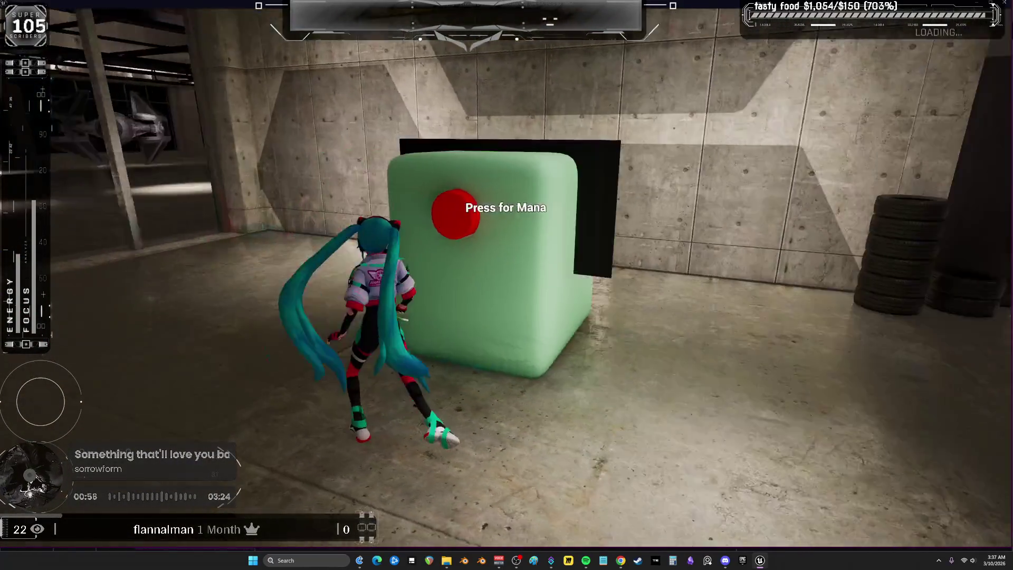
pyautogui.press('w')
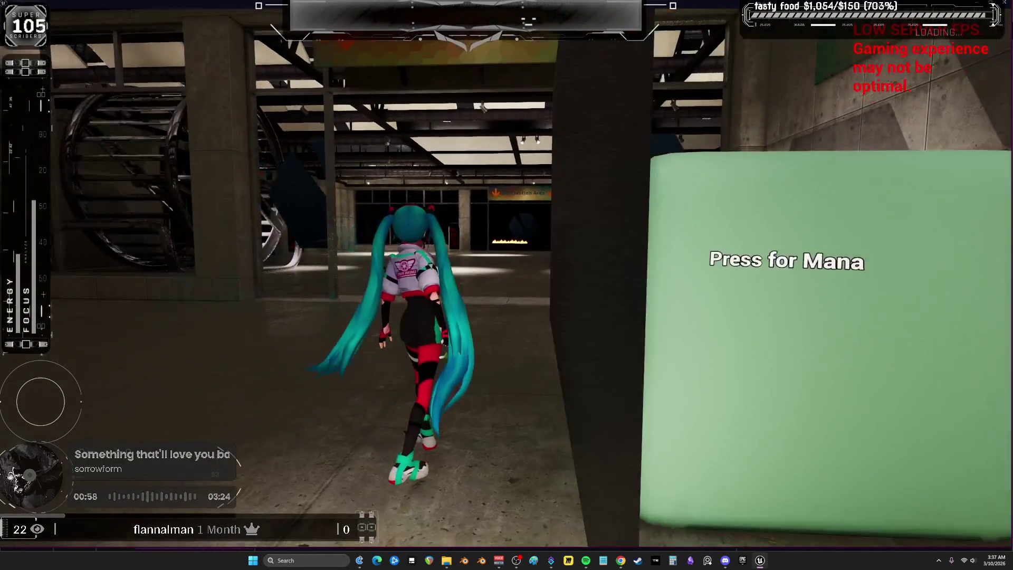
pyautogui.press('w')
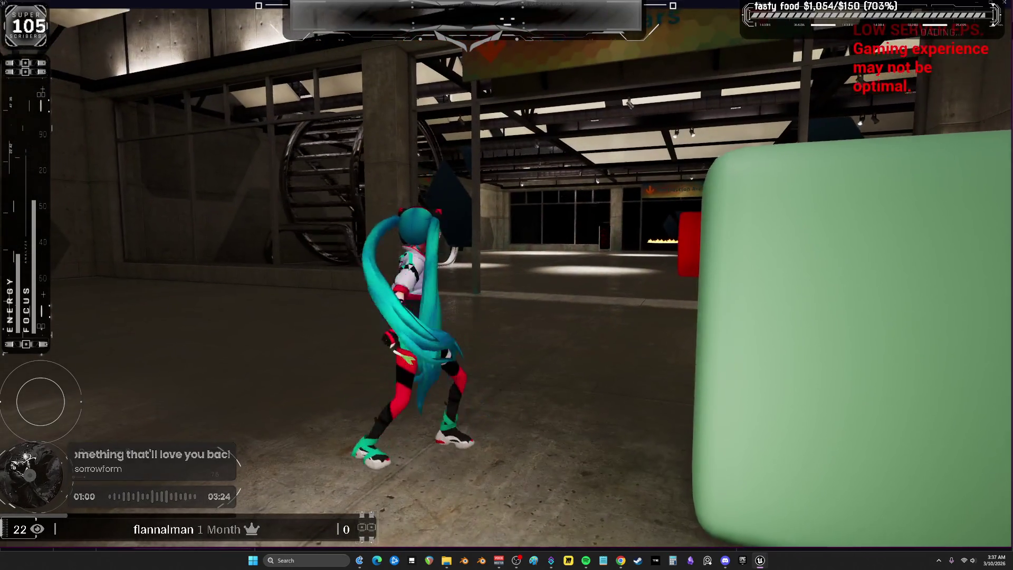
pyautogui.press('w')
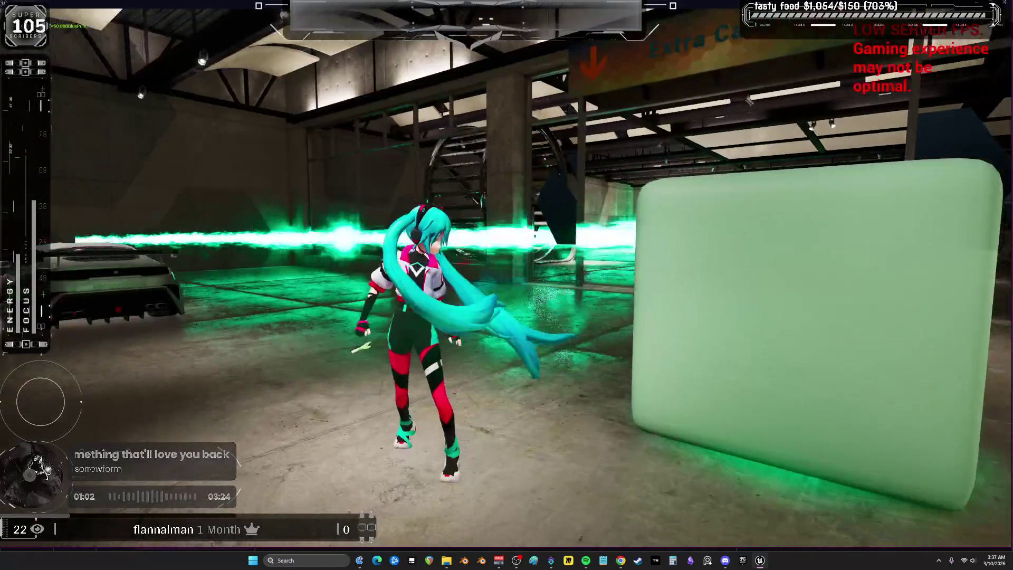
pyautogui.press('w')
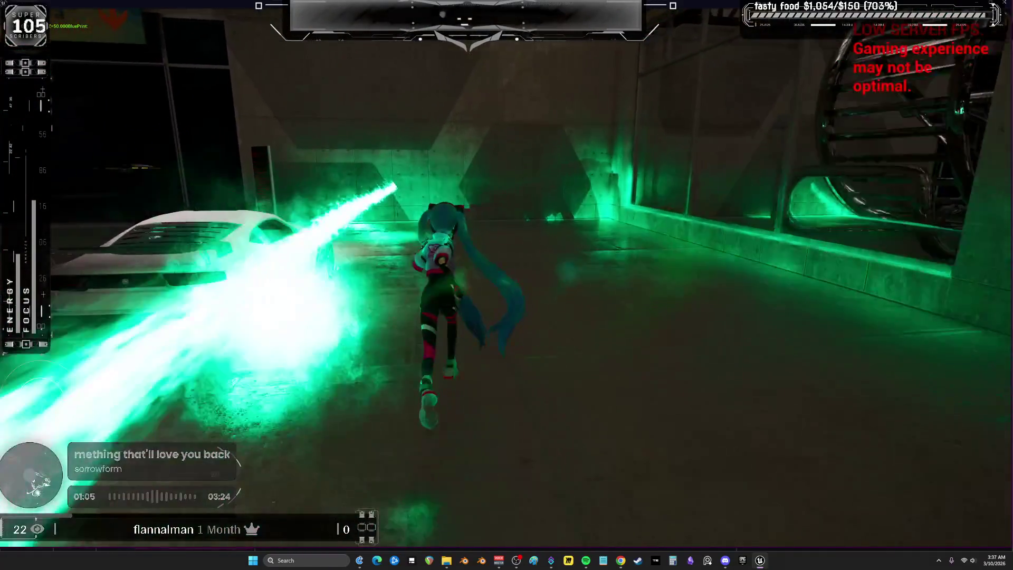
pyautogui.press('w')
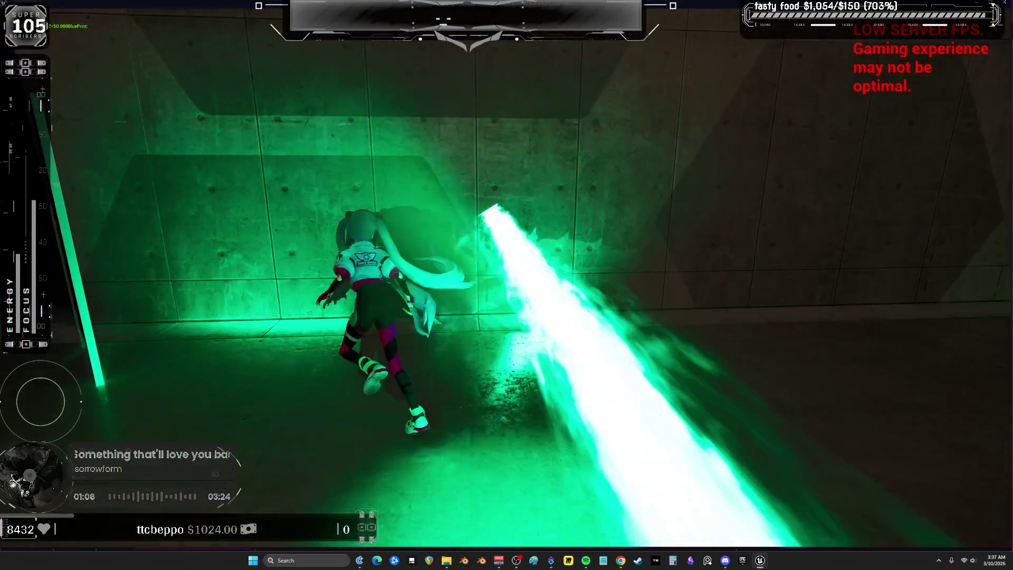
pyautogui.press('w')
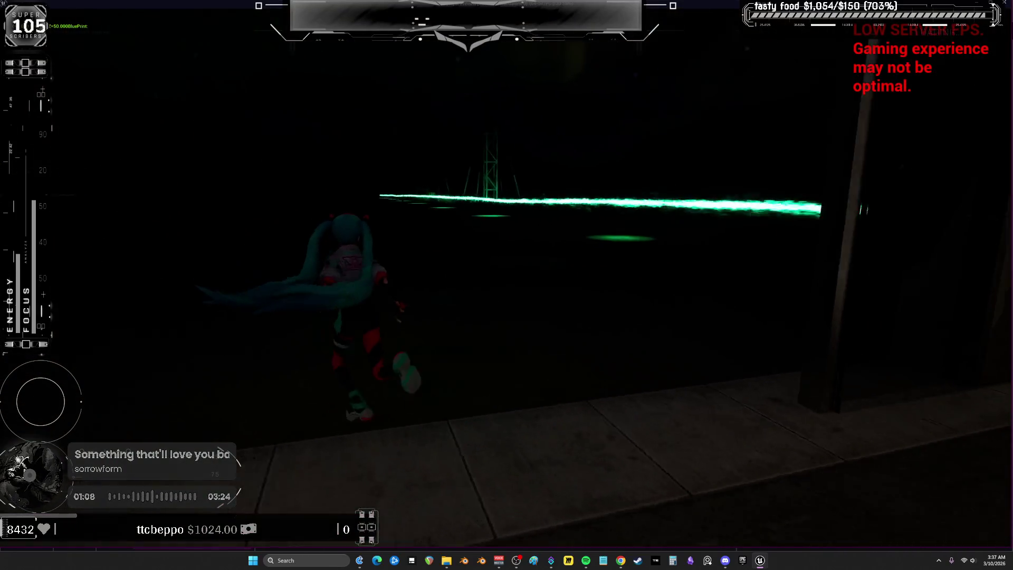
pyautogui.press('w')
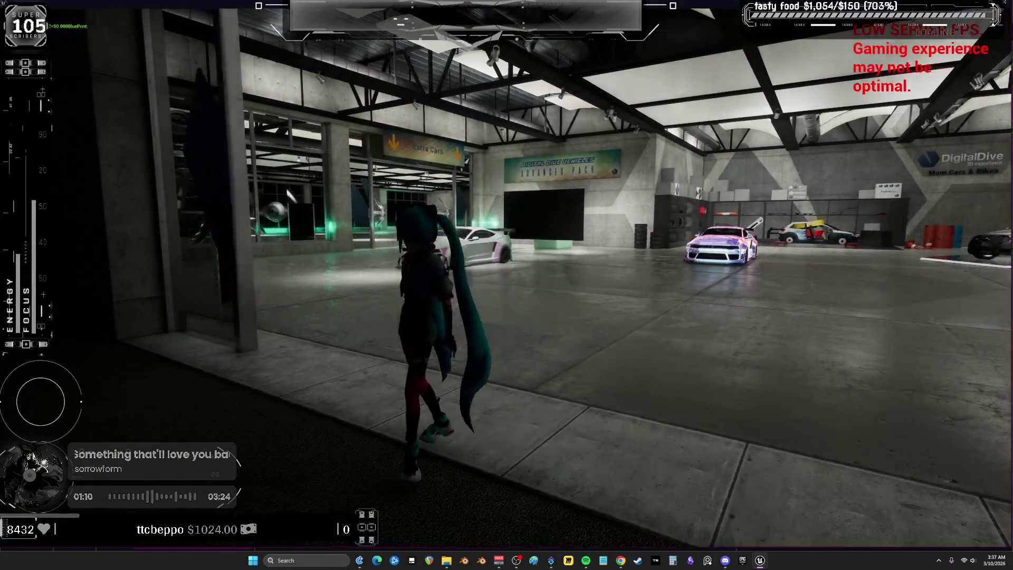
pyautogui.press('w')
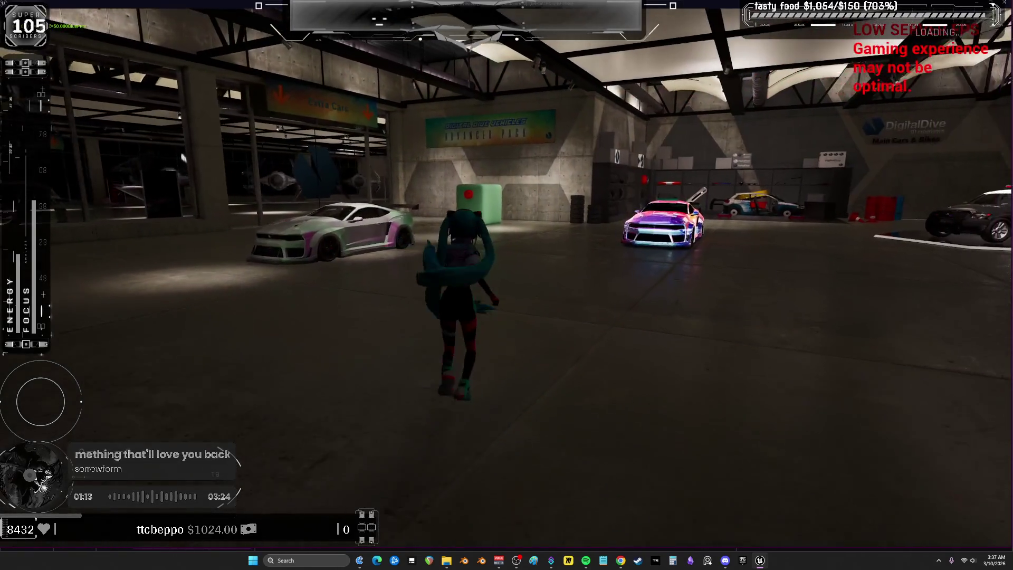
pyautogui.press('Escape')
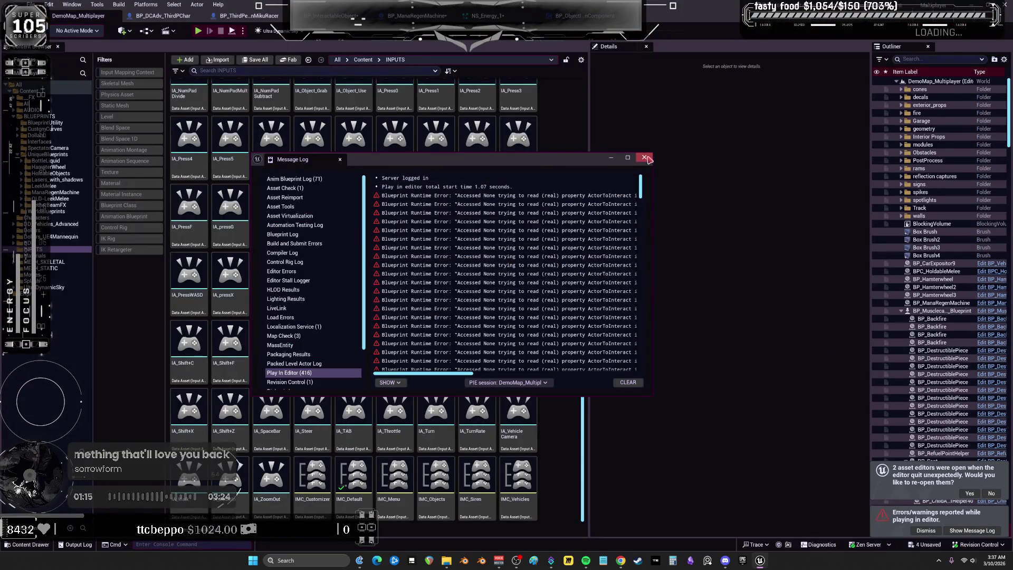
# Close the Message Log, check BP_InteractableObject and BP_ObjectInteractionComponent, then pan to CE Give Mana in BP_ManaRegenMachine.
pyautogui.click(644, 157)
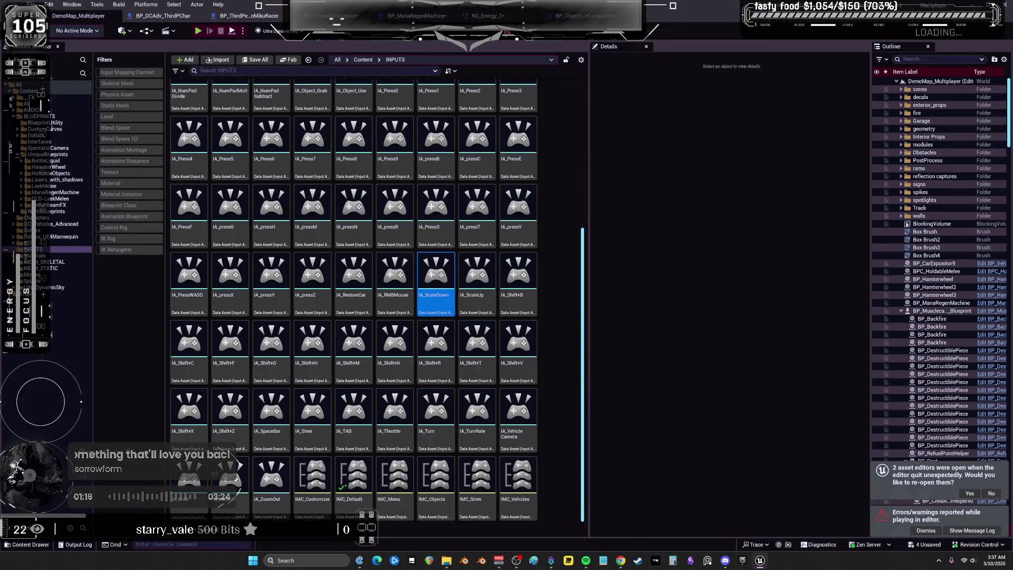
pyautogui.click(328, 15)
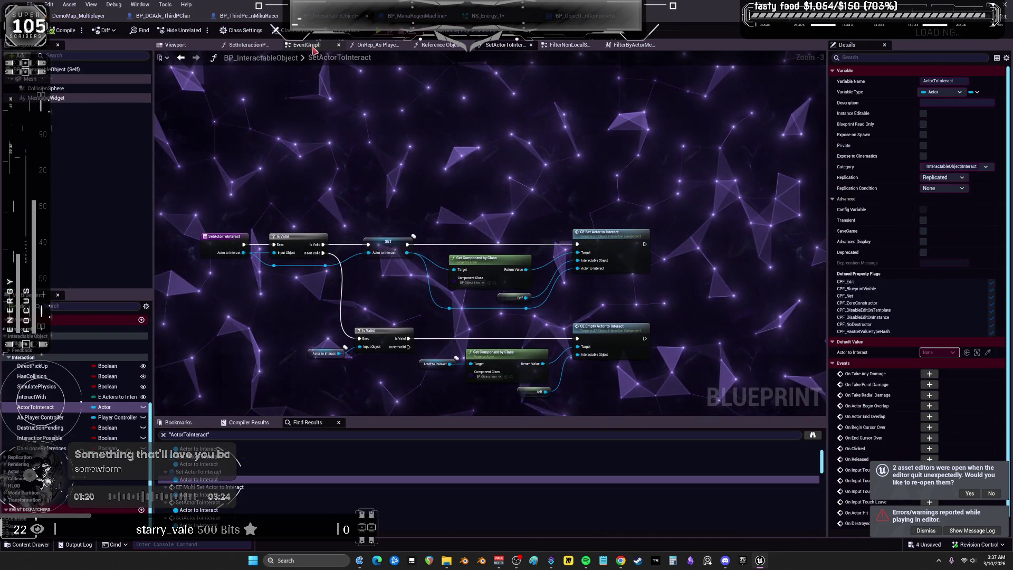
pyautogui.click(568, 17)
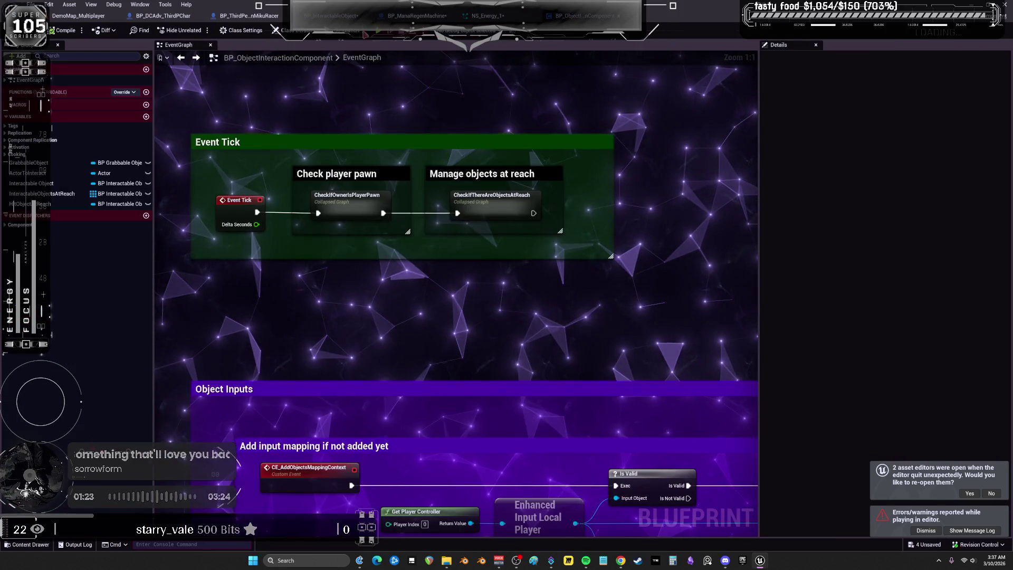
pyautogui.click(416, 16)
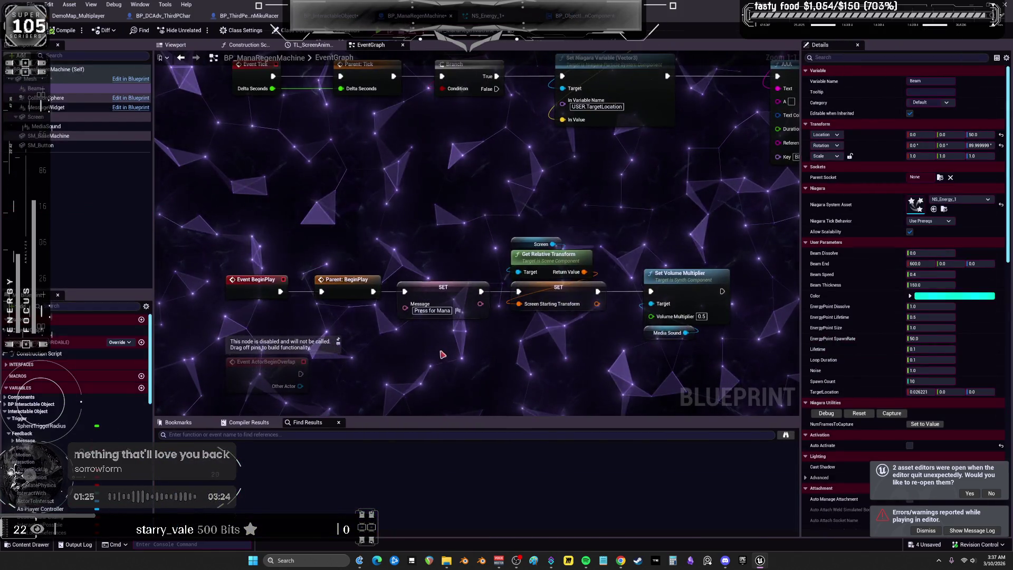
pyautogui.moveTo(494, 317)
pyautogui.mouseDown()
pyautogui.moveTo(405, 243)
pyautogui.moveTo(405, 210)
pyautogui.mouseUp()
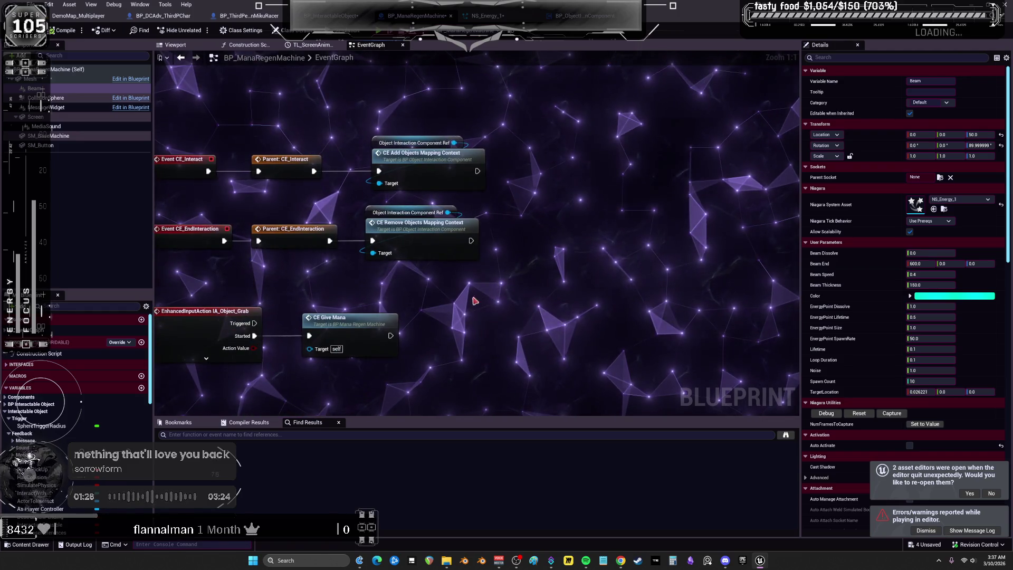
pyautogui.moveTo(554, 193)
pyautogui.mouseDown()
pyautogui.moveTo(468, 267)
pyautogui.moveTo(489, 296)
pyautogui.mouseUp()
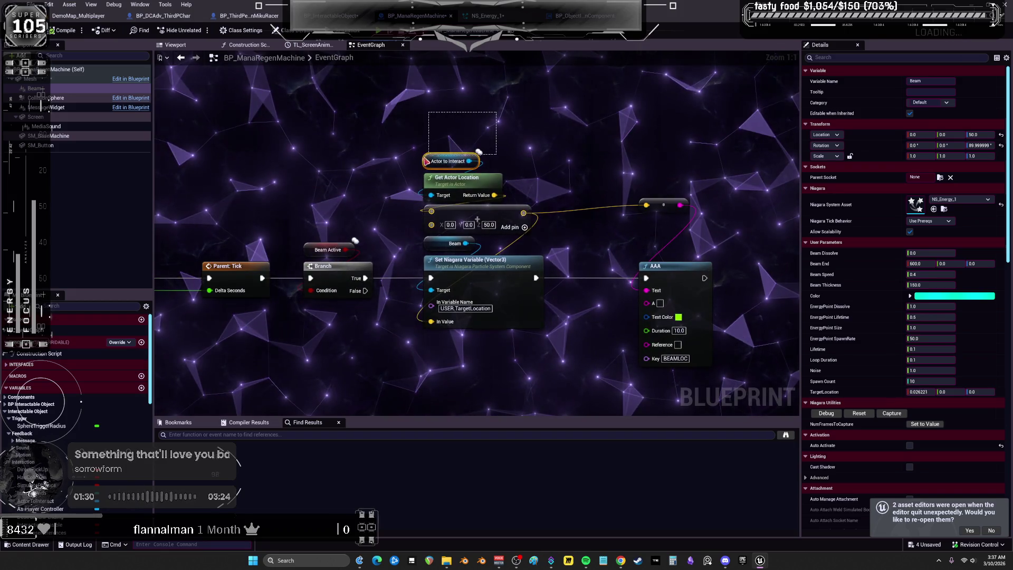
pyautogui.moveTo(426, 161)
pyautogui.mouseDown()
pyautogui.moveTo(420, 196)
pyautogui.moveTo(451, 179)
pyautogui.mouseUp()
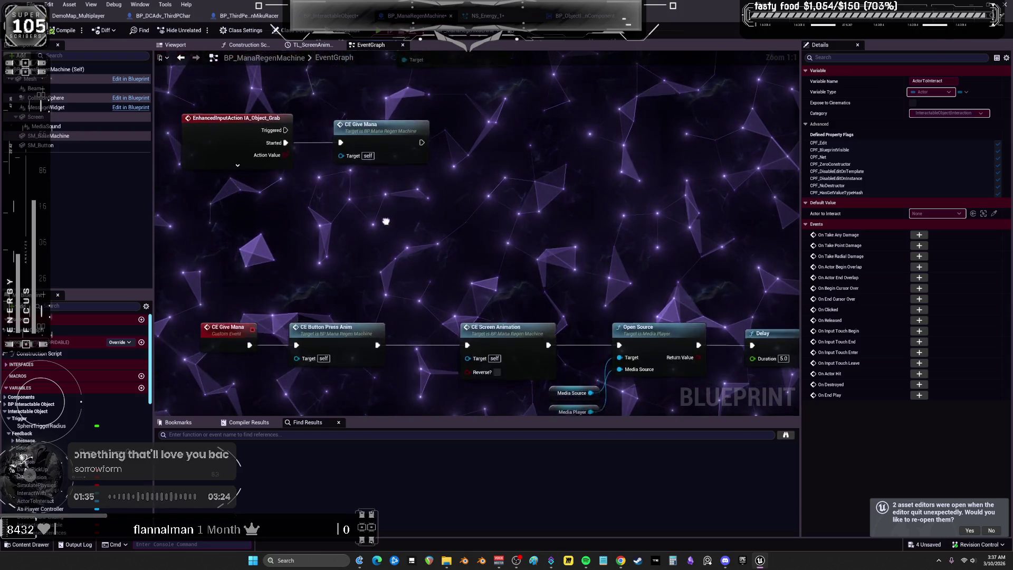
# Promote Actor to Interact to a new variable named ManaTarget.
pyautogui.rightClick(335, 318)
pyautogui.click(313, 335)
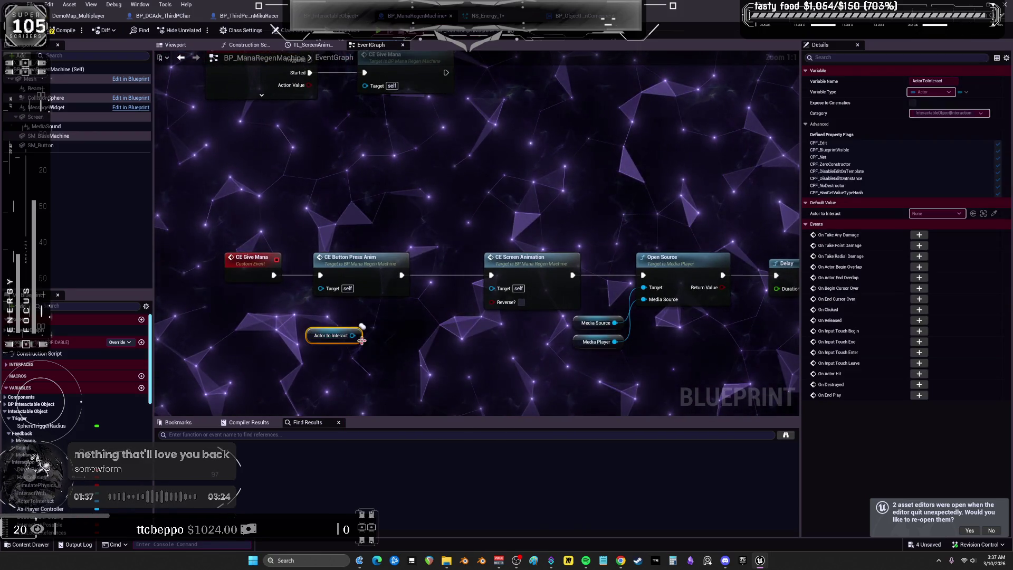
pyautogui.click(395, 363)
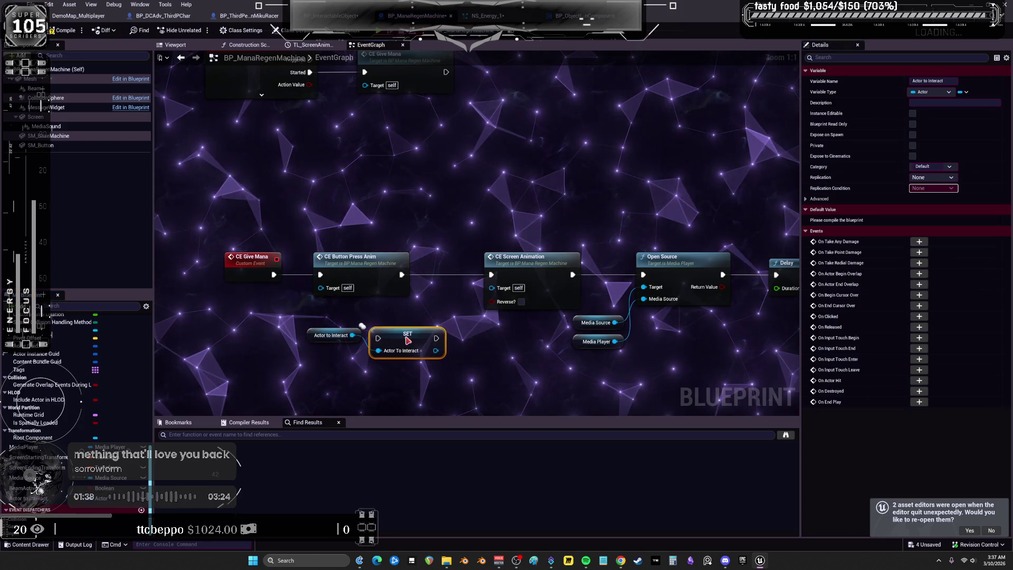
pyautogui.click(949, 80)
pyautogui.hotkey('ctrl', 'a')
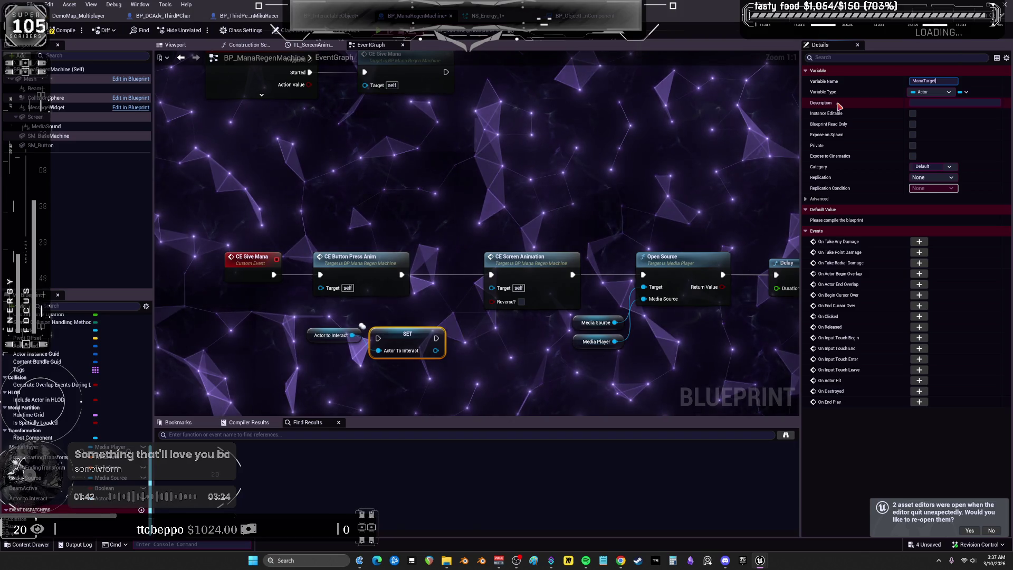
pyautogui.press('Return')
# Arrange the SET Mana Target node beside CE Button Press Anim, with Actor to Interact above it.
pyautogui.moveTo(407, 344)
pyautogui.mouseDown()
pyautogui.moveTo(390, 259)
pyautogui.moveTo(416, 247)
pyautogui.mouseUp()
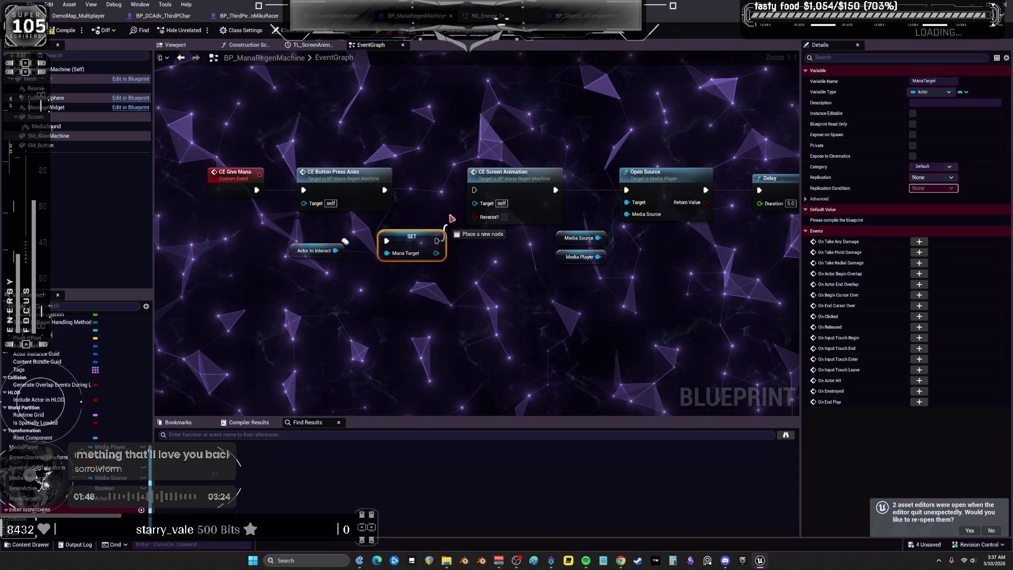
pyautogui.moveTo(469, 193); pyautogui.dragTo(226, 188)
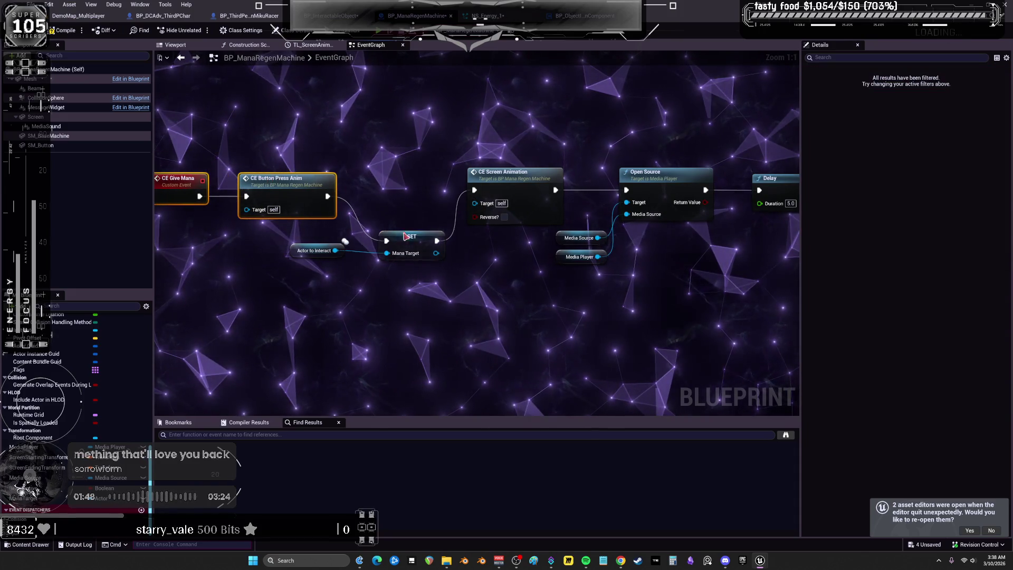
pyautogui.moveTo(407, 236); pyautogui.dragTo(395, 187)
pyautogui.moveTo(304, 244); pyautogui.dragTo(368, 183)
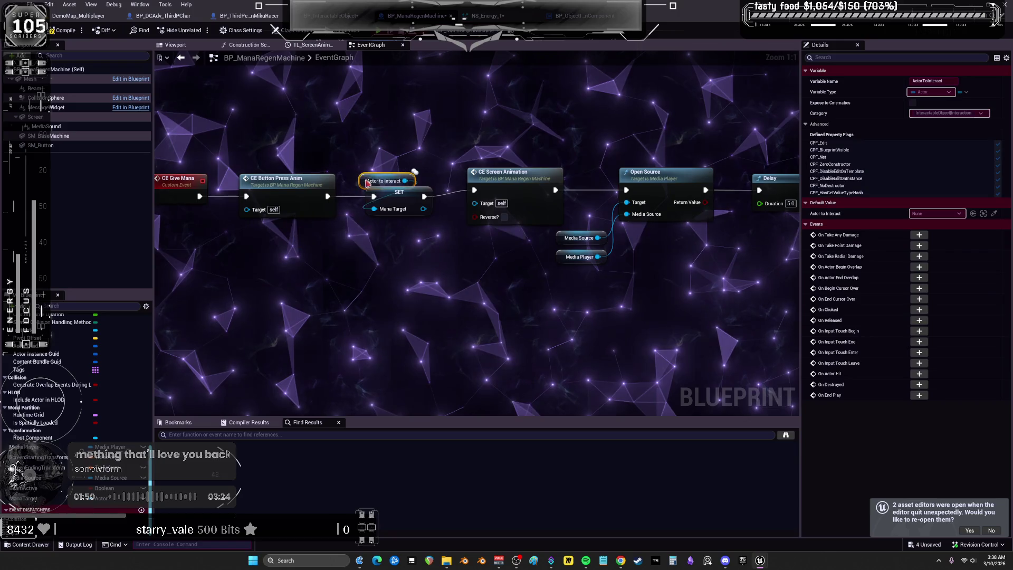
pyautogui.click(392, 194)
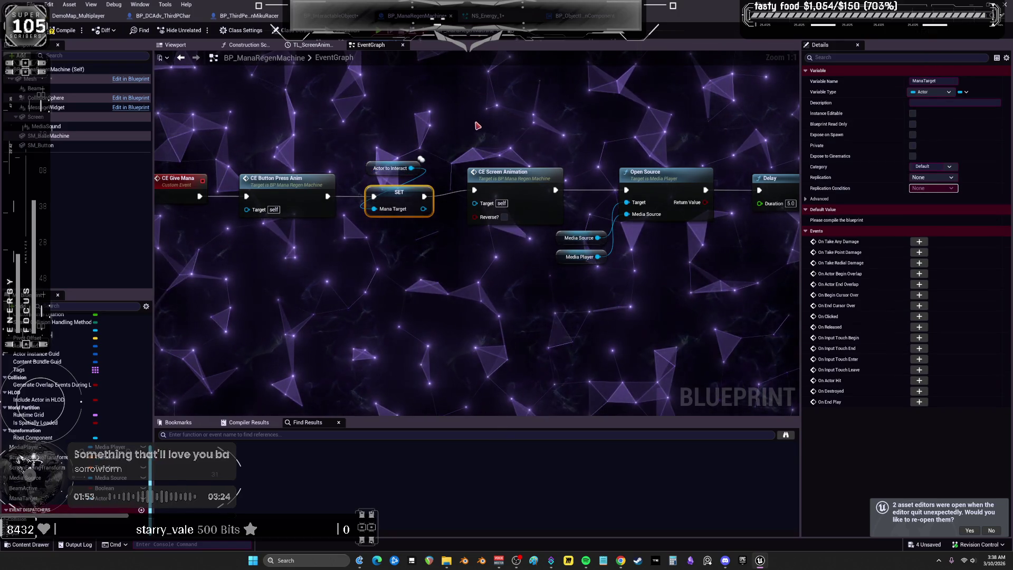
pyautogui.moveTo(501, 180); pyautogui.dragTo(489, 185)
pyautogui.moveTo(454, 269); pyautogui.dragTo(529, 186)
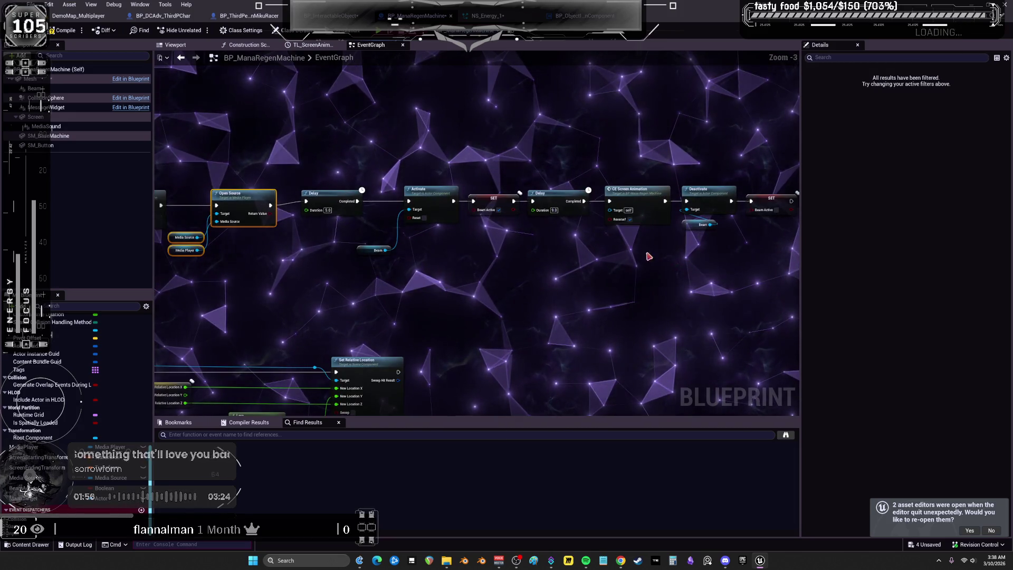
pyautogui.moveTo(457, 219); pyautogui.dragTo(458, 218)
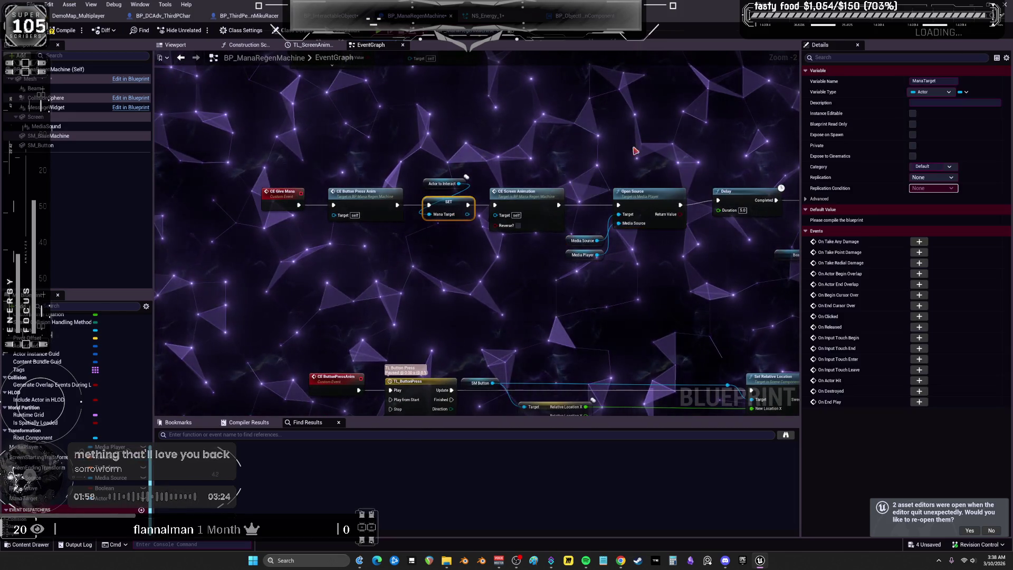
# Wire a Mana Target getter into Get Actor Location's Target, delete the old Actor to Interact node, and compile.
pyautogui.hotkey('ctrl', 'v')
pyautogui.scroll(2, 580, 203)
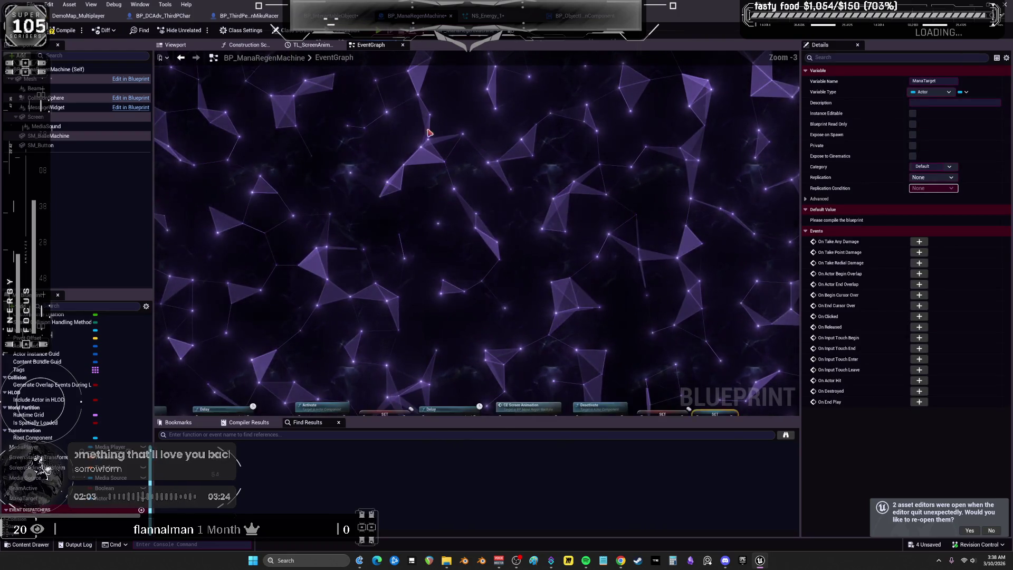
pyautogui.scroll(3, 340, 258)
pyautogui.moveTo(23, 498); pyautogui.dragTo(296, 267)
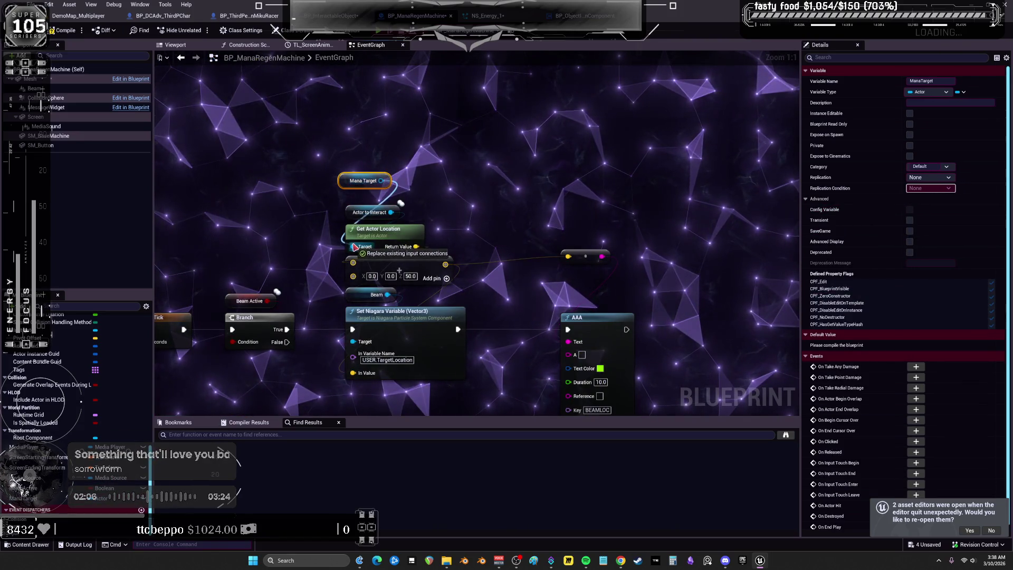
pyautogui.moveTo(355, 246); pyautogui.dragTo(354, 246)
pyautogui.click(369, 212)
pyautogui.press('Delete')
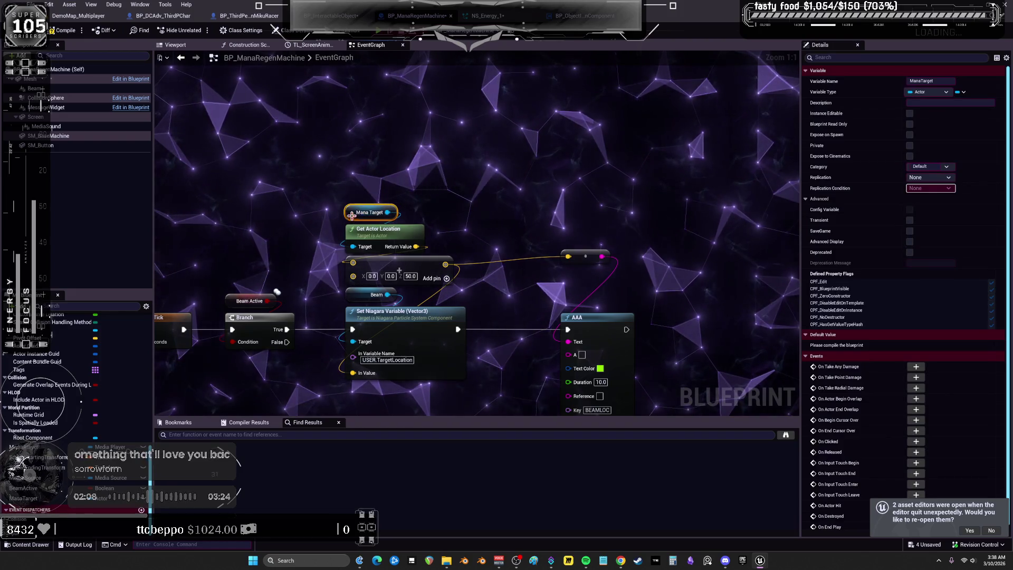
pyautogui.click(61, 30)
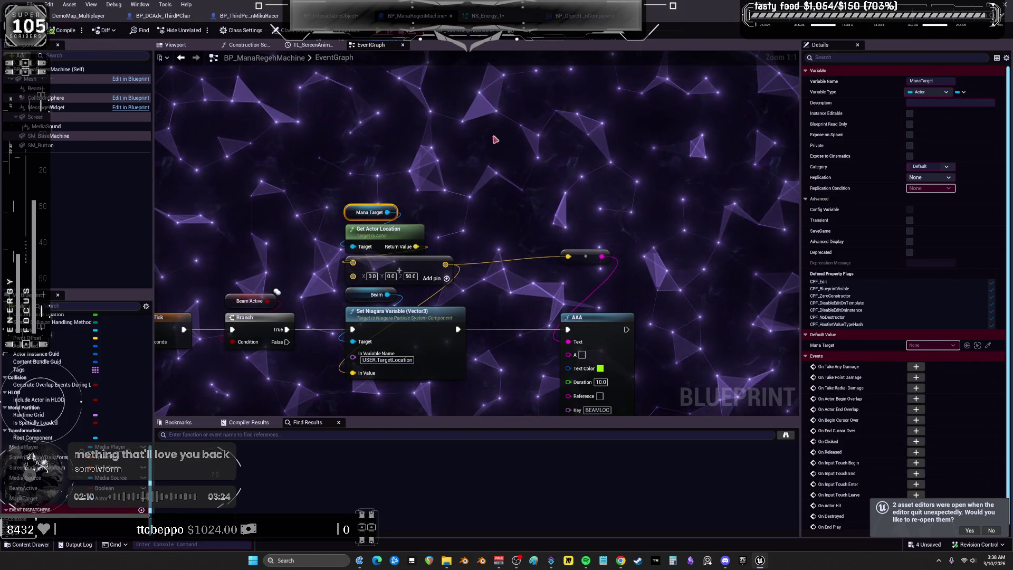
pyautogui.click(481, 15)
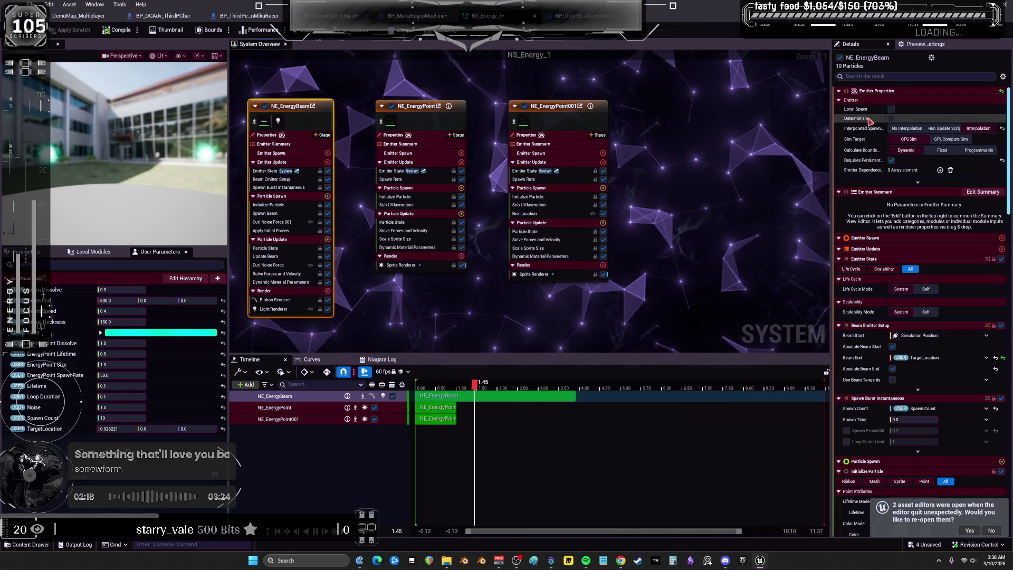
# Inspect NE_EnergyBeam's Spawn Beam, Initialize Particle and Beam Emitter Setup modules in NS_Energy_1.
pyautogui.click(423, 118)
pyautogui.click(564, 118)
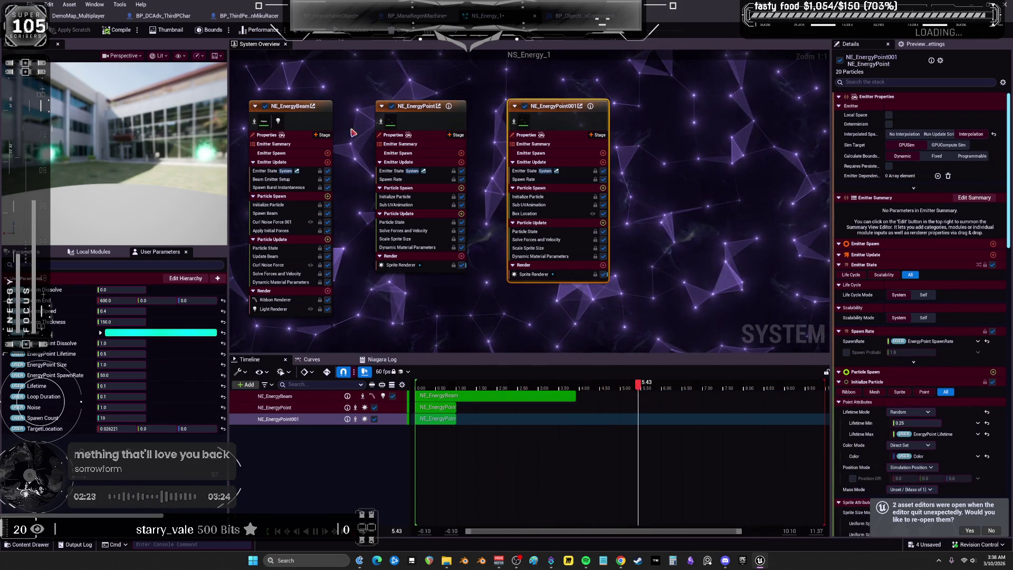
pyautogui.click(297, 120)
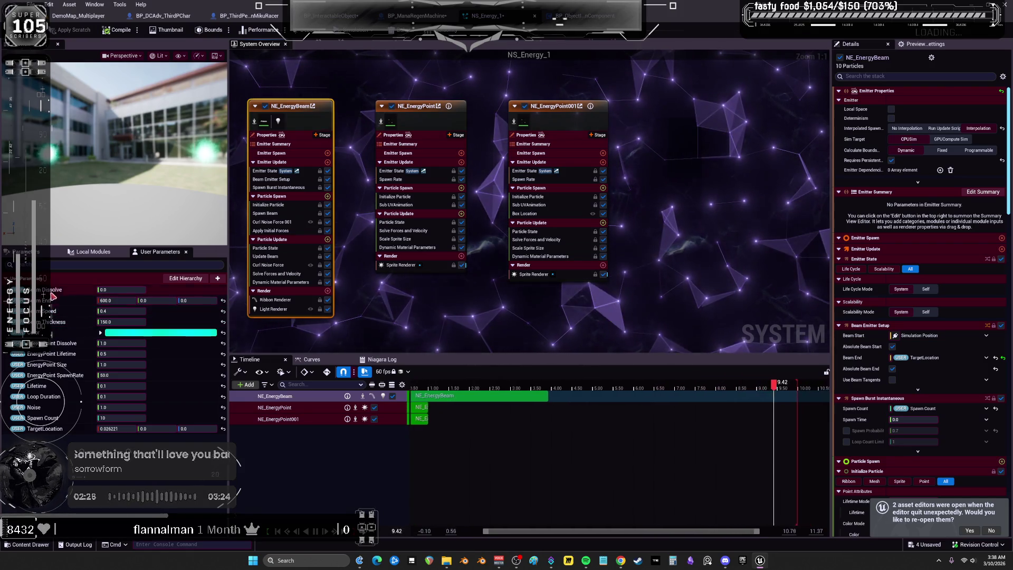
pyautogui.click(274, 212)
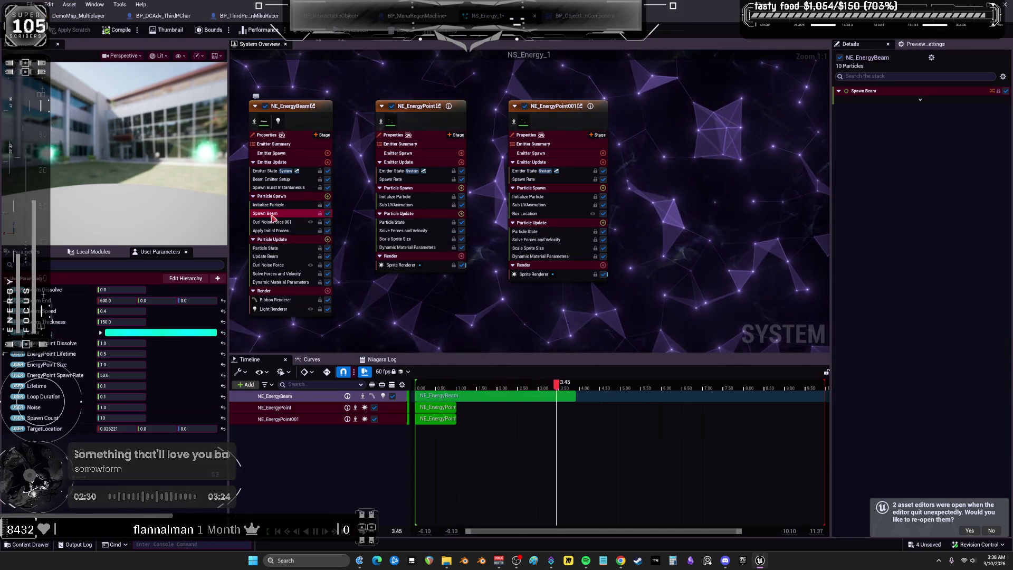
pyautogui.click(269, 205)
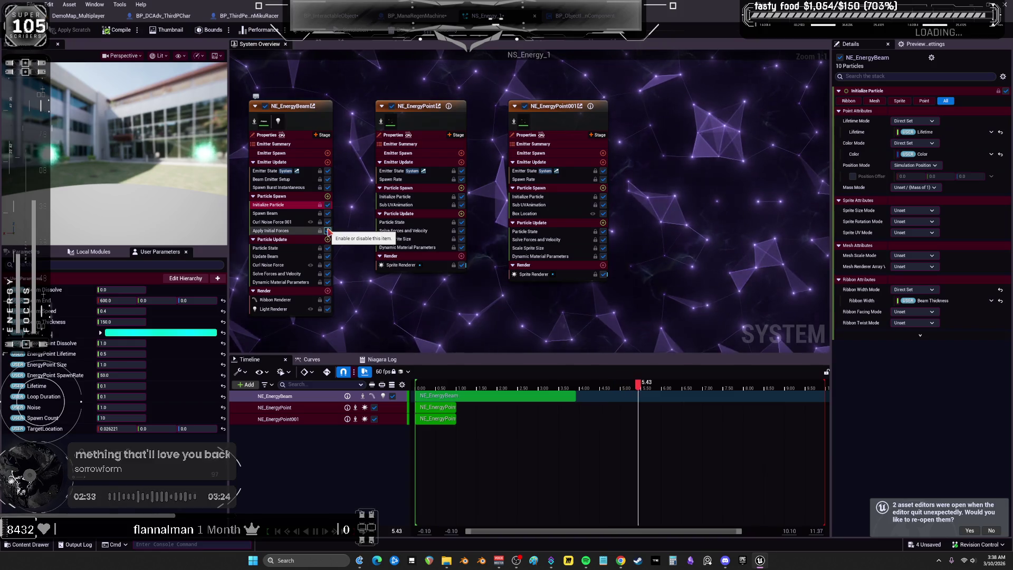
pyautogui.click(272, 179)
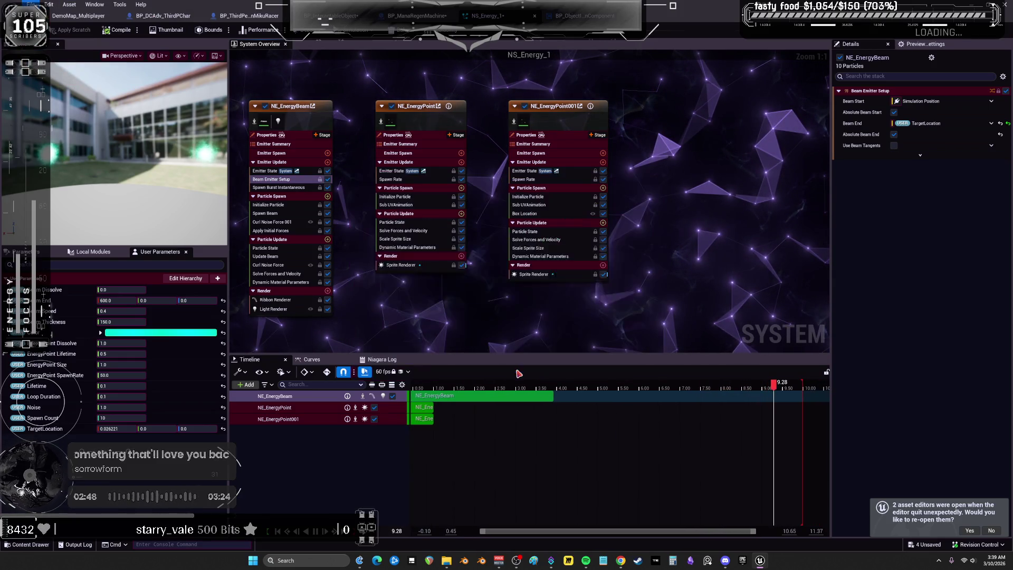
pyautogui.click(79, 15)
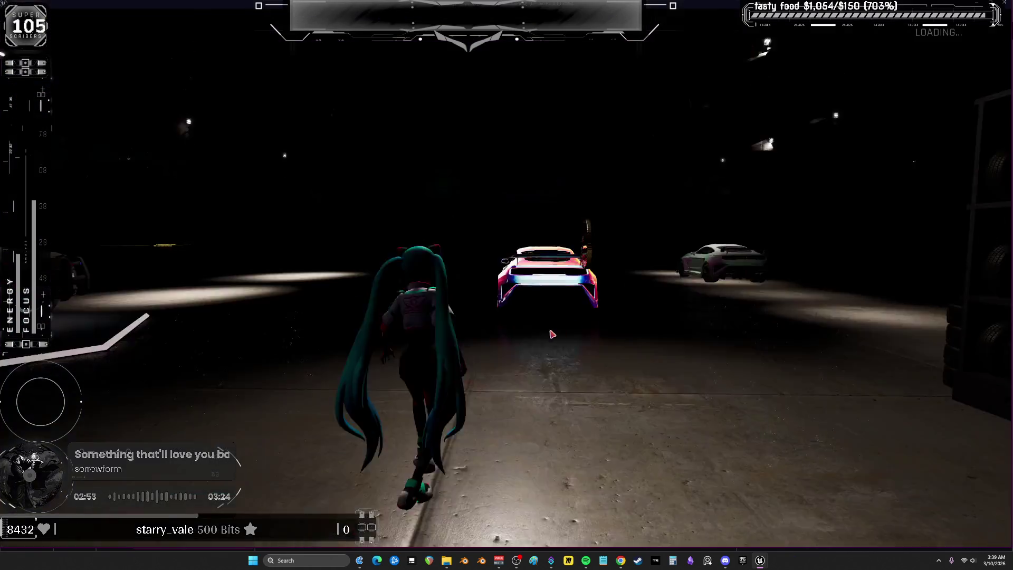
# Walk the character to the mana cube, trigger the beam, and run away to watch it follow.
pyautogui.press('w')
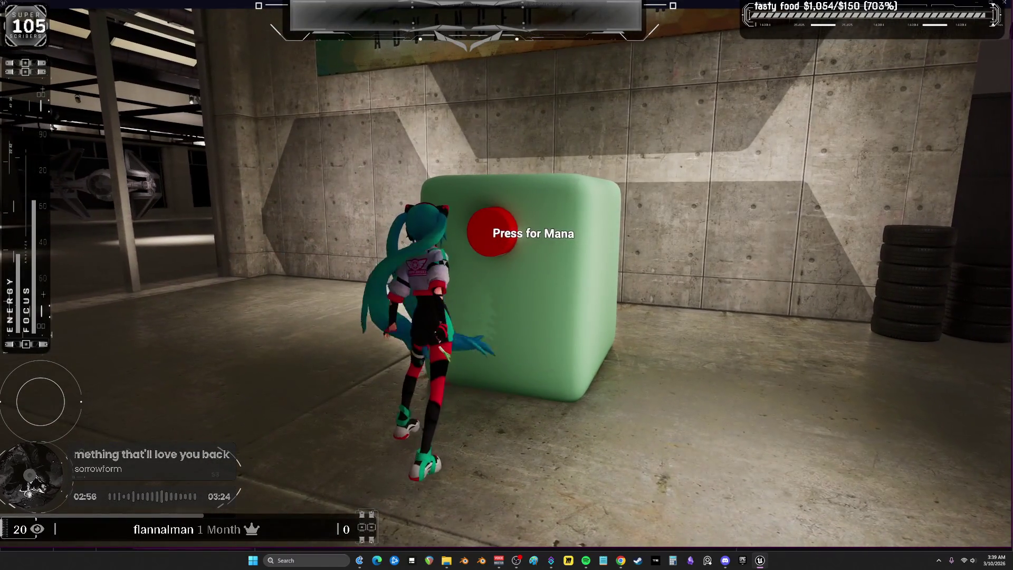
pyautogui.press('w')
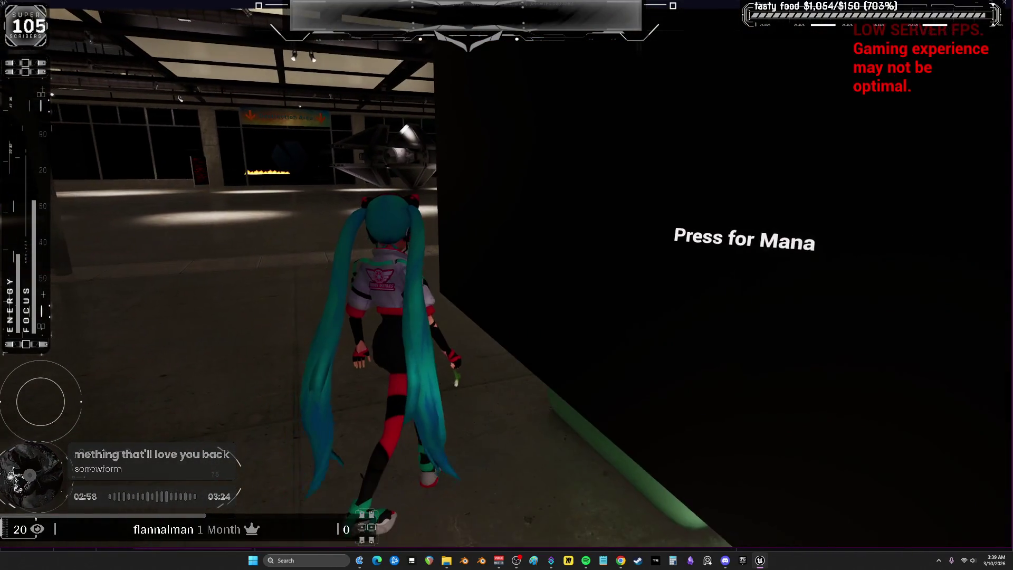
pyautogui.press('w')
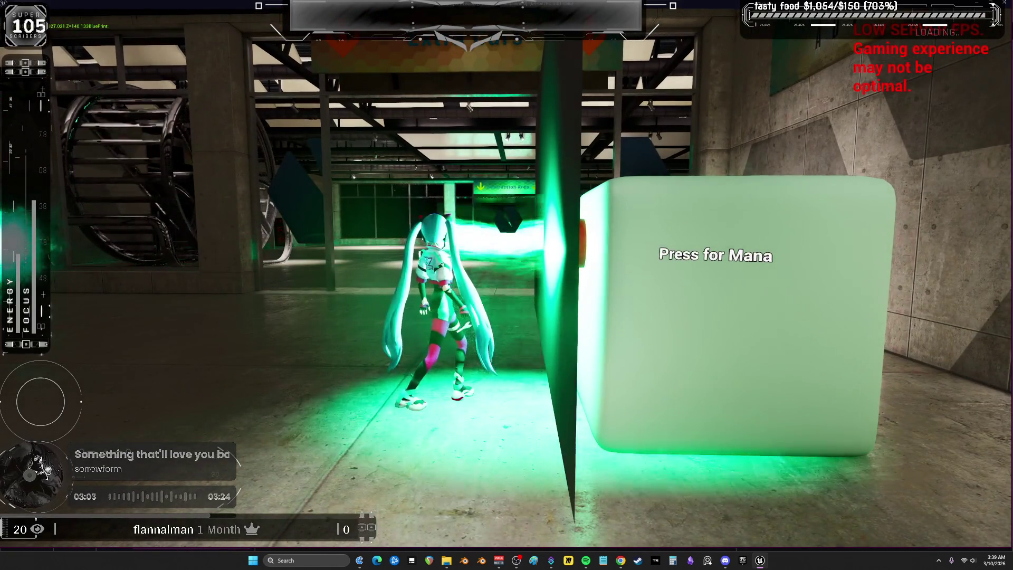
pyautogui.press('w')
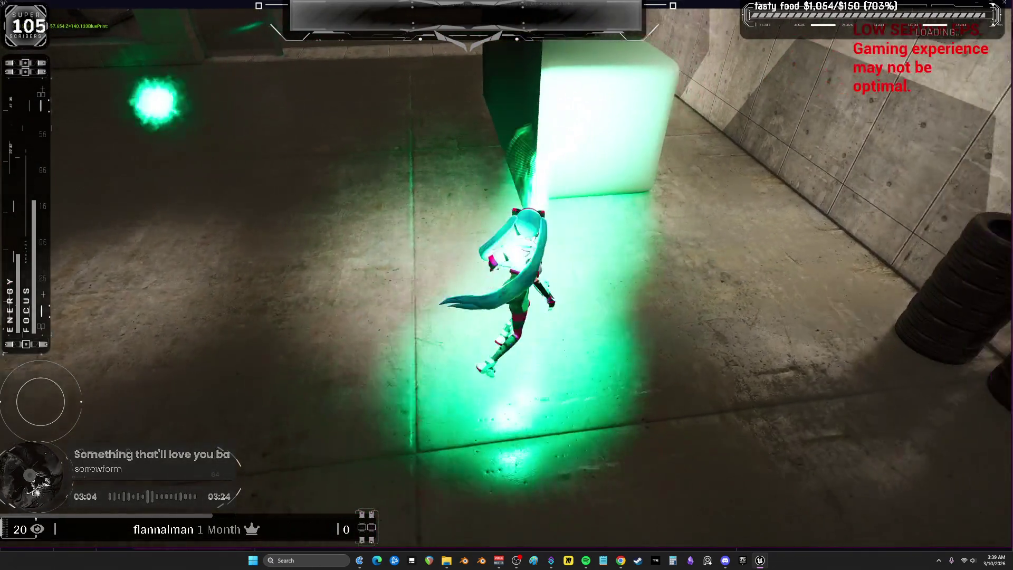
pyautogui.press('w')
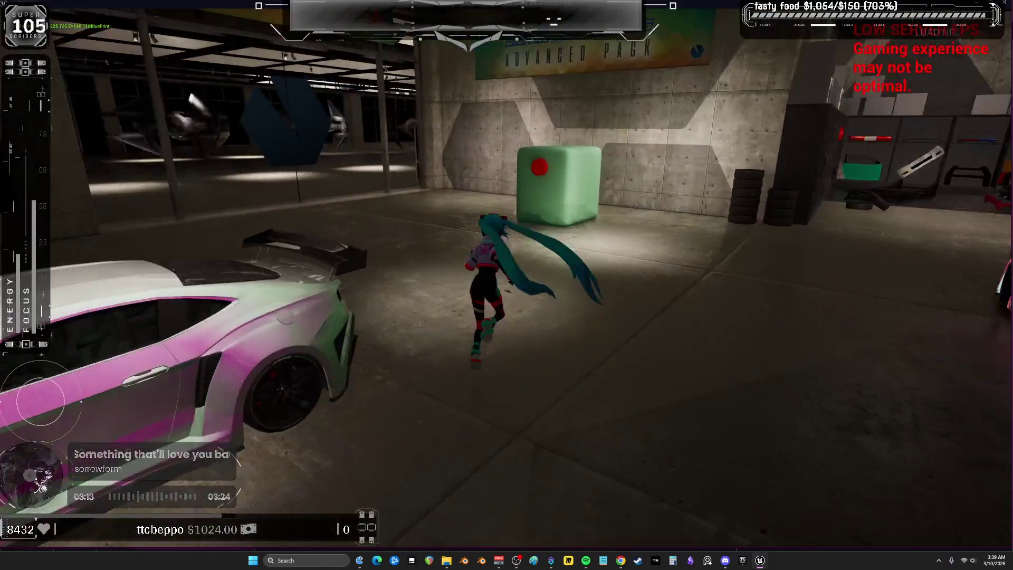
pyautogui.hotkey('alt', 'Tab')
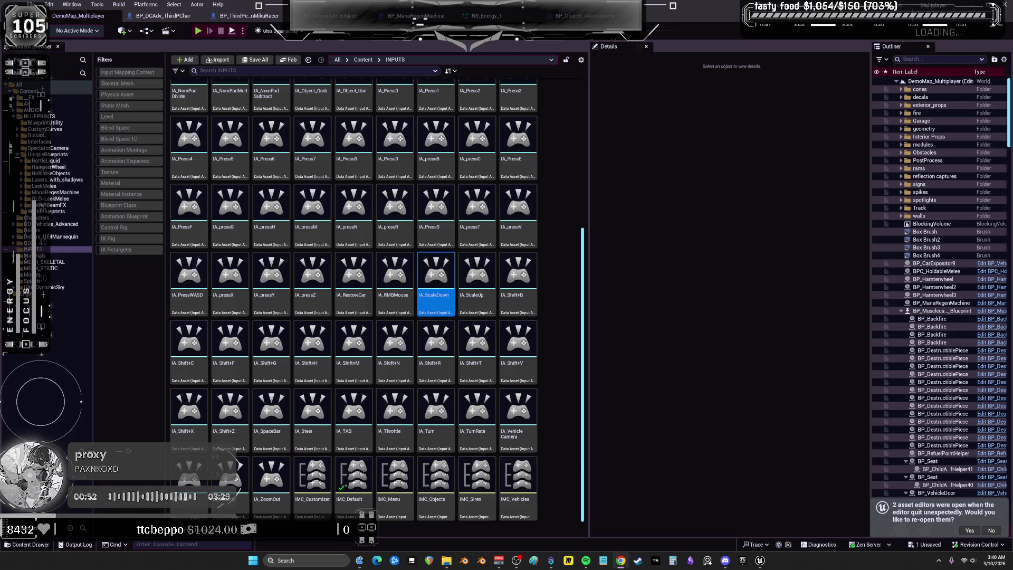
# Delete the AAA debug print node from BP_ManaRegenMachine's EventGraph.
pyautogui.click(414, 15)
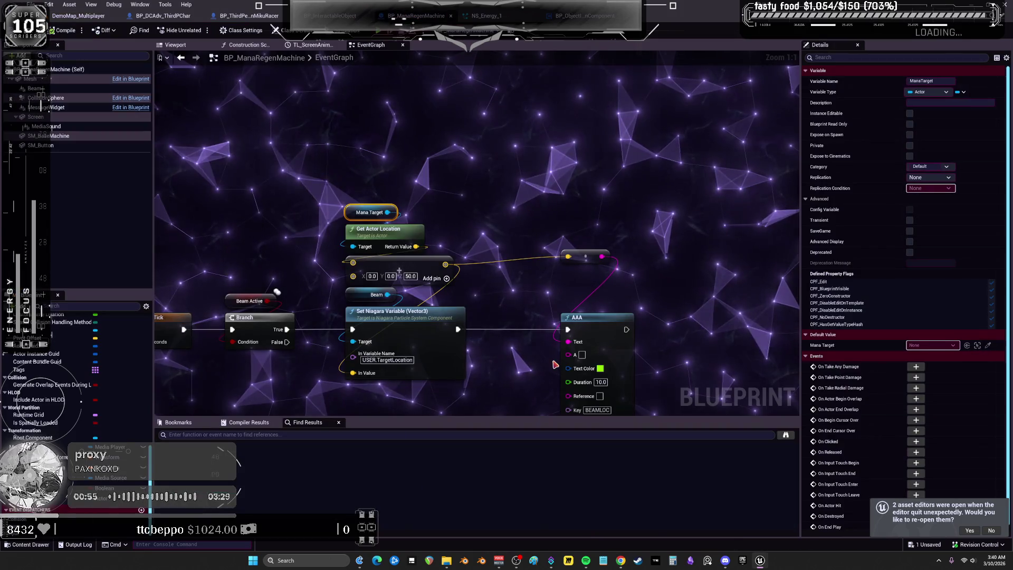
pyautogui.moveTo(645, 196); pyautogui.dragTo(555, 337)
pyautogui.press('Delete')
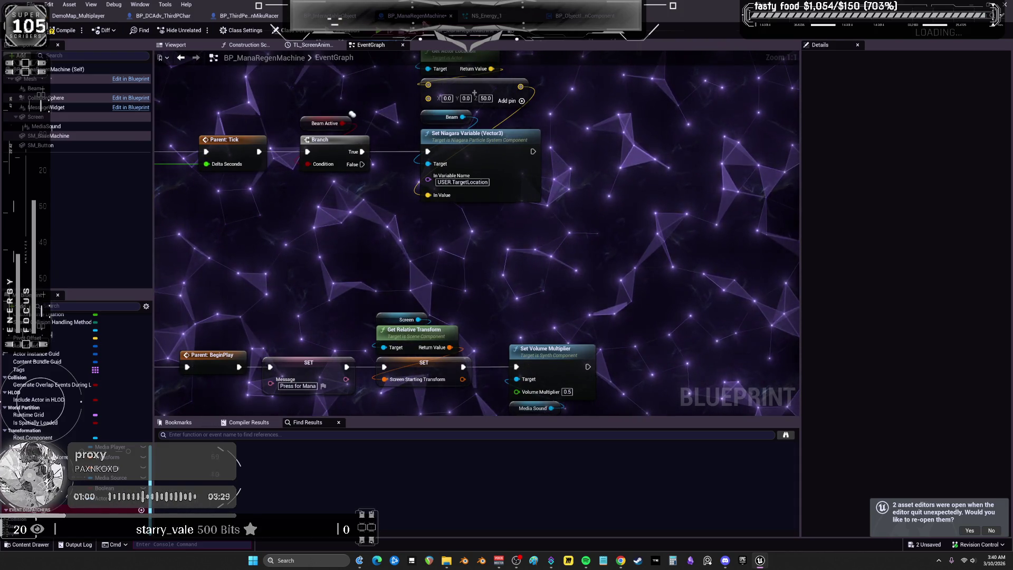
pyautogui.click(481, 16)
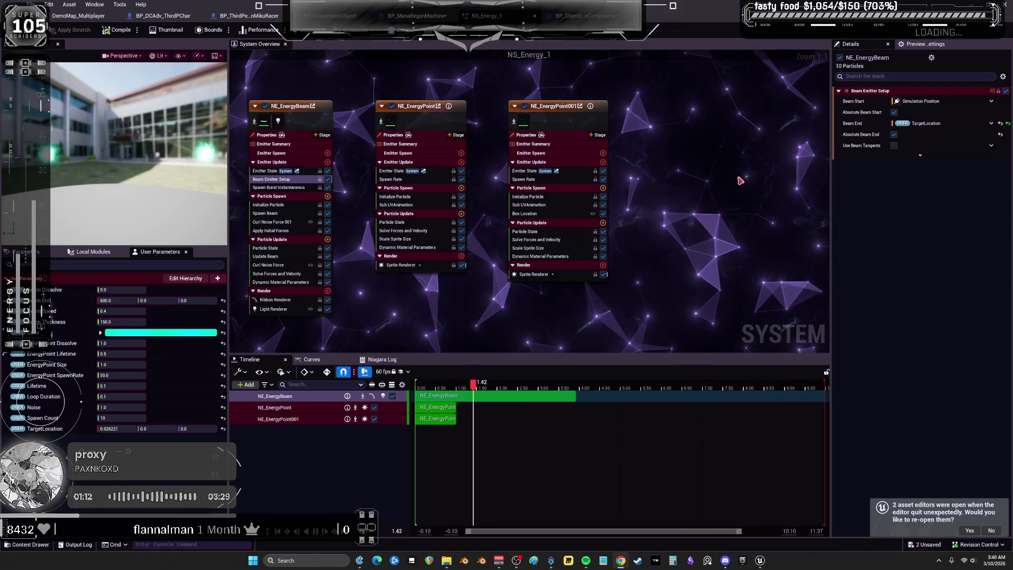
pyautogui.moveTo(415, 262); pyautogui.dragTo(469, 253)
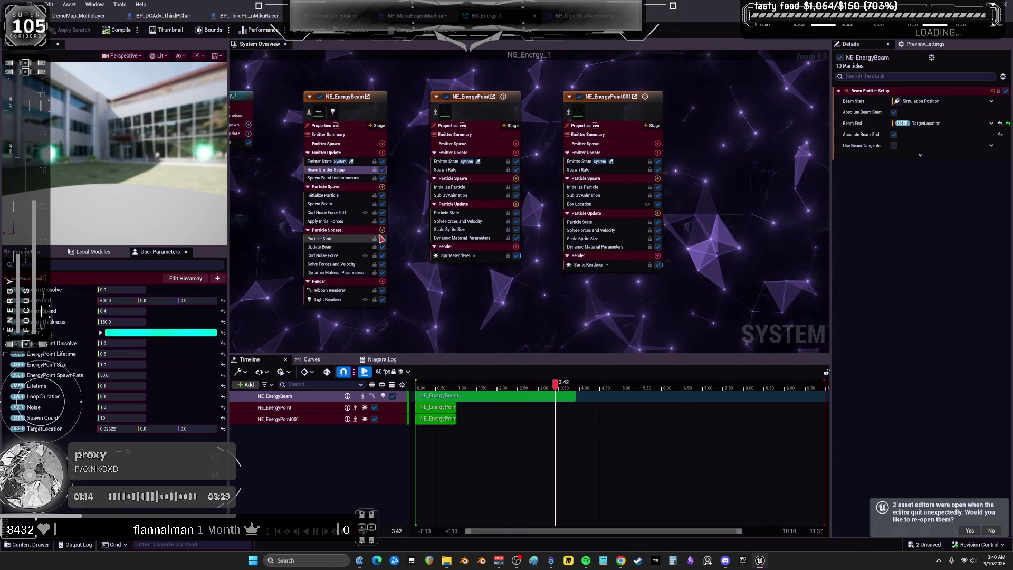
pyautogui.click(382, 230)
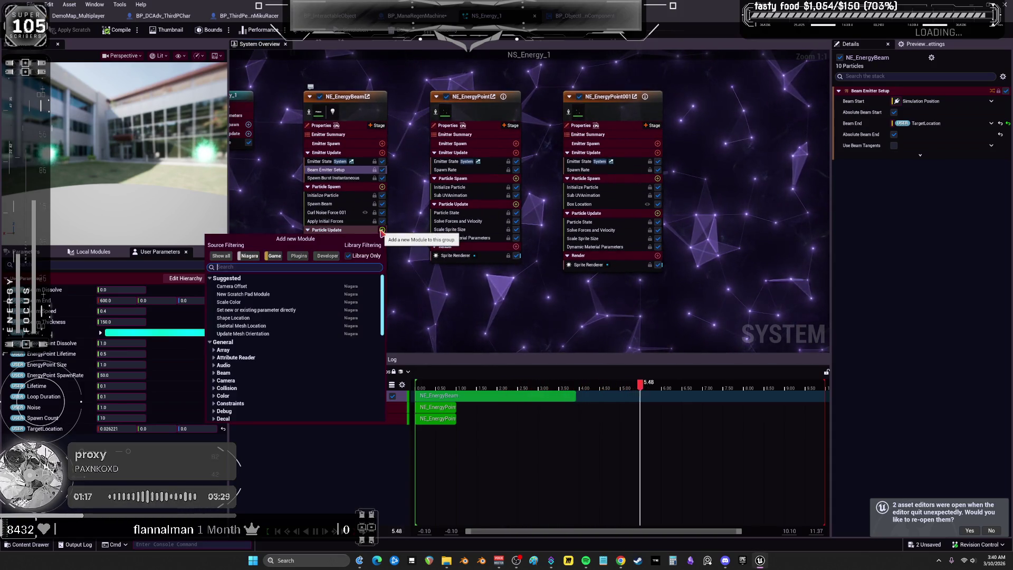
pyautogui.write('beam')
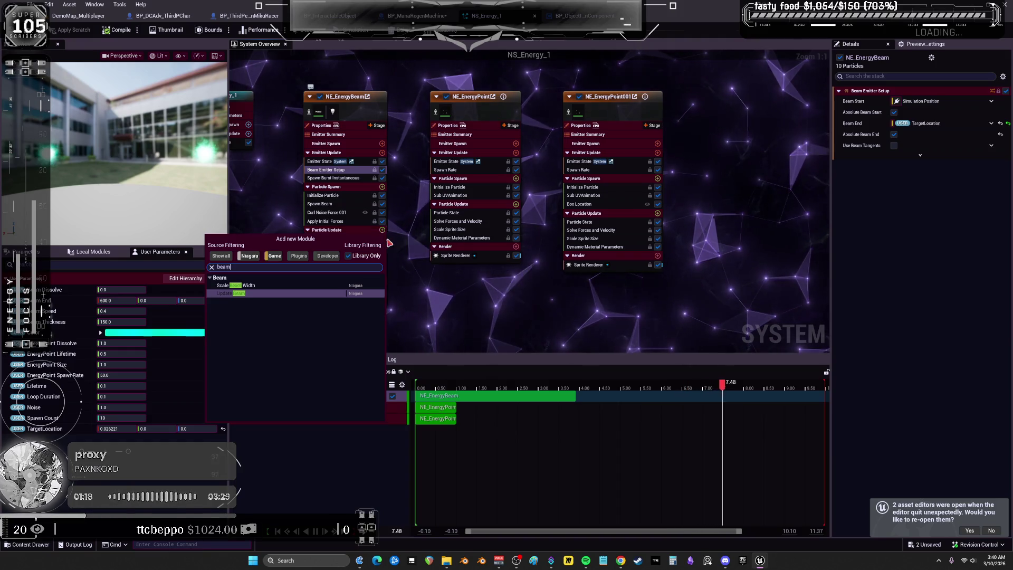
pyautogui.press('Return')
pyautogui.click(340, 246)
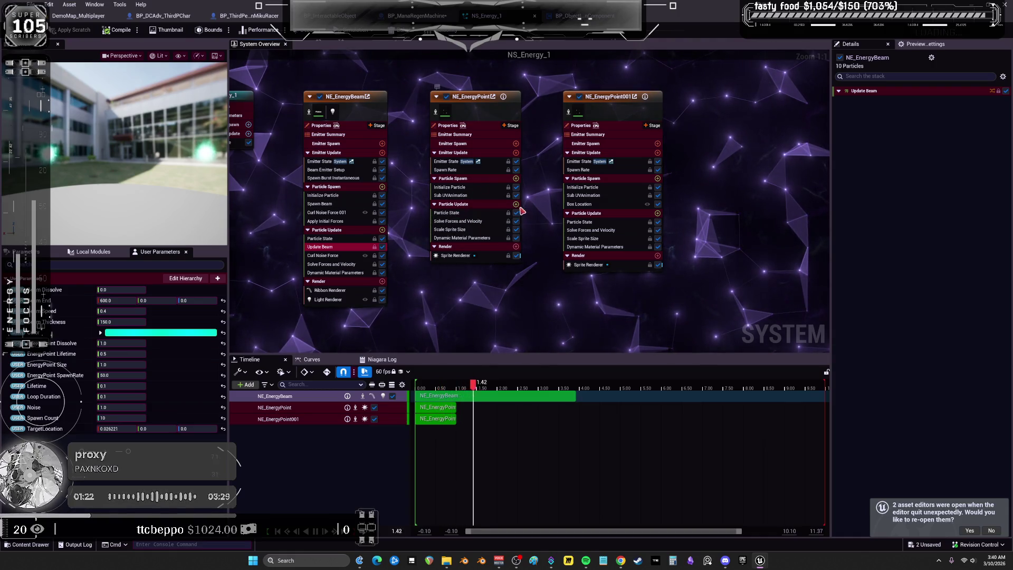
pyautogui.click(515, 204)
pyautogui.write('get')
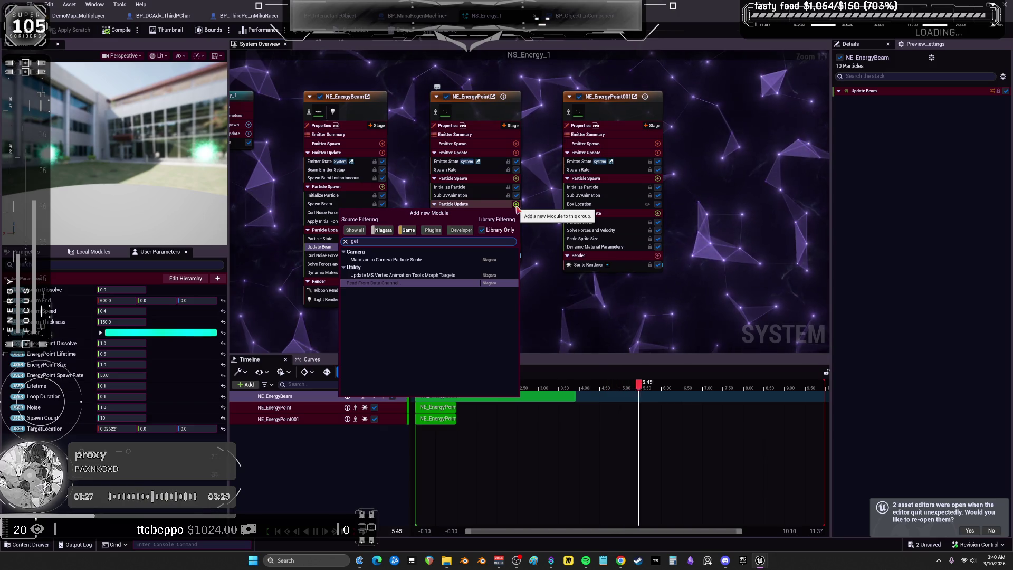
pyautogui.press('BackSpace')
pyautogui.press('BackSpace')
pyautogui.press('BackSpace')
pyautogui.write('beam')
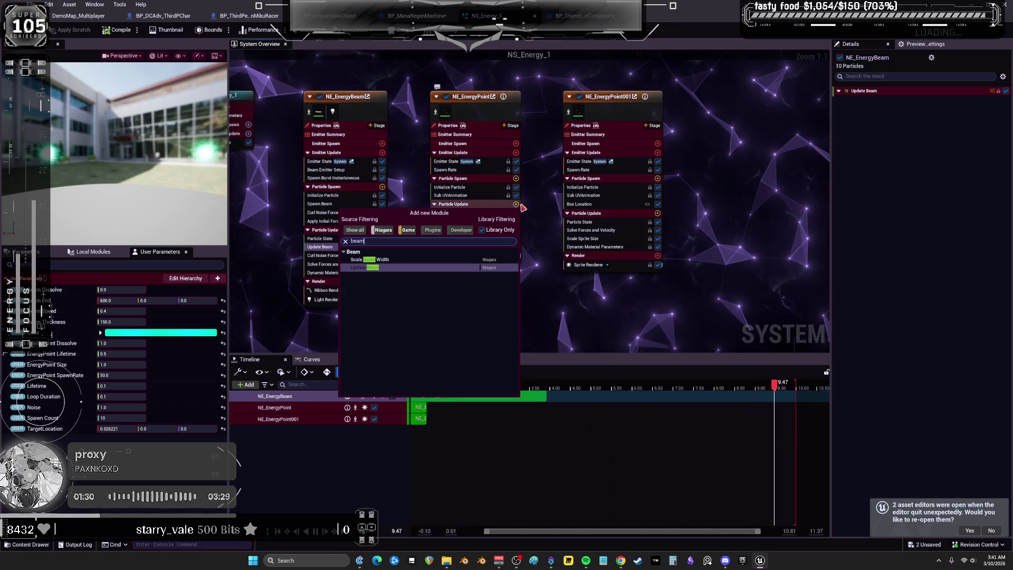
pyautogui.click(534, 296)
pyautogui.click(534, 296)
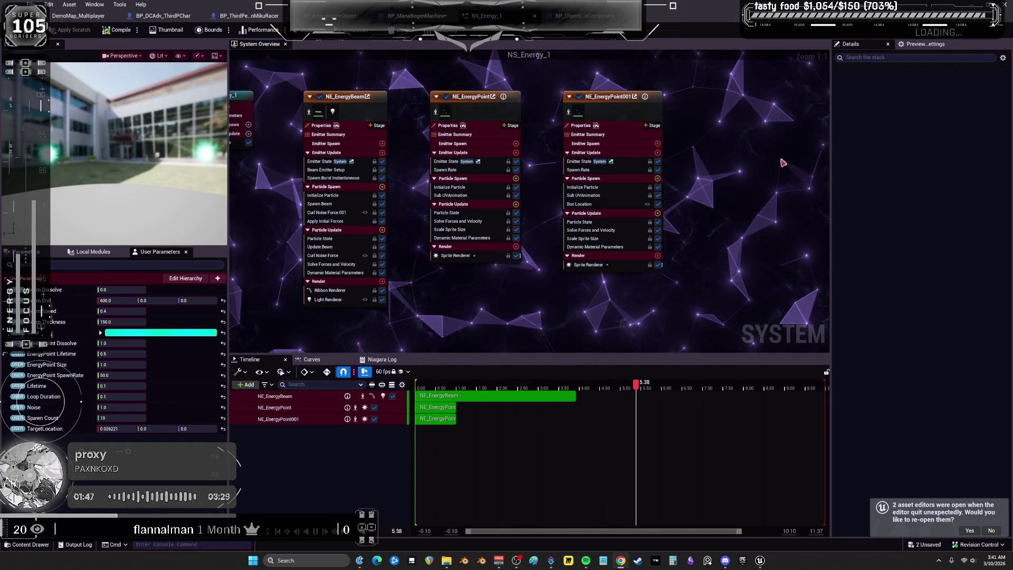
# Inspect NE_EnergyPoint's Initialize Particle, emitter update and spawn rate settings.
pyautogui.click(446, 169)
pyautogui.click(450, 188)
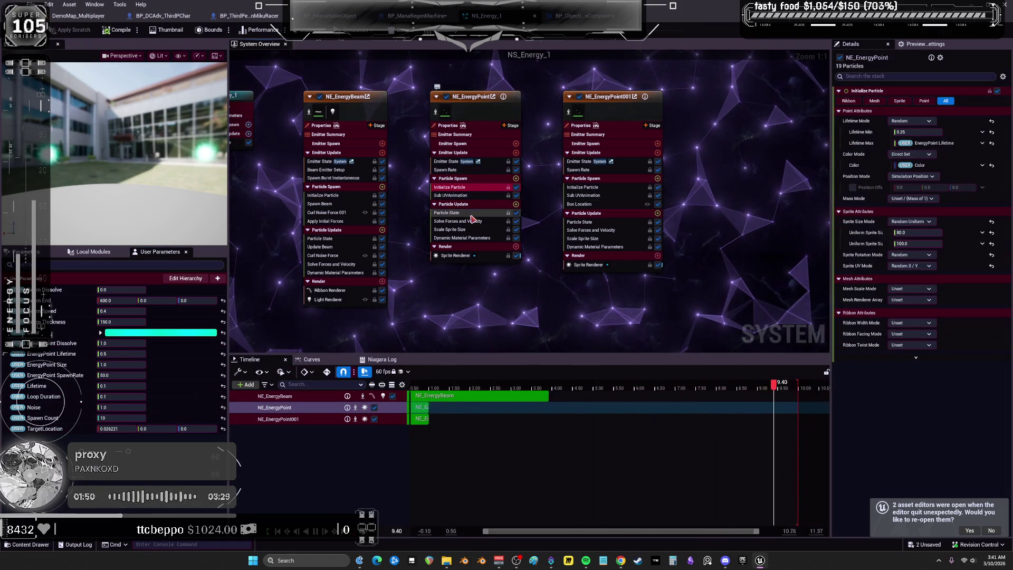
pyautogui.click(458, 153)
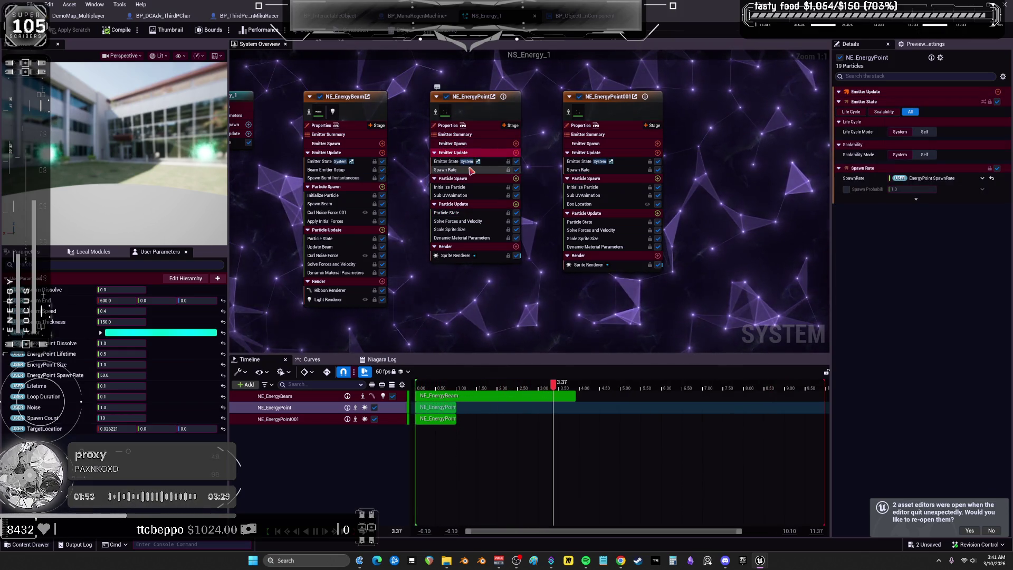
pyautogui.click(469, 170)
pyautogui.click(452, 187)
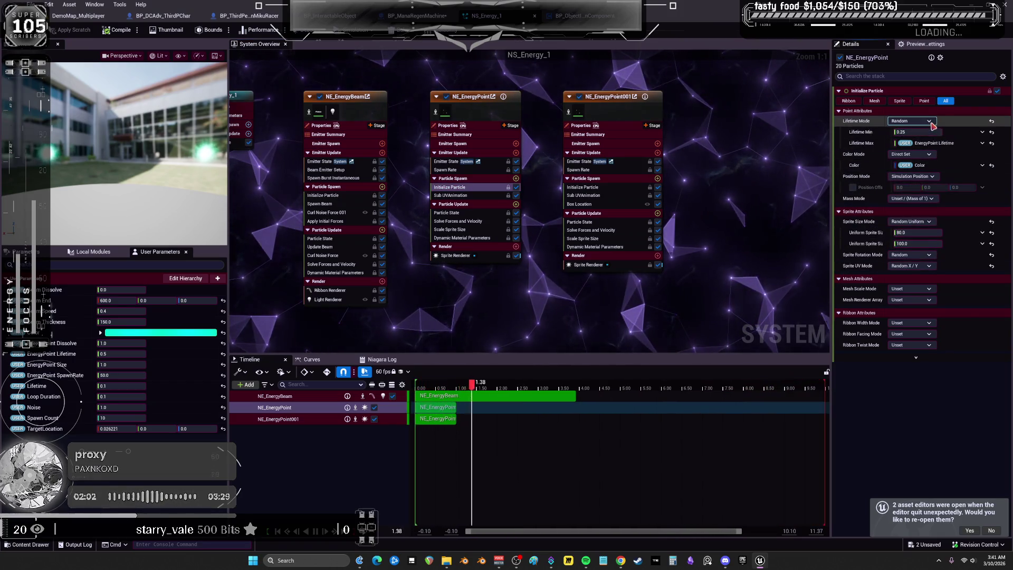
# Try Direct Set position mode on NE_EnergyPoint's Initialize Particle, then undo it back to Simulation Position.
pyautogui.click(925, 179)
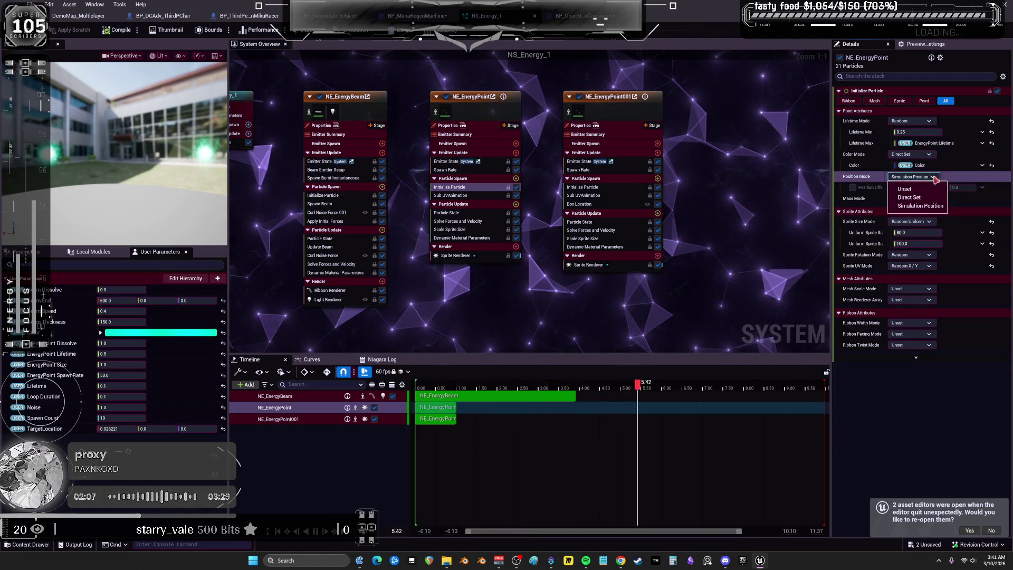
pyautogui.click(918, 198)
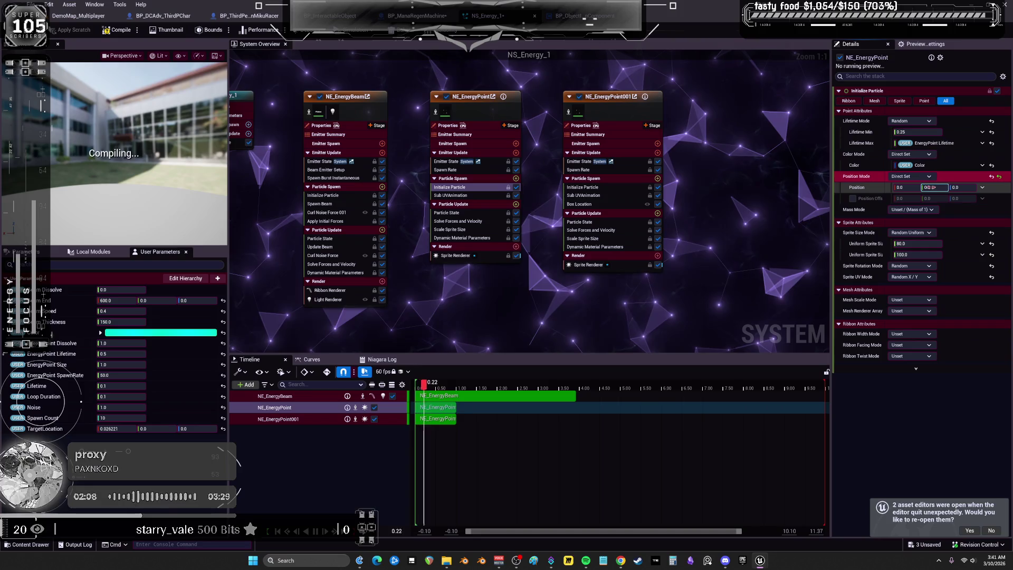
pyautogui.click(992, 178)
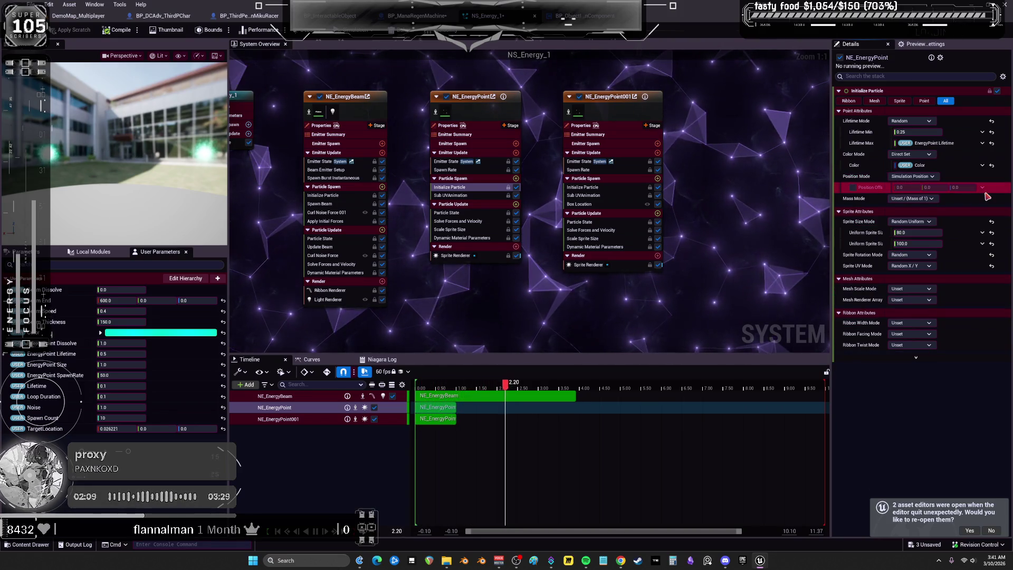
pyautogui.click(932, 176)
pyautogui.click(908, 197)
pyautogui.click(982, 187)
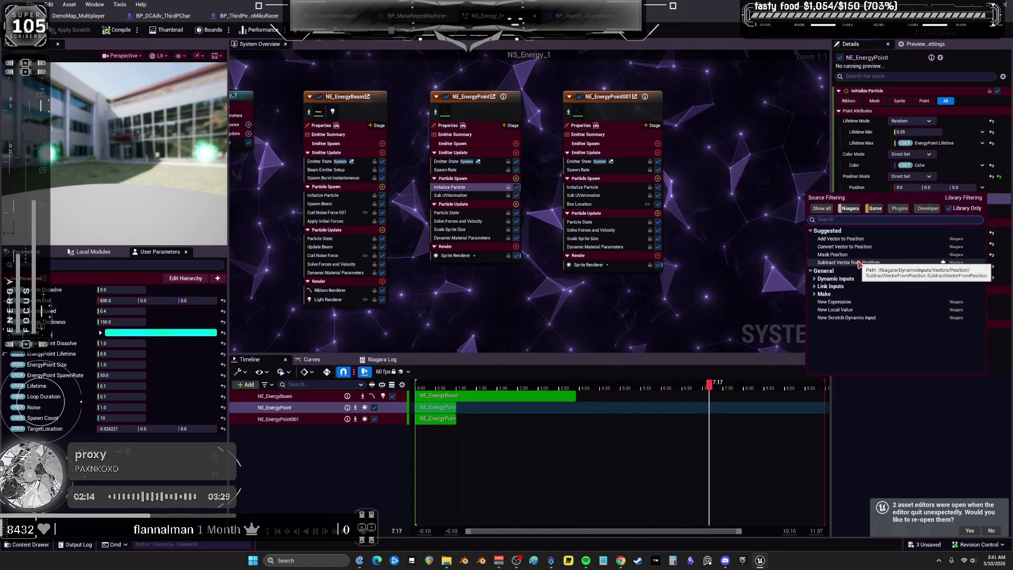
pyautogui.write('trast')
pyautogui.press('Escape')
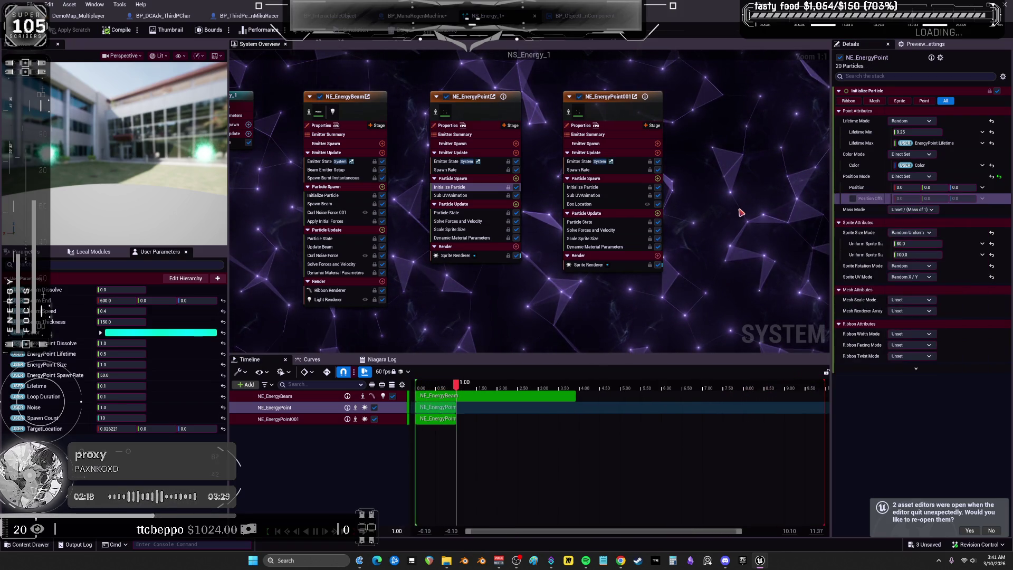
pyautogui.hotkey('ctrl', 'z')
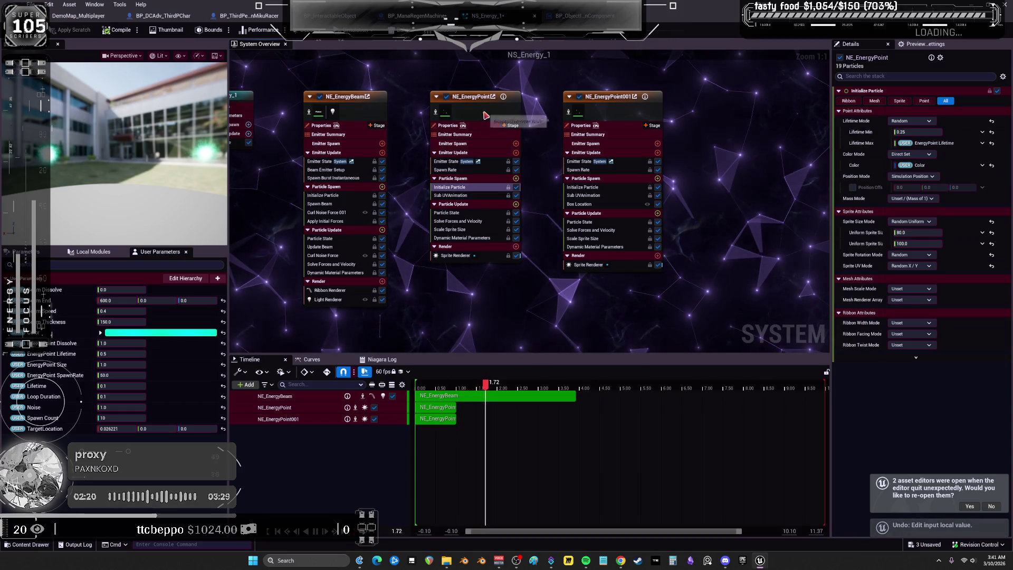
# Toggle the NE_EnergyPoint emitter off and on, then select NE_EnergyPoint001.
pyautogui.click(446, 97)
pyautogui.click(446, 97)
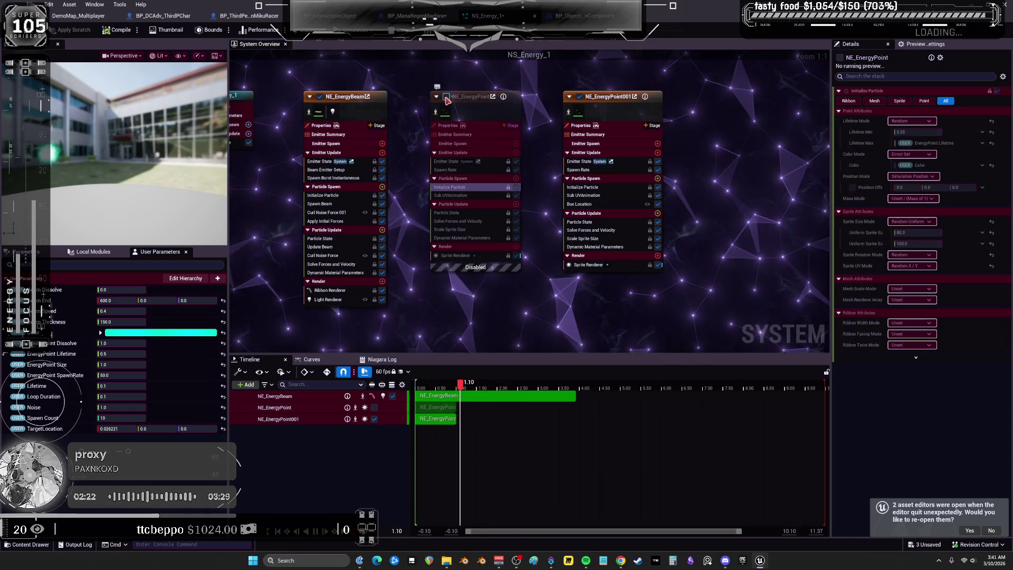
pyautogui.click(586, 102)
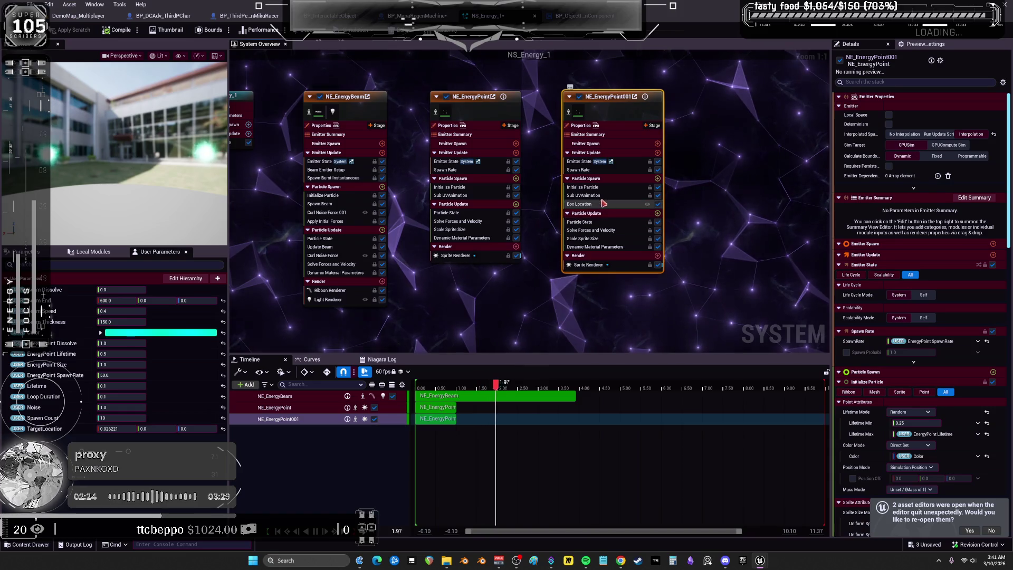
# Set NE_EnergyPoint001's Position Mode to Direct Set and bind Position to a new user parameter.
pyautogui.click(600, 232)
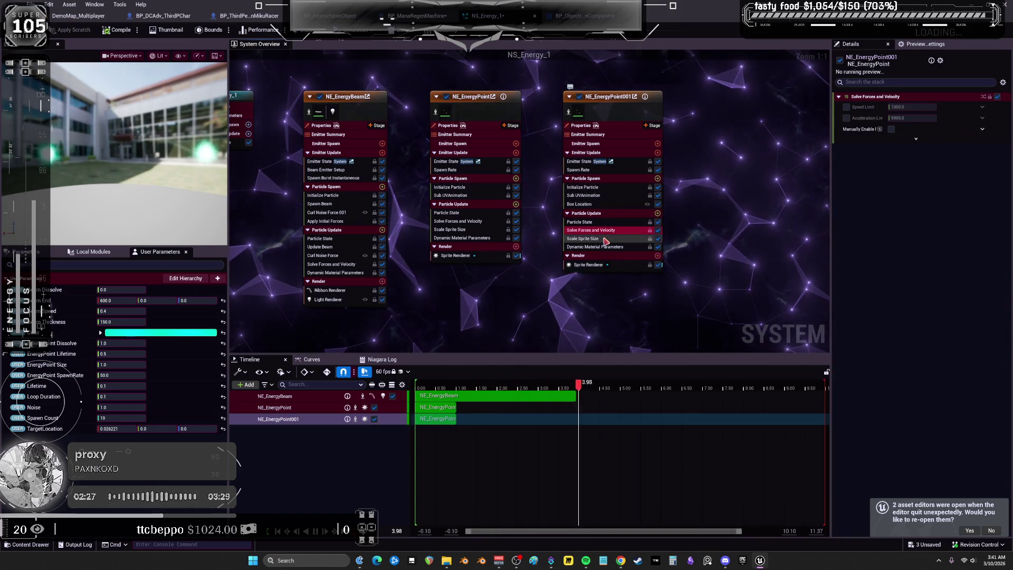
pyautogui.click(608, 247)
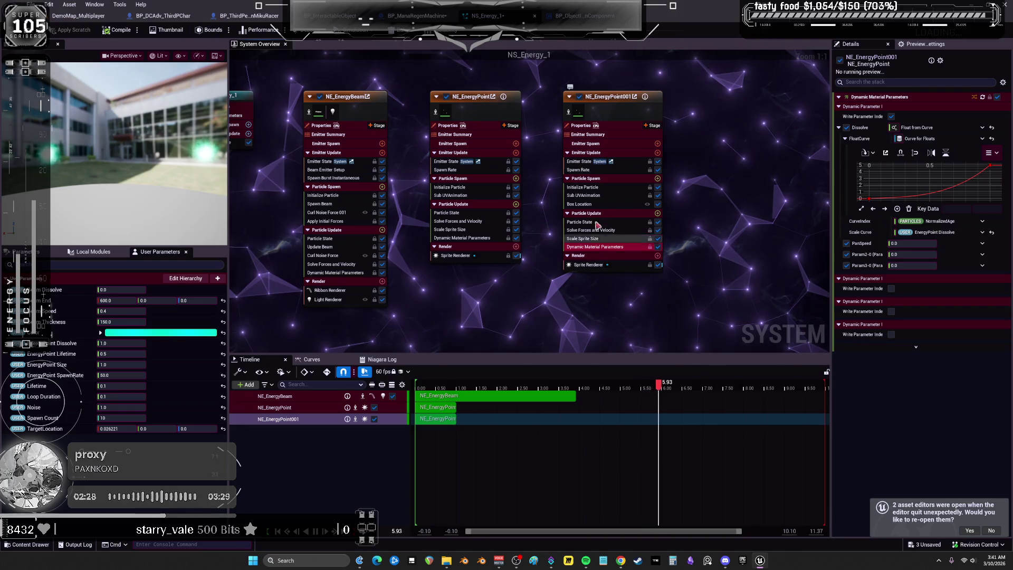
pyautogui.click(593, 187)
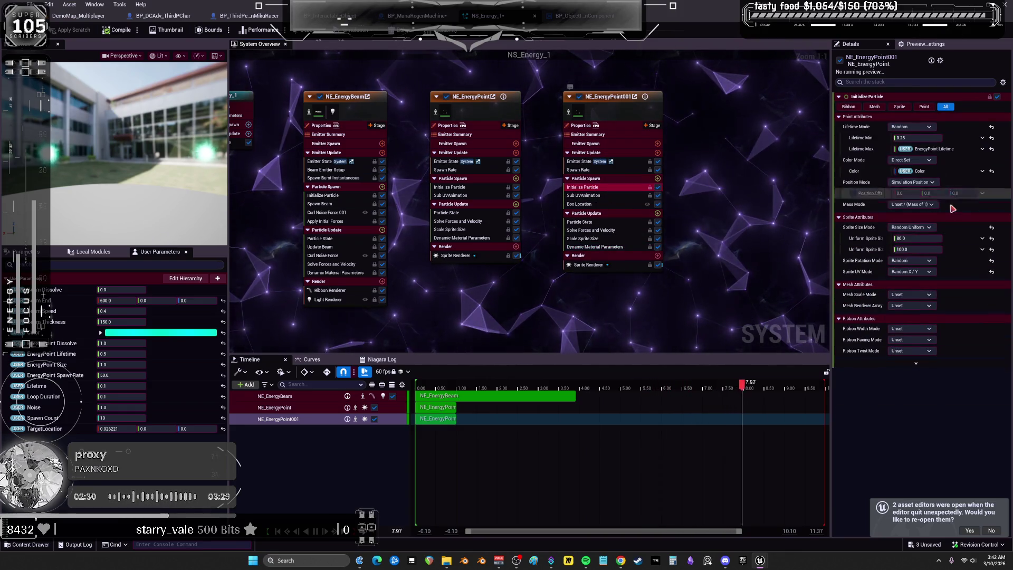
pyautogui.click(932, 182)
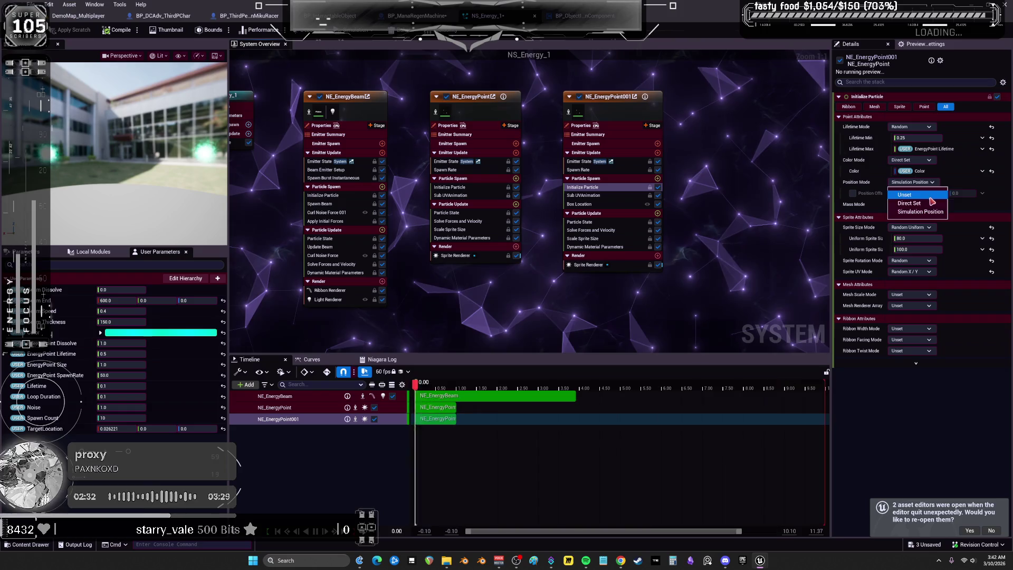
pyautogui.click(929, 206)
pyautogui.click(982, 194)
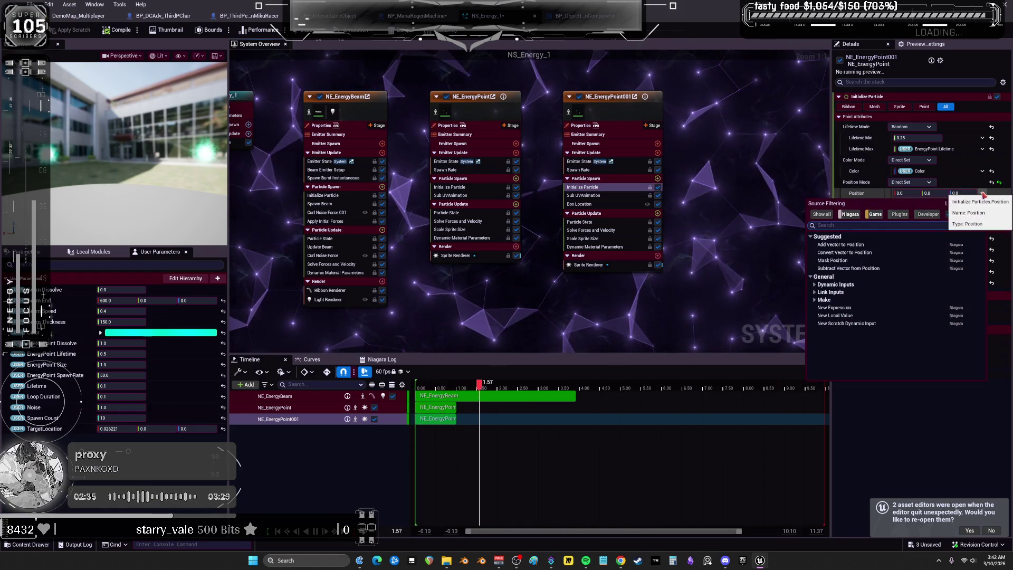
pyautogui.write('targetuser')
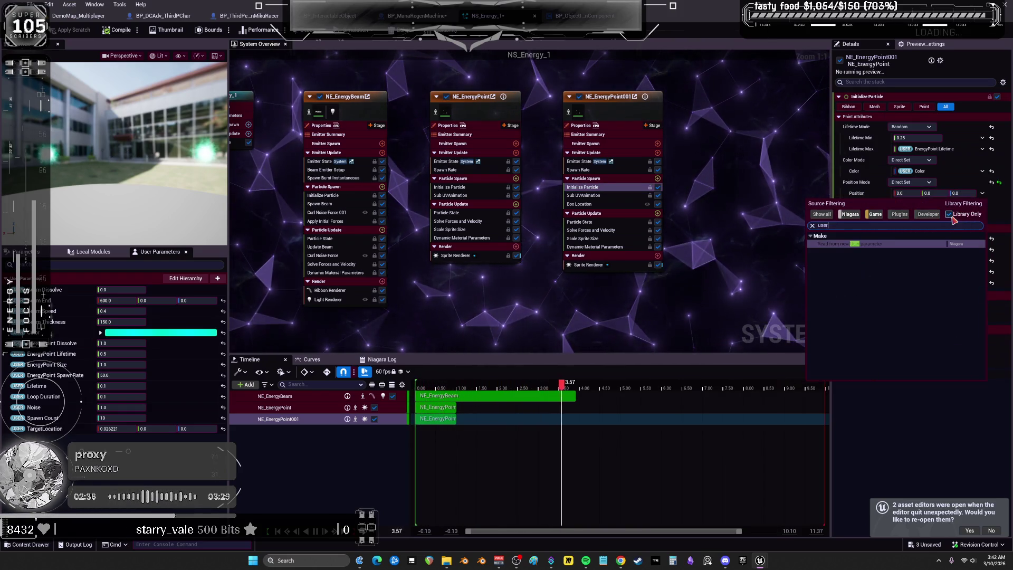
pyautogui.click(897, 244)
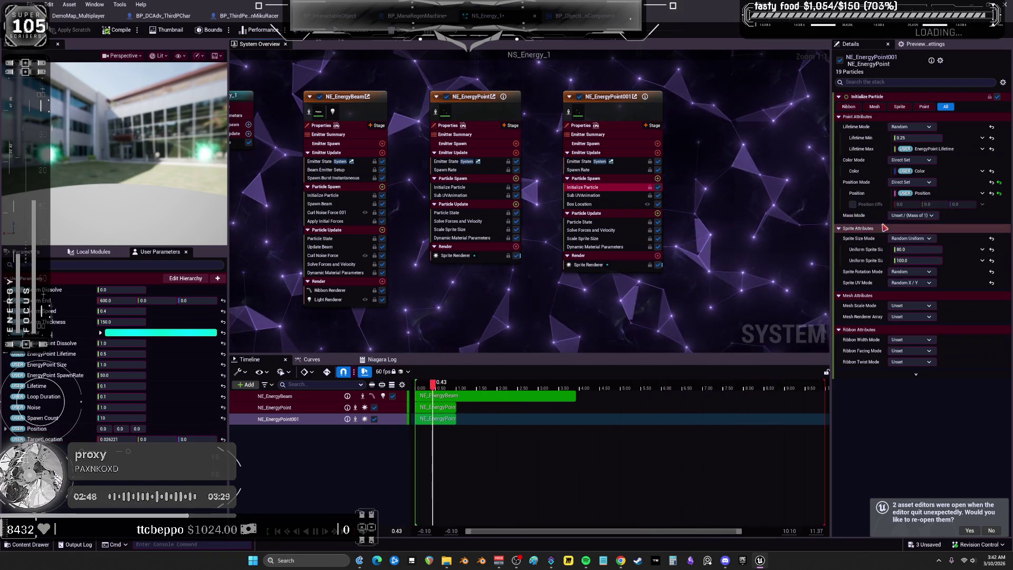
# Return NE_EnergyPoint001's Position Mode to Simulation Position.
pyautogui.click(919, 183)
pyautogui.click(920, 211)
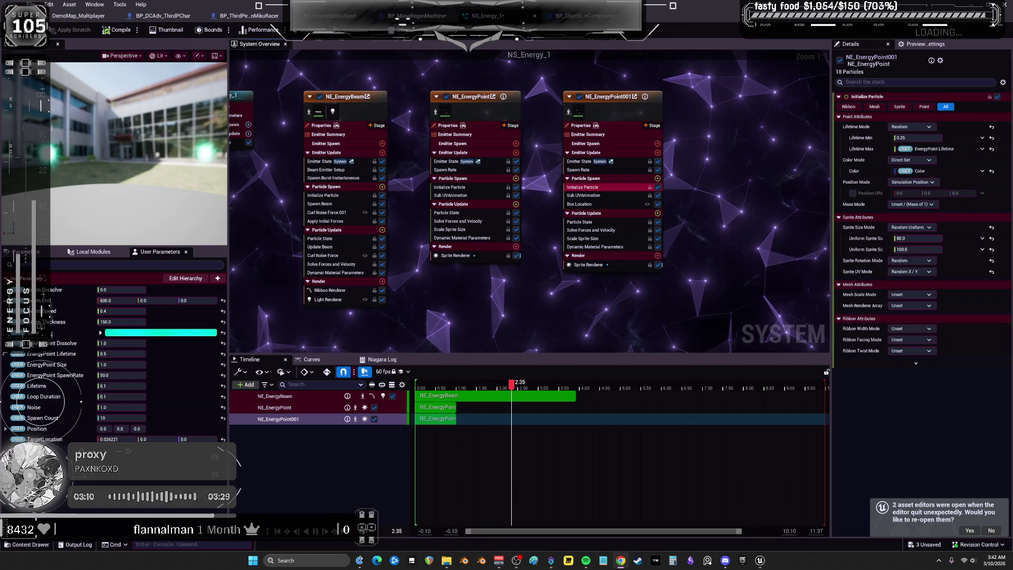
pyautogui.moveTo(344, 242); pyautogui.dragTo(390, 226)
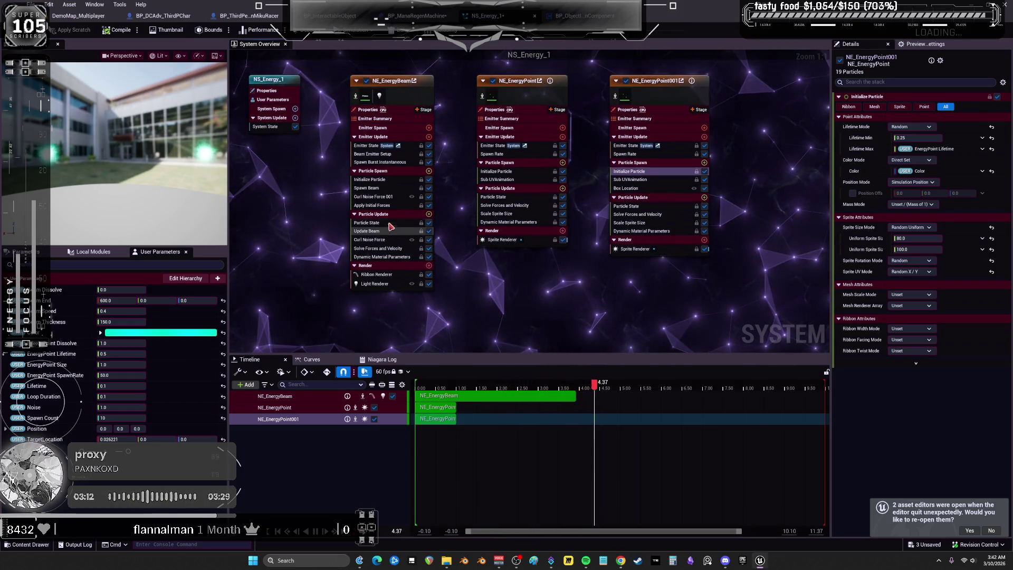
# Add Generate Location Event to NE_EnergyBeam's Particle Update, keeping the event type at Send Rate.
pyautogui.click(428, 213)
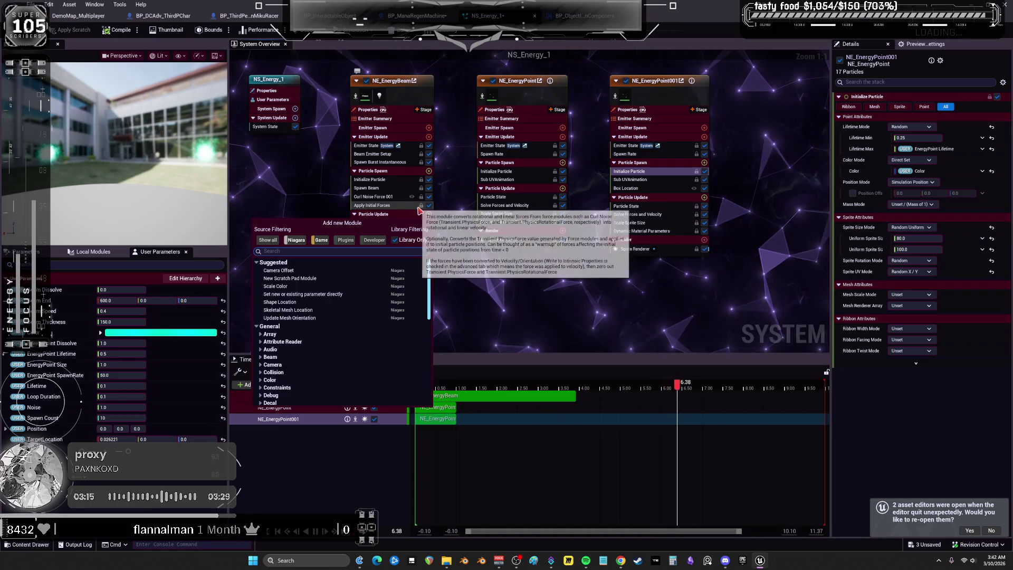
pyautogui.write('generat')
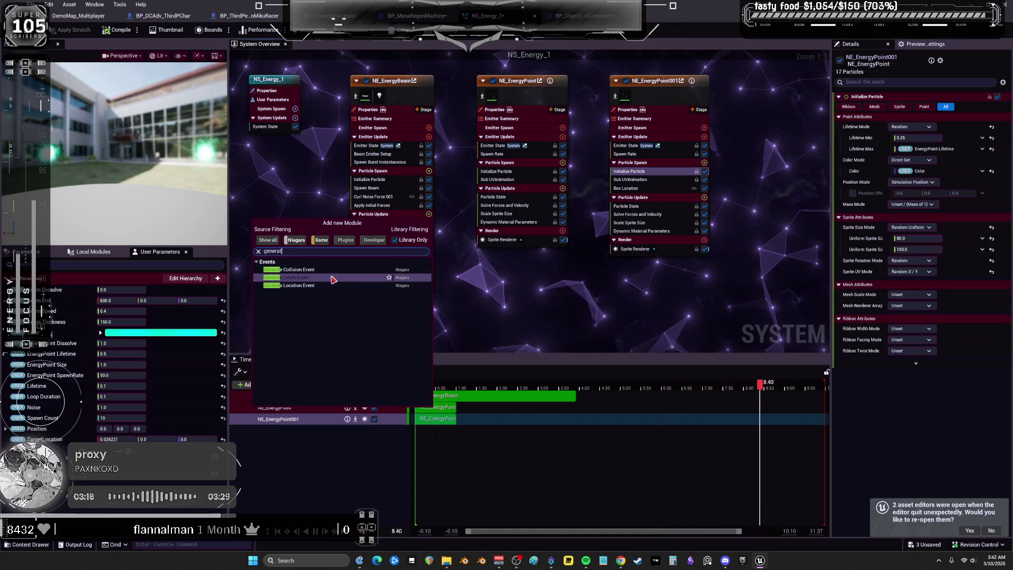
pyautogui.click(323, 285)
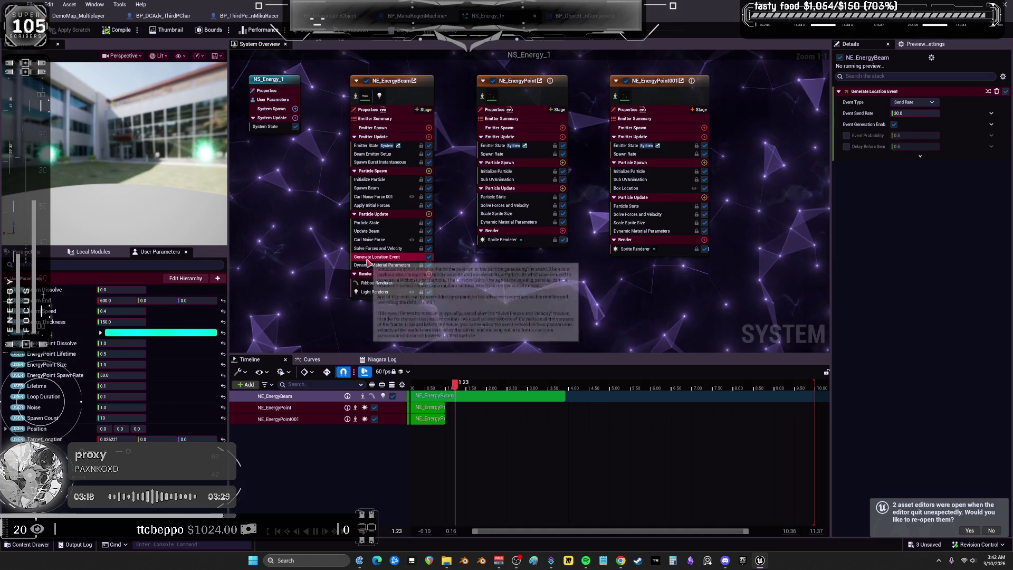
pyautogui.click(931, 103)
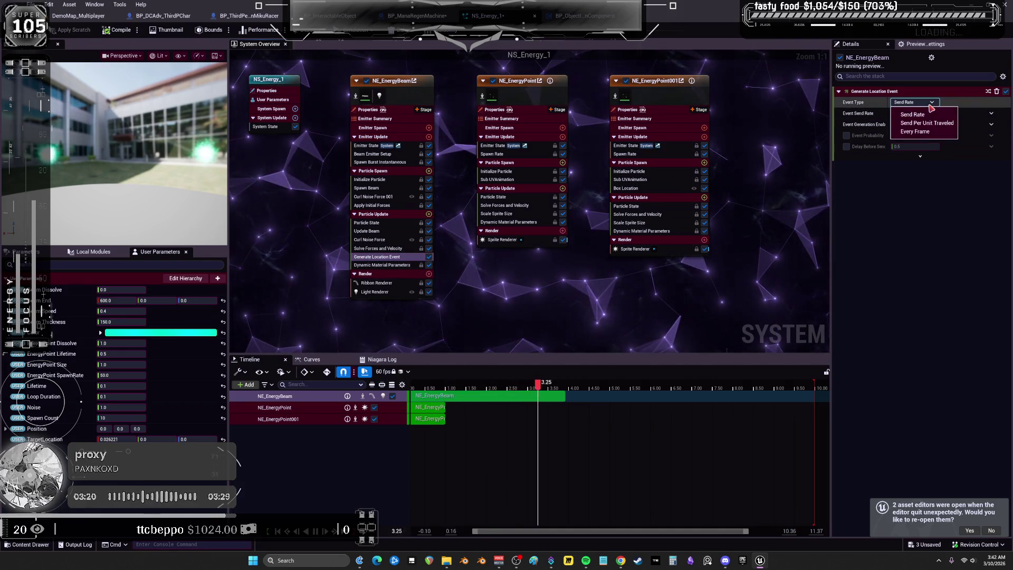
pyautogui.click(912, 115)
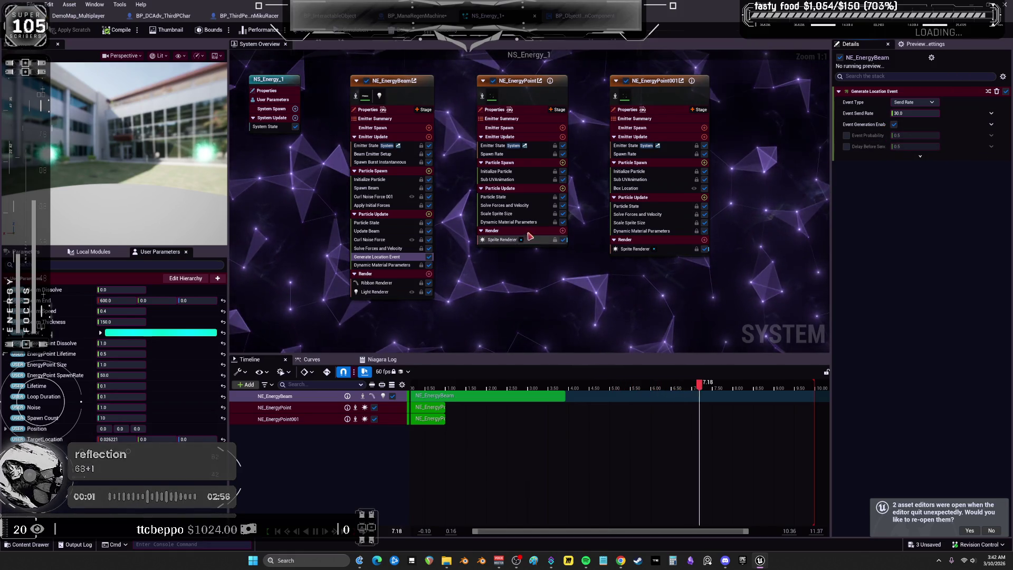
# Search NE_EnergyPoint001's Particle Update modules for 'location even' without adding anything.
pyautogui.click(705, 198)
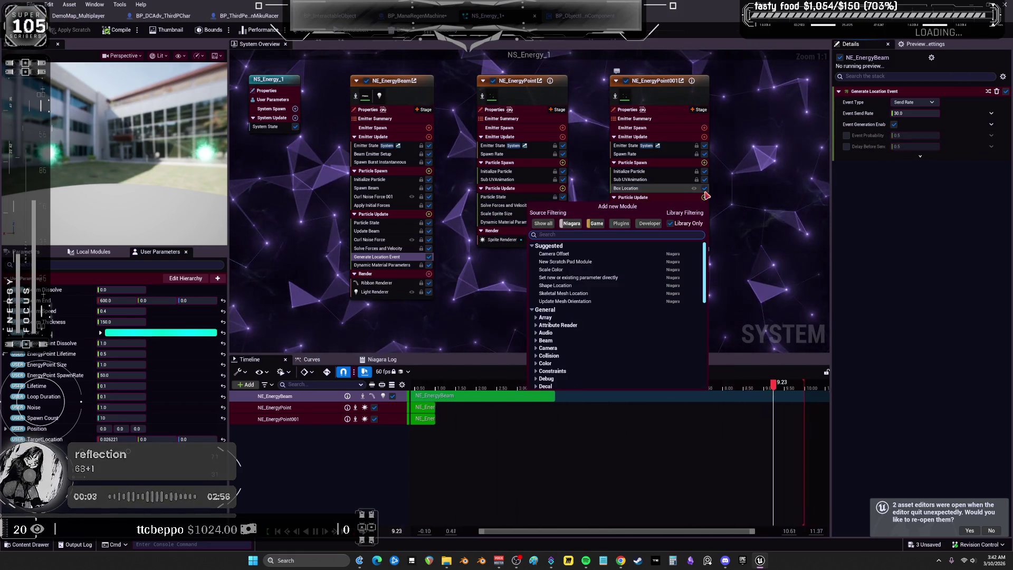
pyautogui.write('location even')
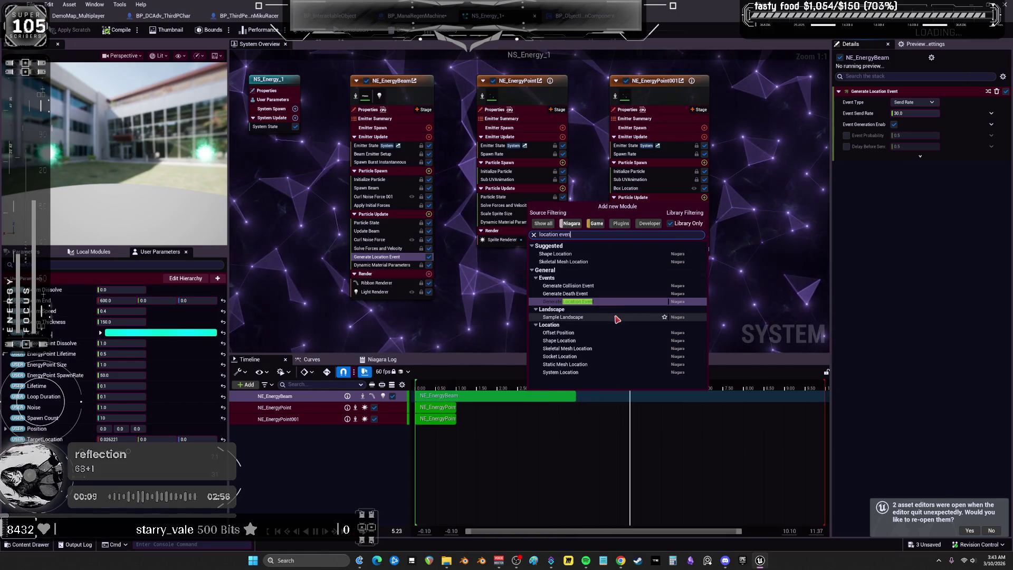
pyautogui.press('Escape')
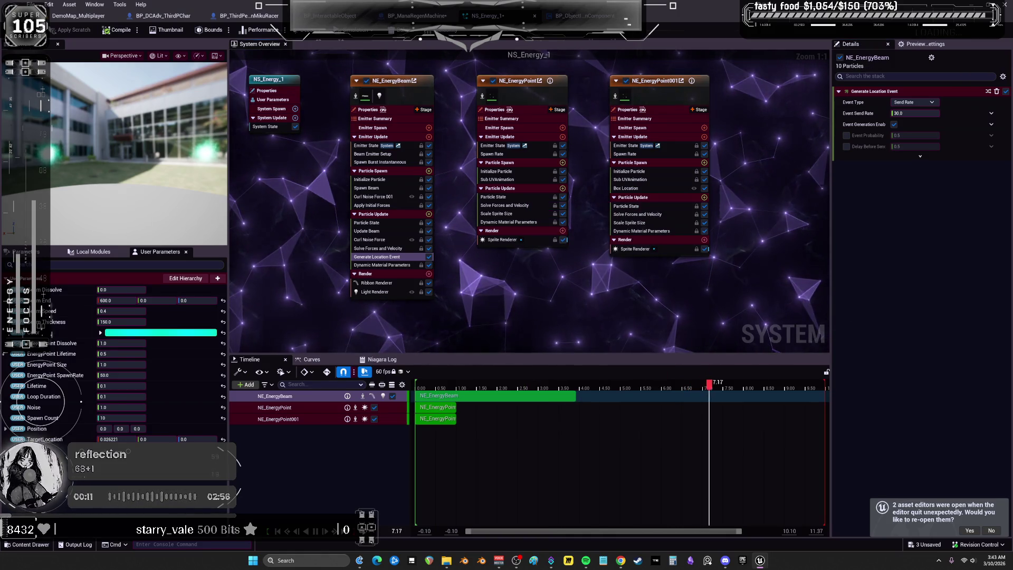